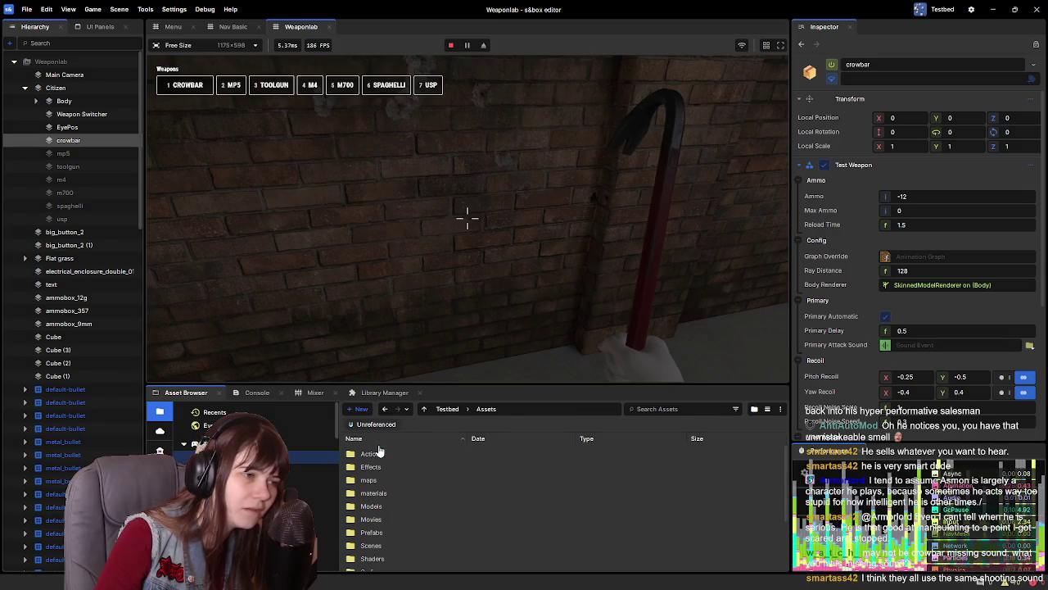
Browse the Asset Browser folders and swing the crowbar in the running Weaponlab game
scroll(527, 493, down, 1)
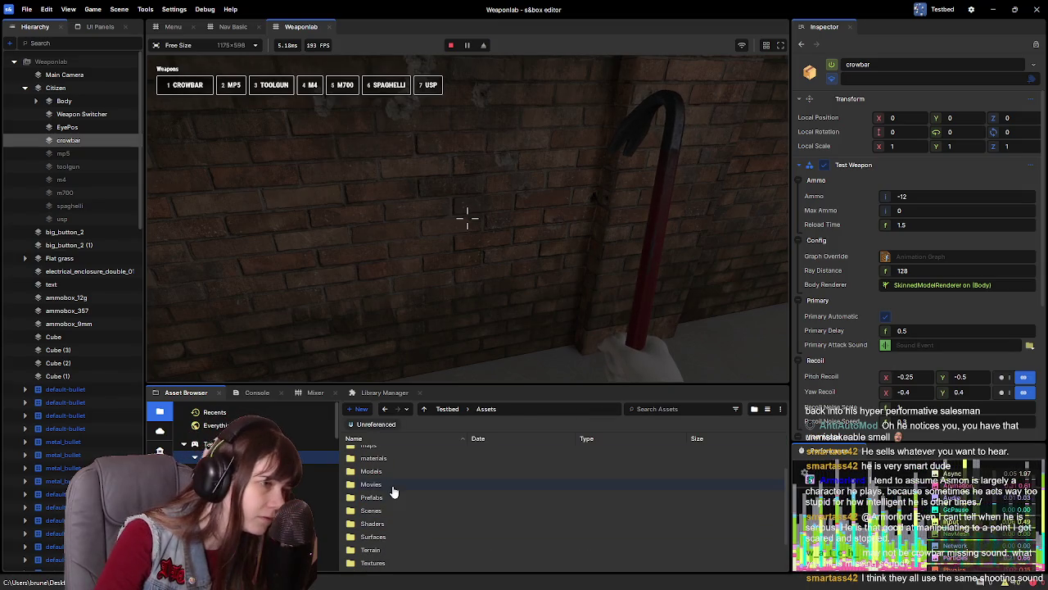
scroll(392, 496, up, 1)
scroll(393, 475, down, 2)
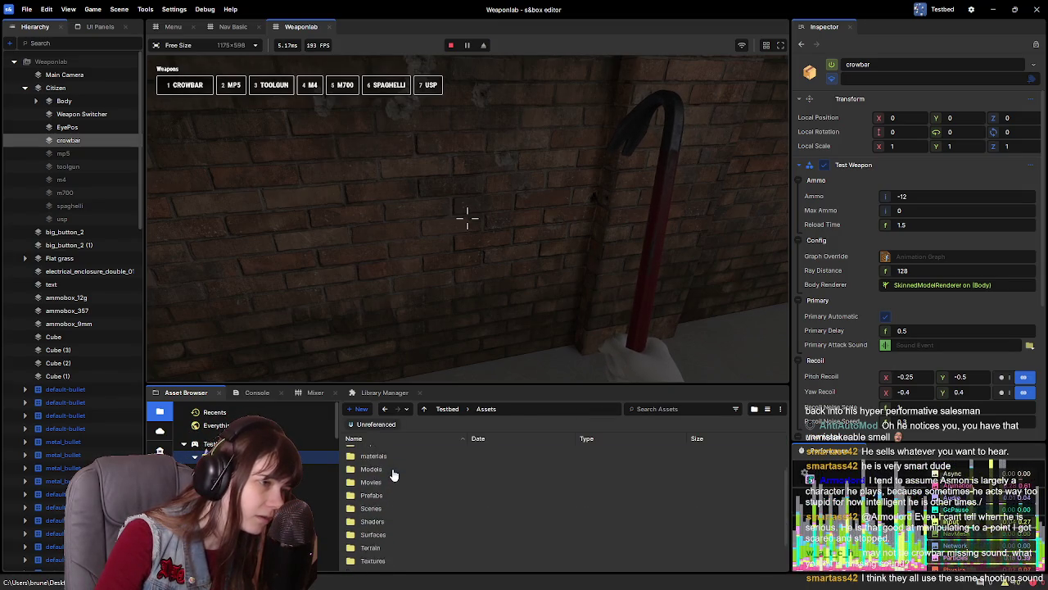
scroll(411, 554, up, 2)
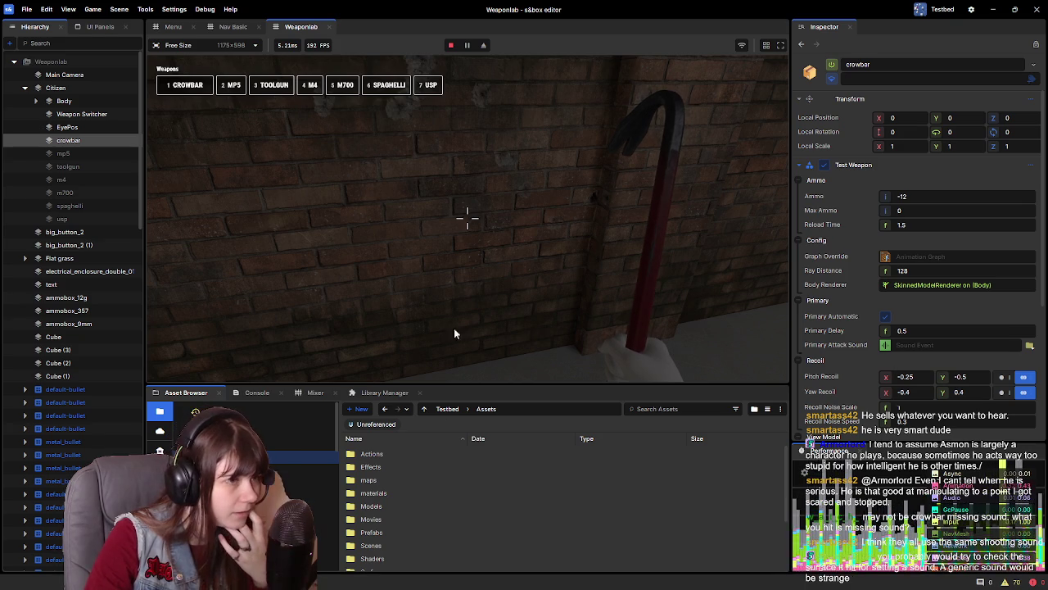
click(439, 300)
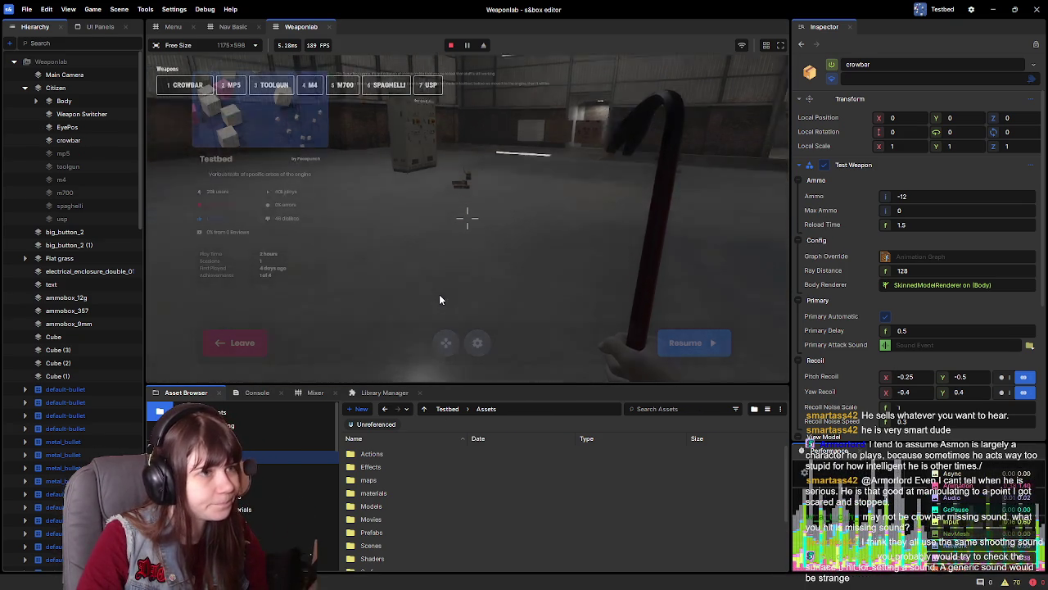
Pause the game, leave play mode and orbit the scene view around the character
key(Escape)
click(238, 342)
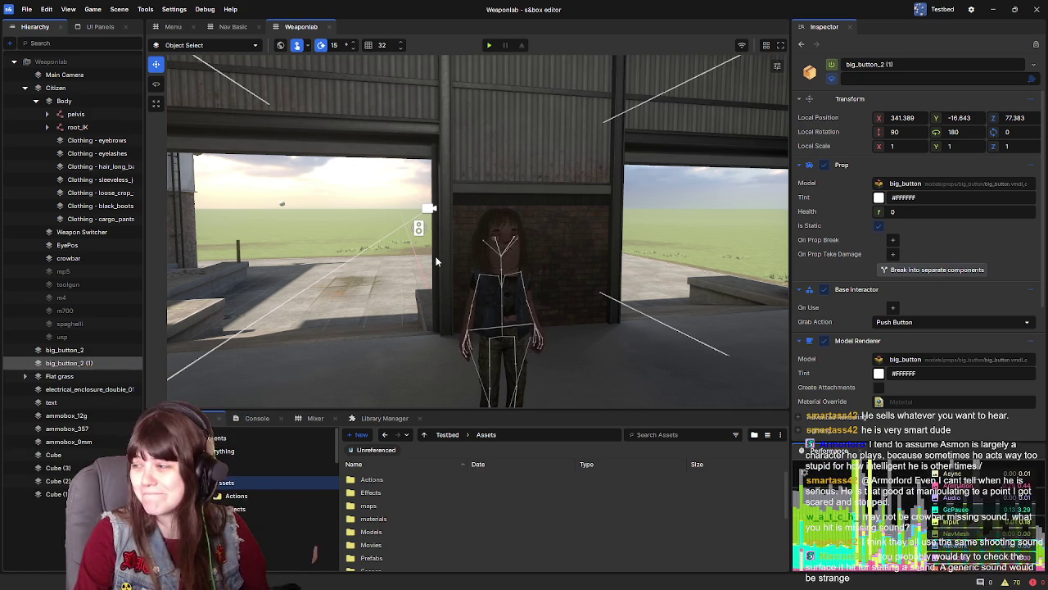
drag(436, 262, 671, 277)
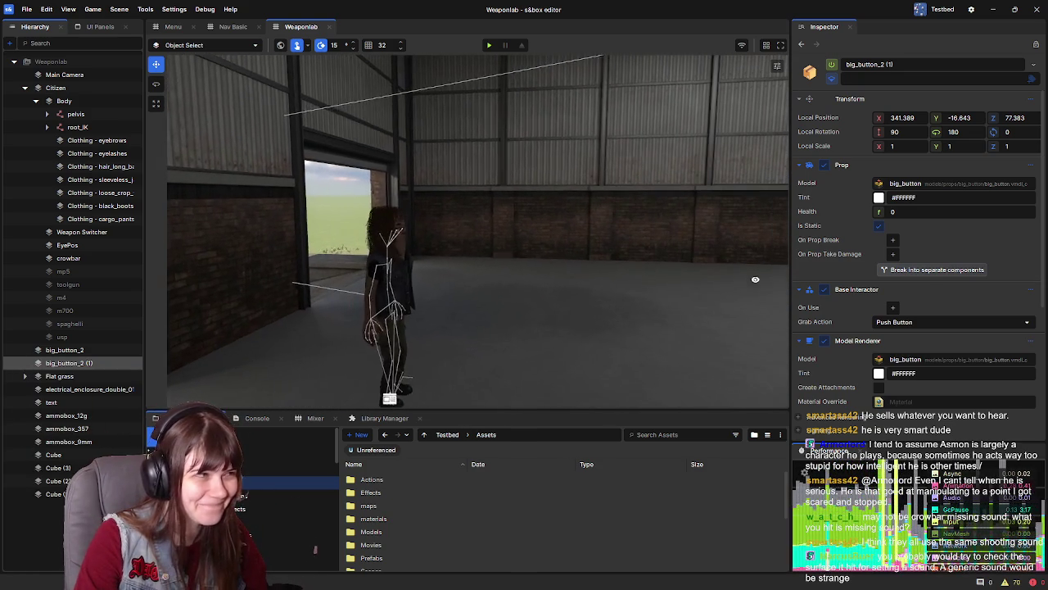
Collapse Citizen's children in the Hierarchy, move the camera behind it, and select the crowbar
click(35, 101)
click(56, 88)
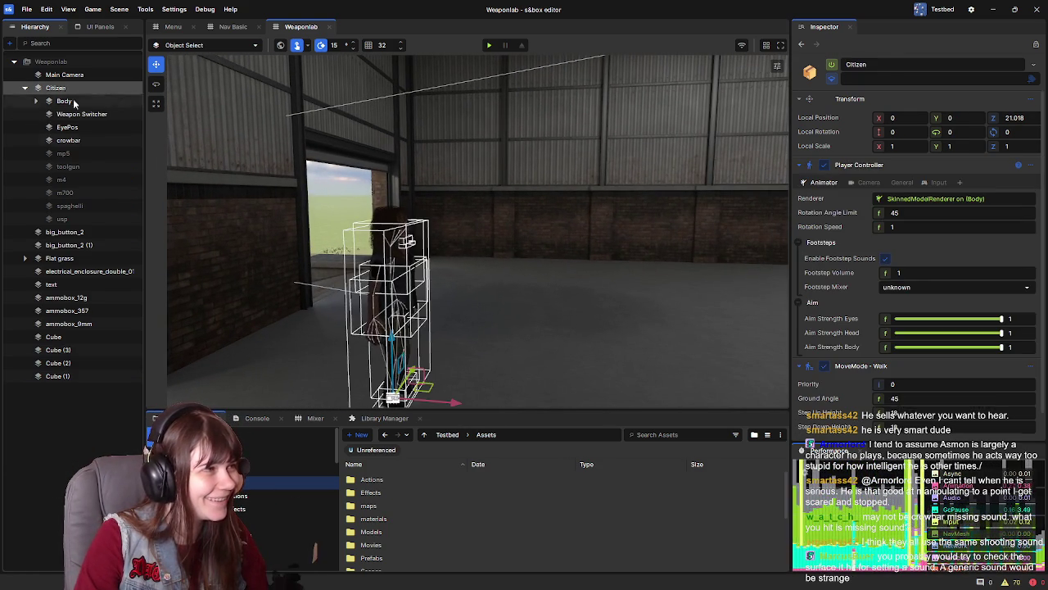
click(35, 101)
click(25, 88)
click(26, 89)
click(25, 88)
mouse_move(491, 246)
mouse_down()
mouse_move(531, 256)
mouse_move(380, 256)
mouse_up()
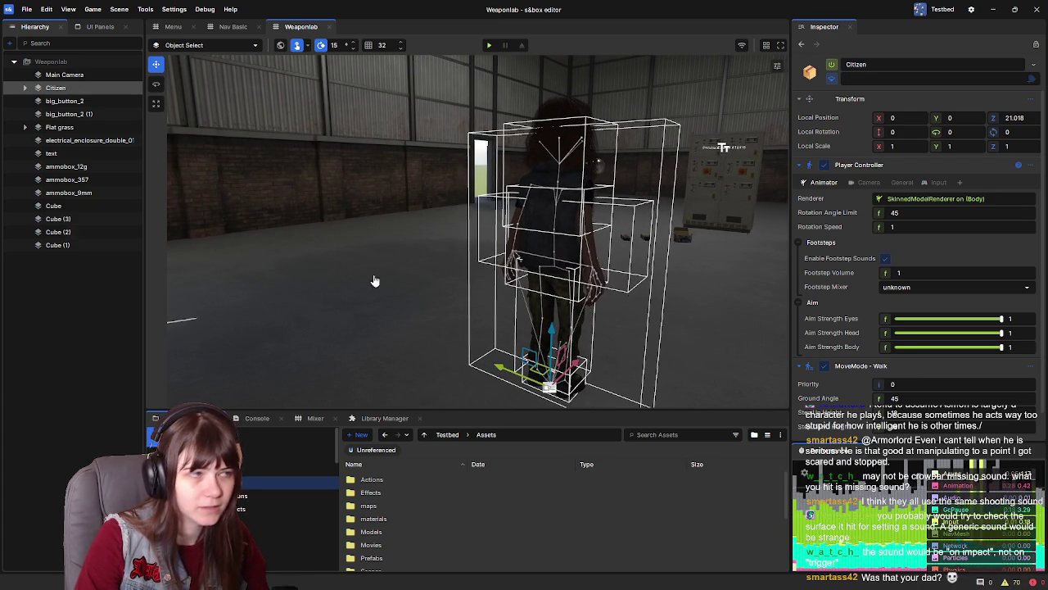
click(542, 203)
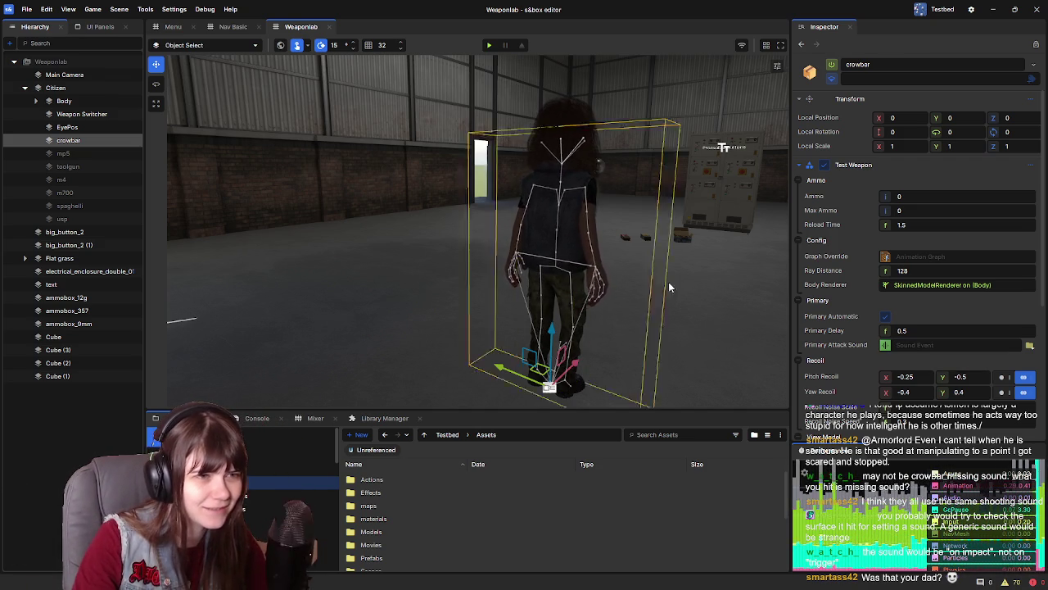
Angle the scene camera behind the character while the crowbar's Test Weapon settings stay shown
scroll(644, 290, down, 5)
drag(601, 267, 641, 270)
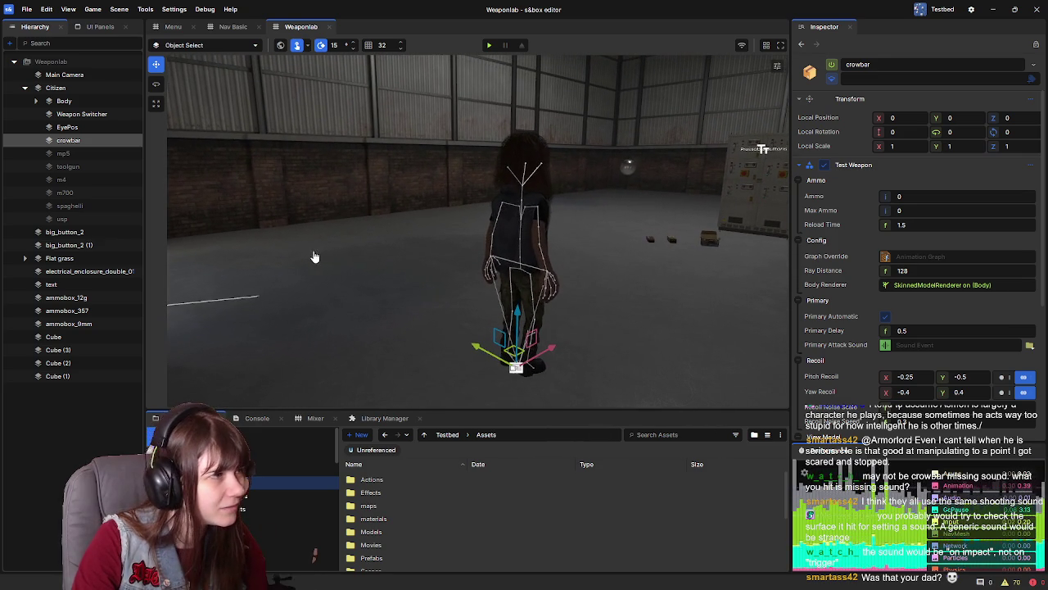
drag(358, 185, 352, 190)
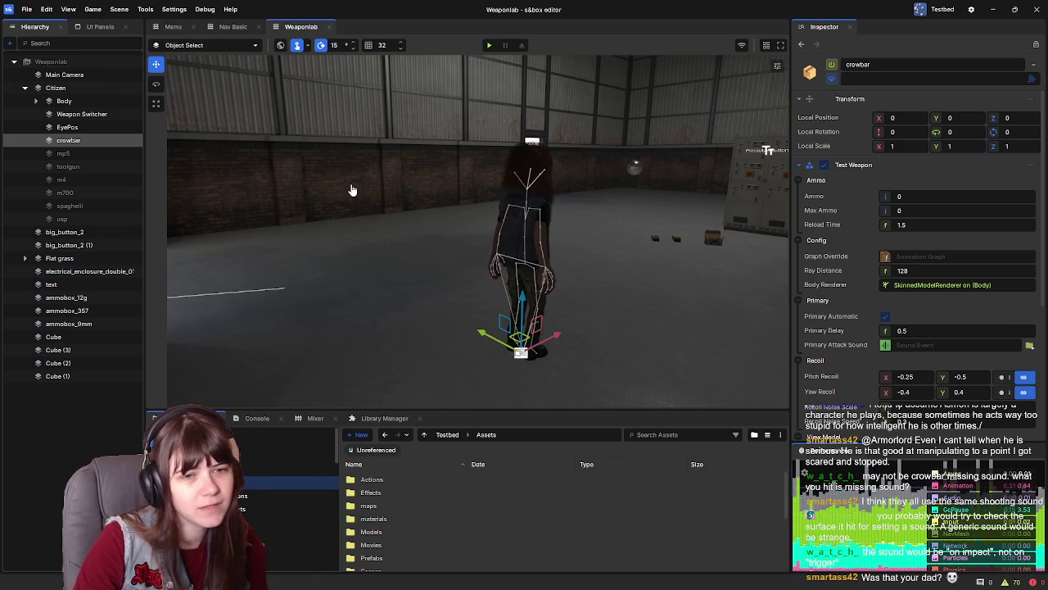
Compare the Inspector settings of mp5, toolgun, m4, m700, spaghelli and usp, then return to crowbar
click(64, 153)
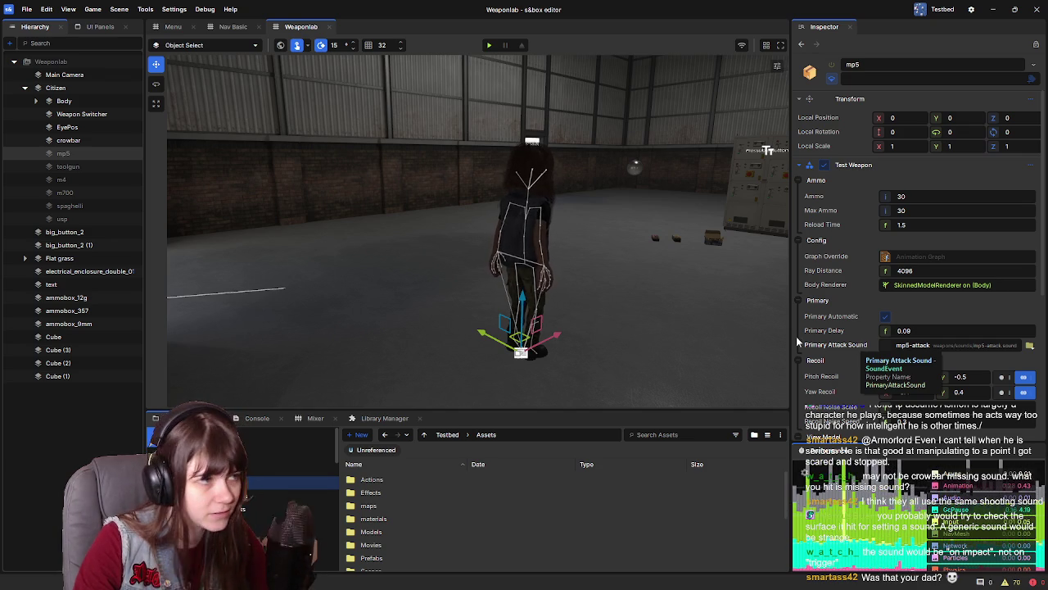
click(94, 166)
click(86, 179)
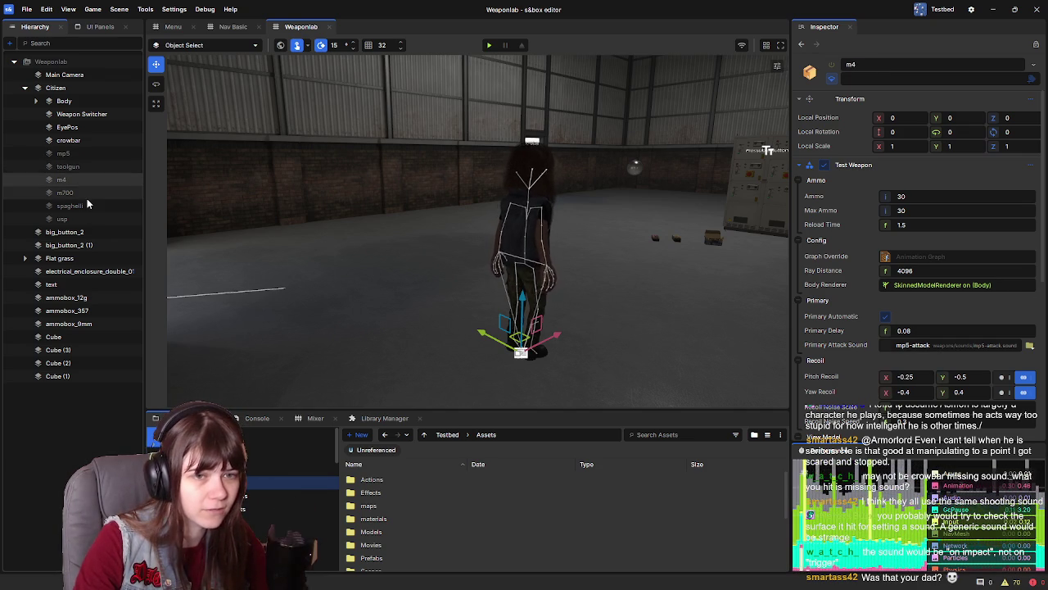
click(87, 198)
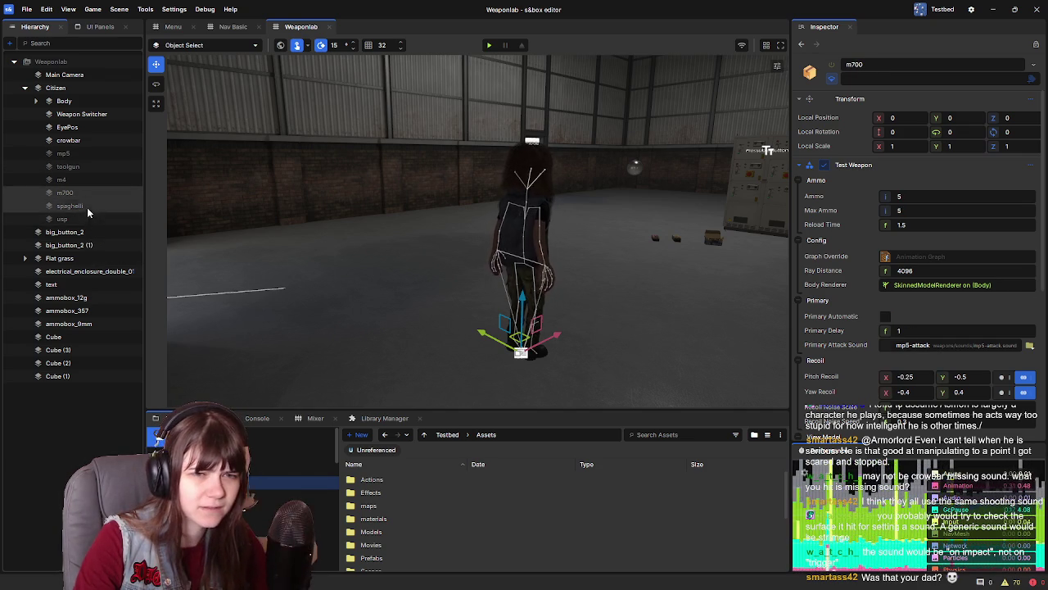
click(87, 206)
click(90, 217)
click(87, 150)
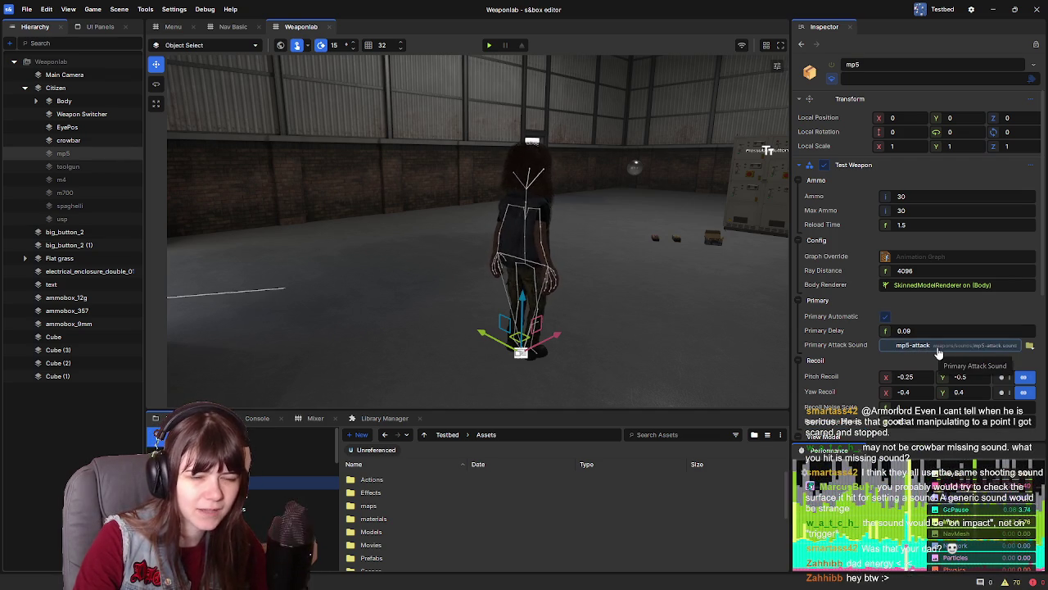
click(98, 144)
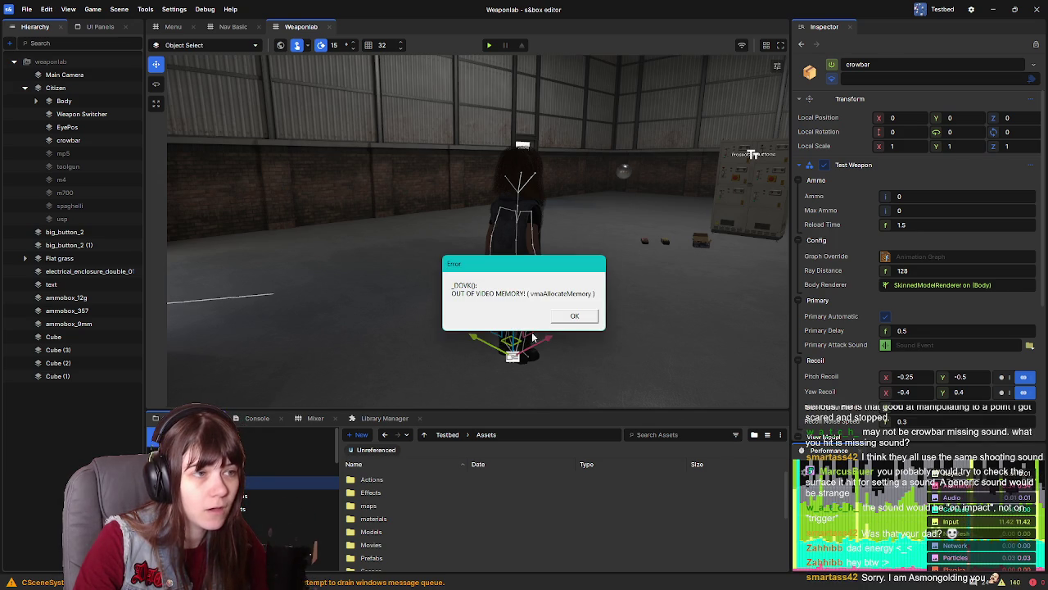
Dismiss the OUT OF VIDEO MEMORY error dialog with OK
click(563, 320)
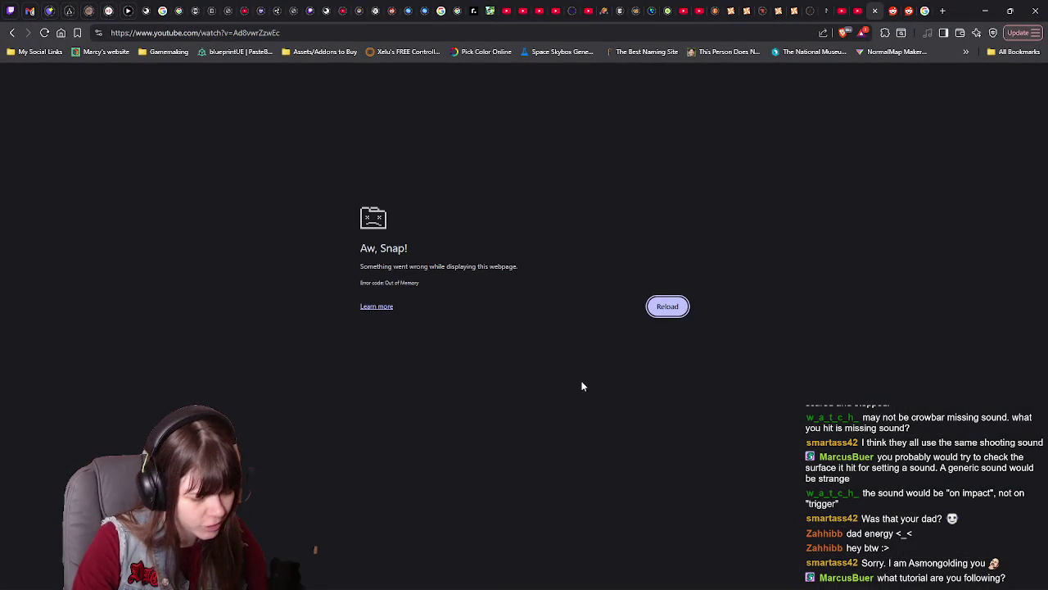
Reload the crashed YouTube page and seek the tutorial to around 2:27
key(F5)
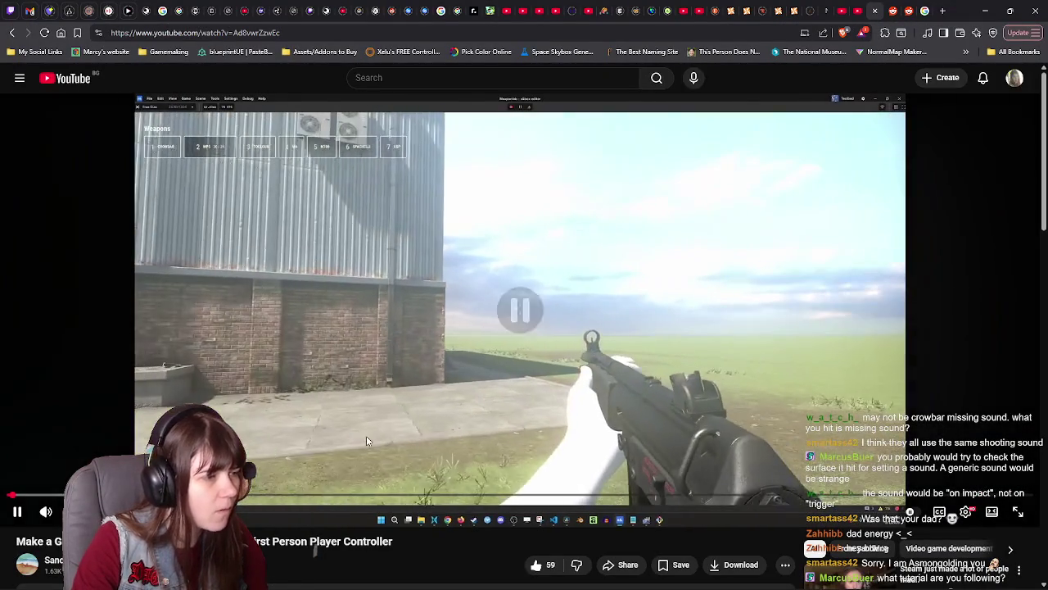
click(368, 439)
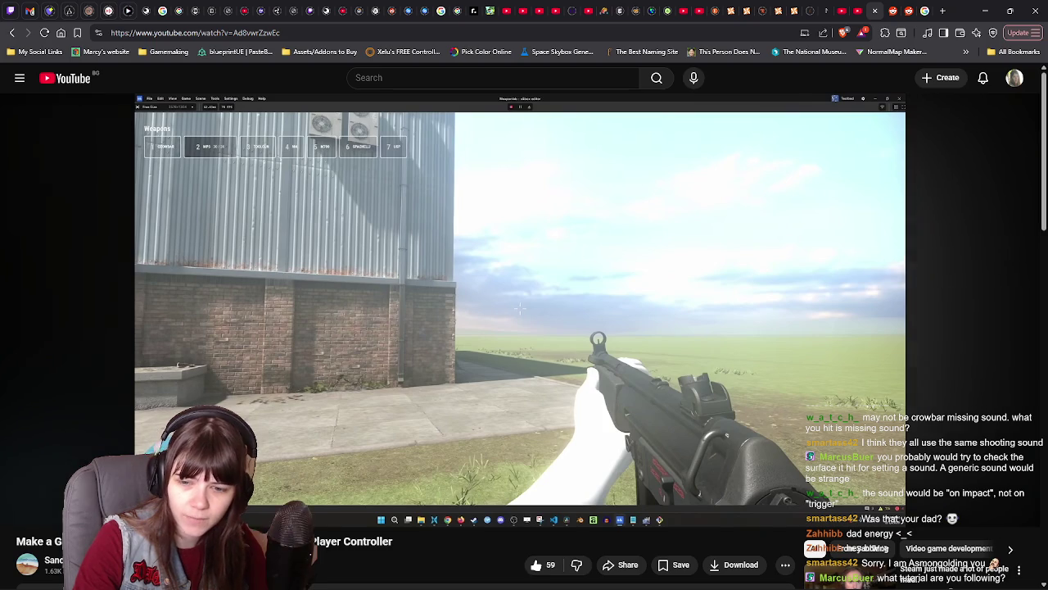
mouse_move(408, 496)
mouse_down()
mouse_move(495, 499)
mouse_move(433, 496)
mouse_move(453, 497)
mouse_up()
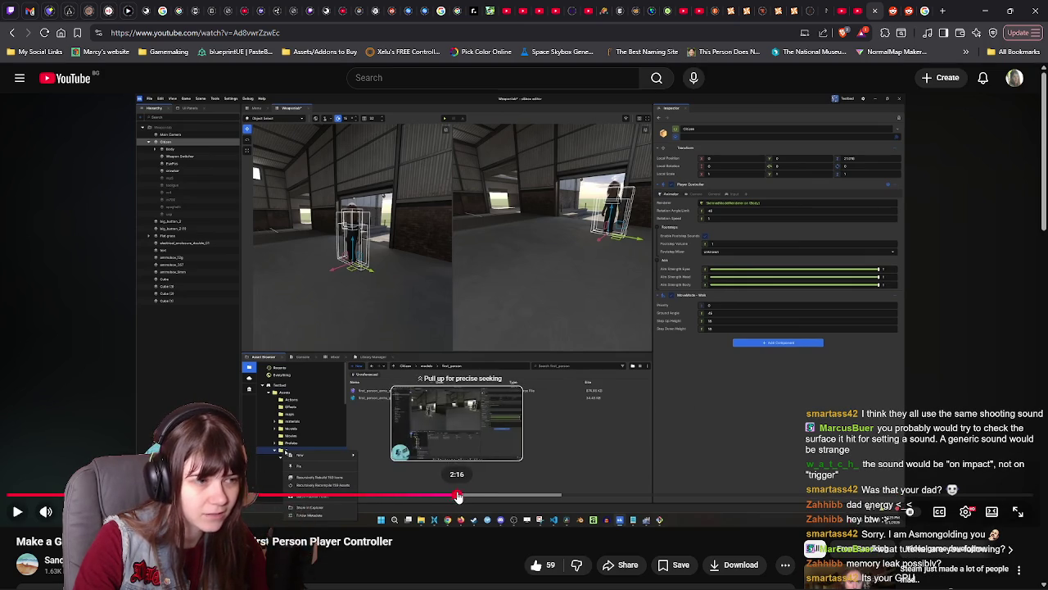
click(482, 400)
click(482, 400)
Nudge the tutorial back and forward a few seconds, then resume playback
key(j)
key(j)
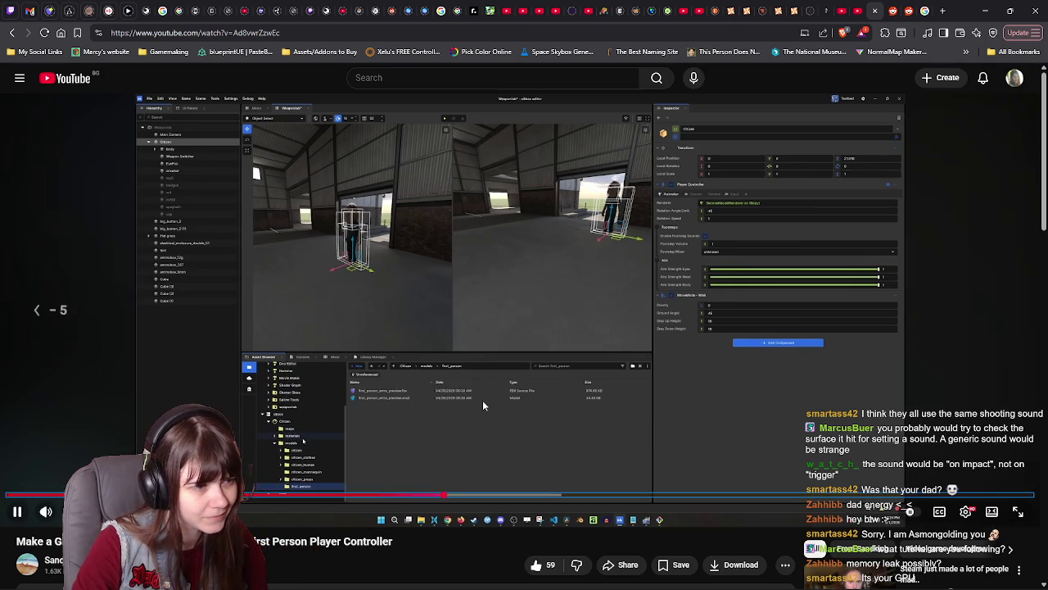
key(Left)
key(Left)
key(Left)
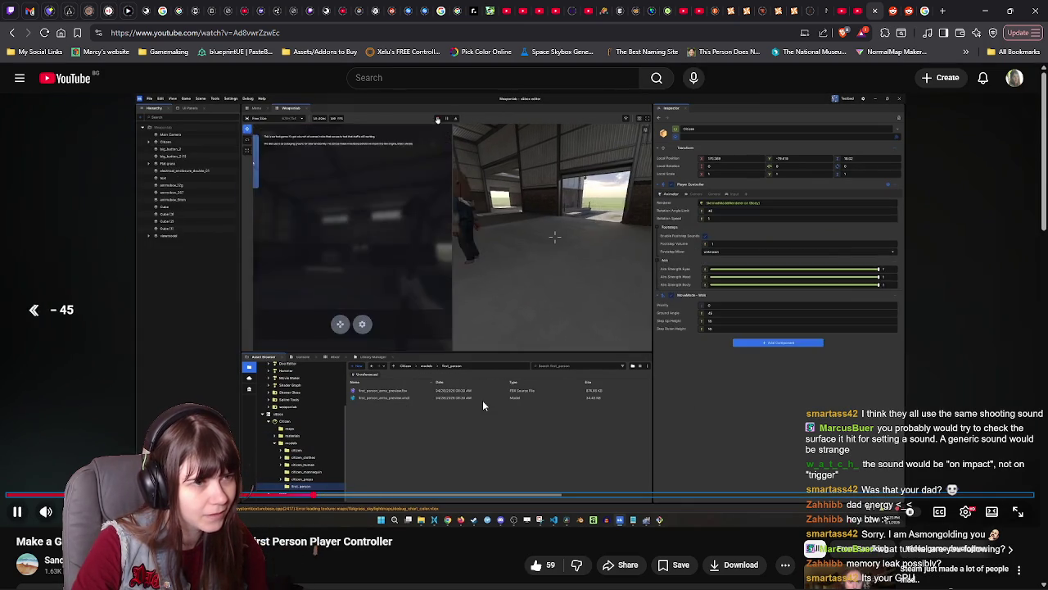
key(Right)
key(Right)
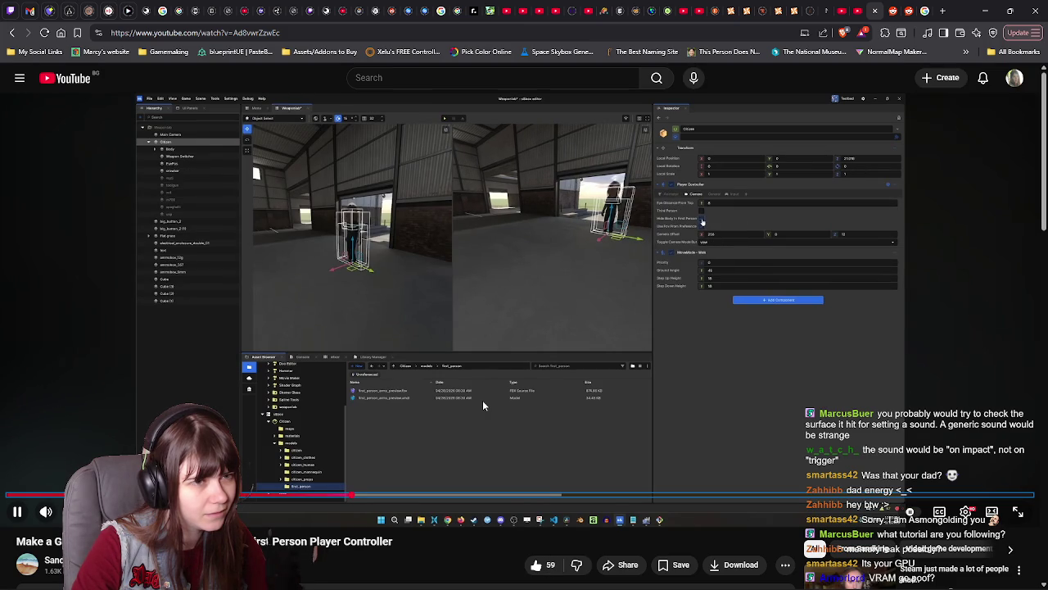
key(Right)
key(Right)
key(Right)
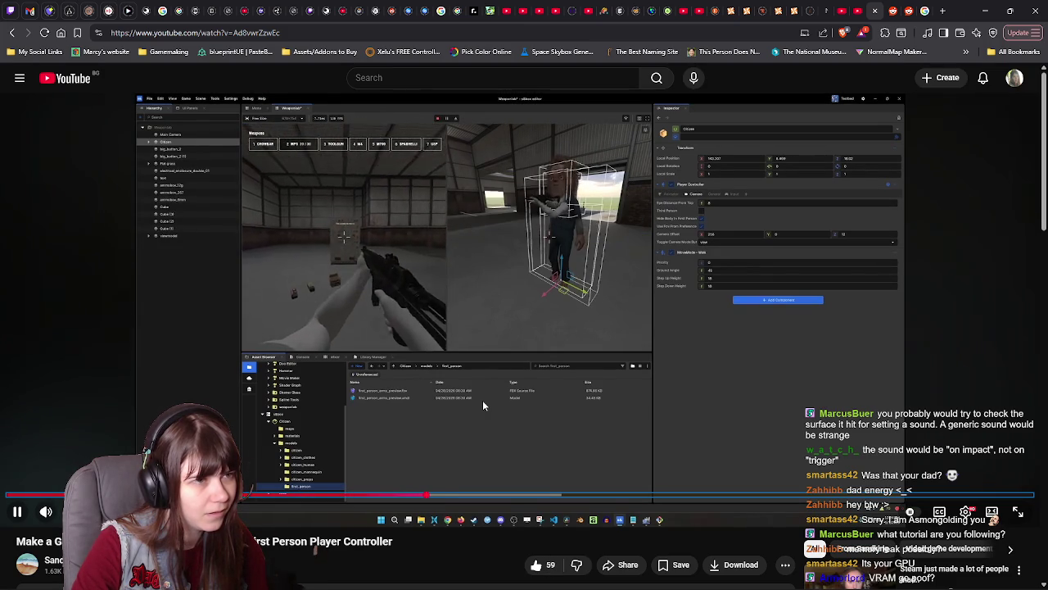
key(Right)
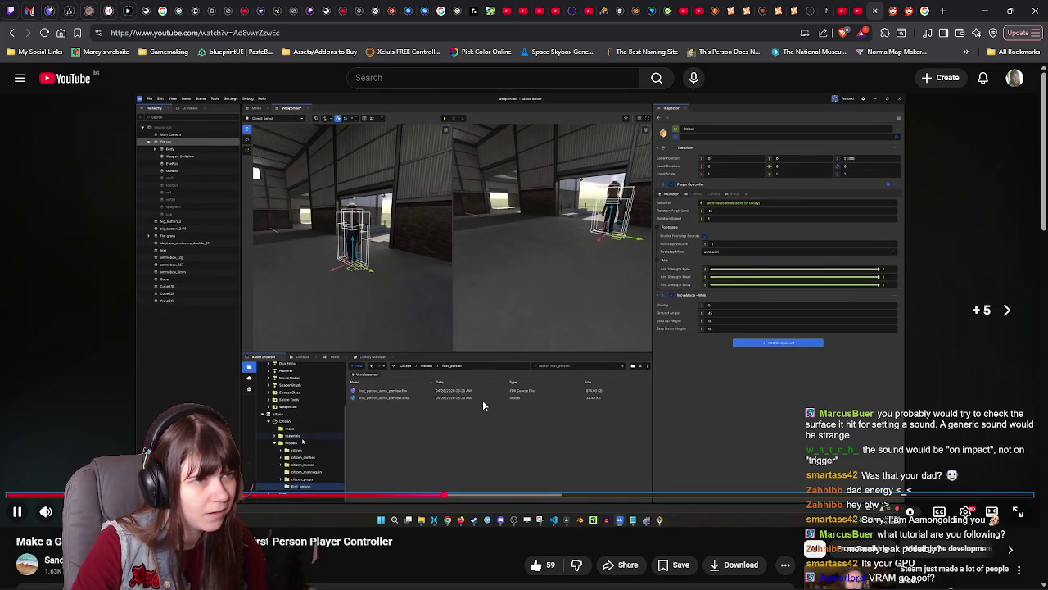
key(space)
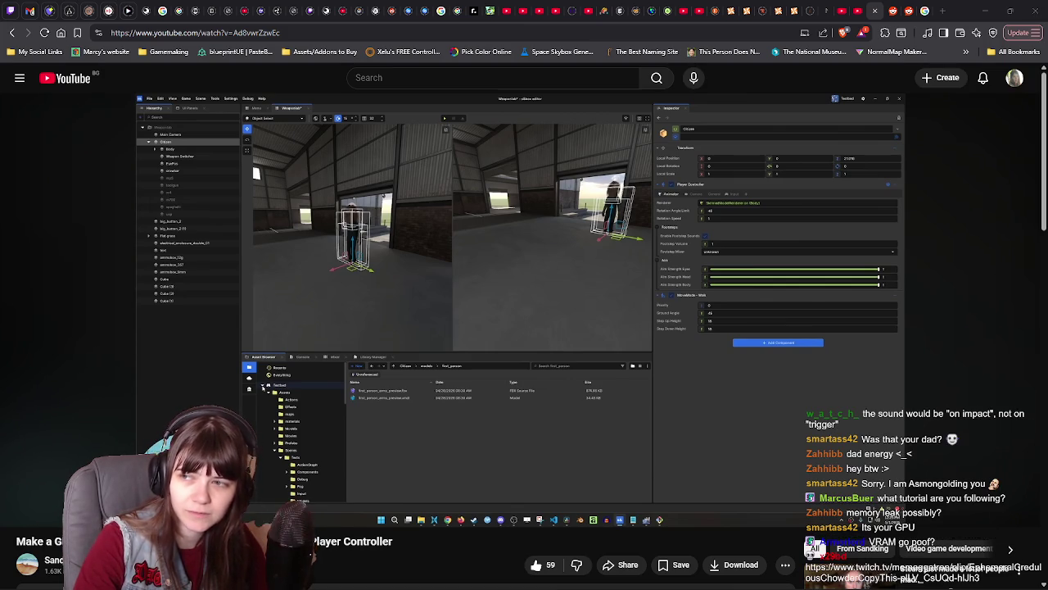
scroll(551, 404, down, 2)
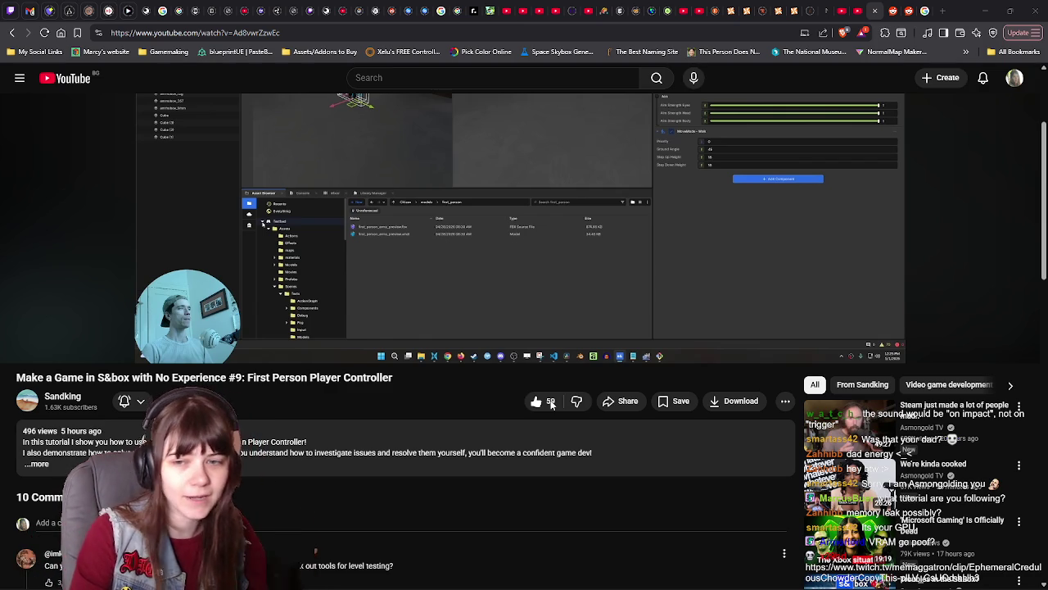
Like the tutorial video, bringing it to 59 likes, then pause and resume it
click(551, 402)
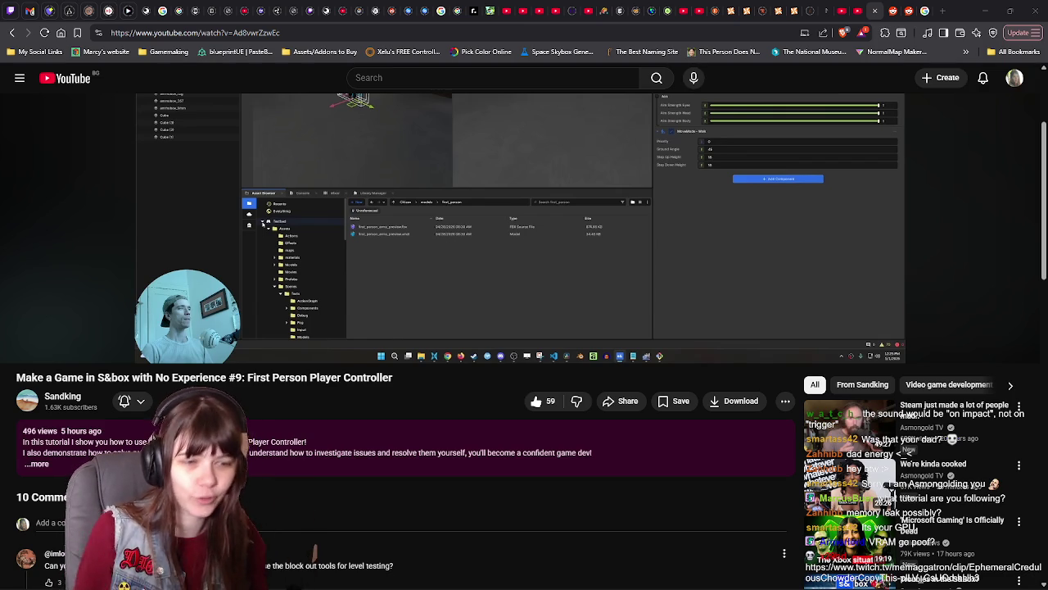
scroll(430, 407, up, 2)
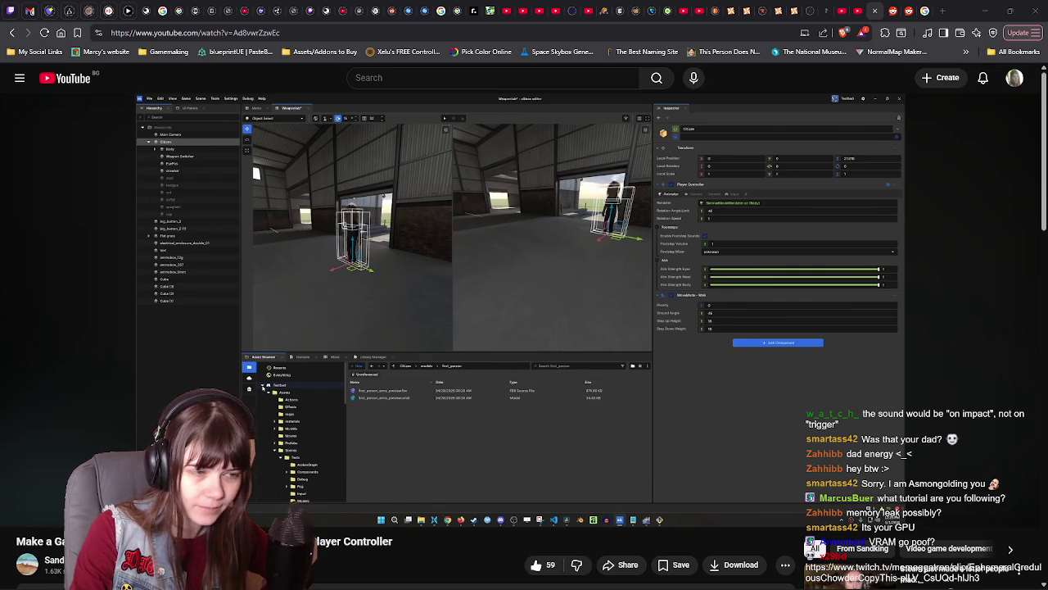
click(447, 541)
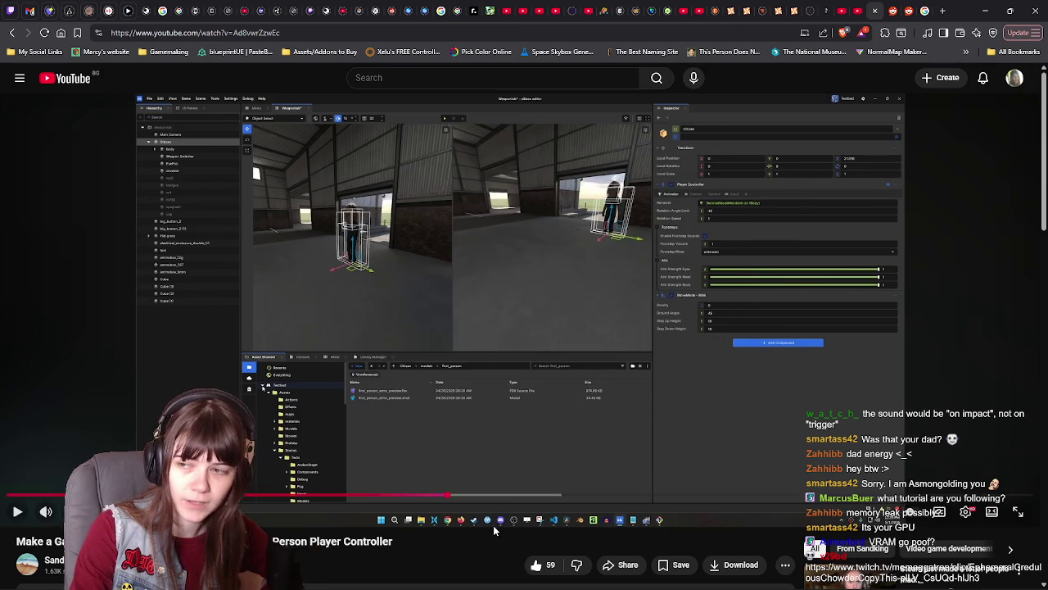
click(562, 415)
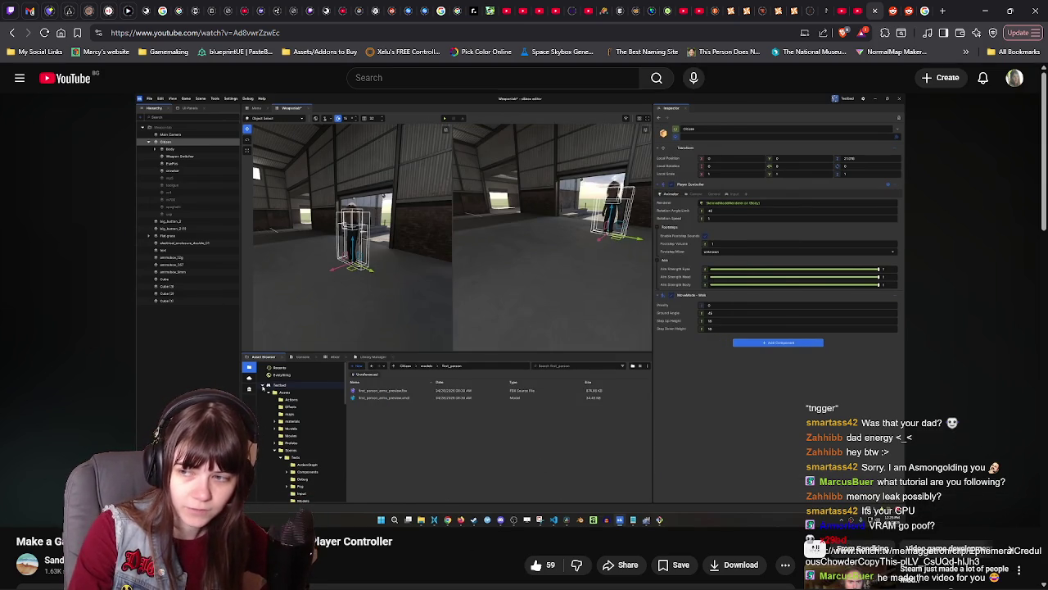
scroll(426, 370, down, 1)
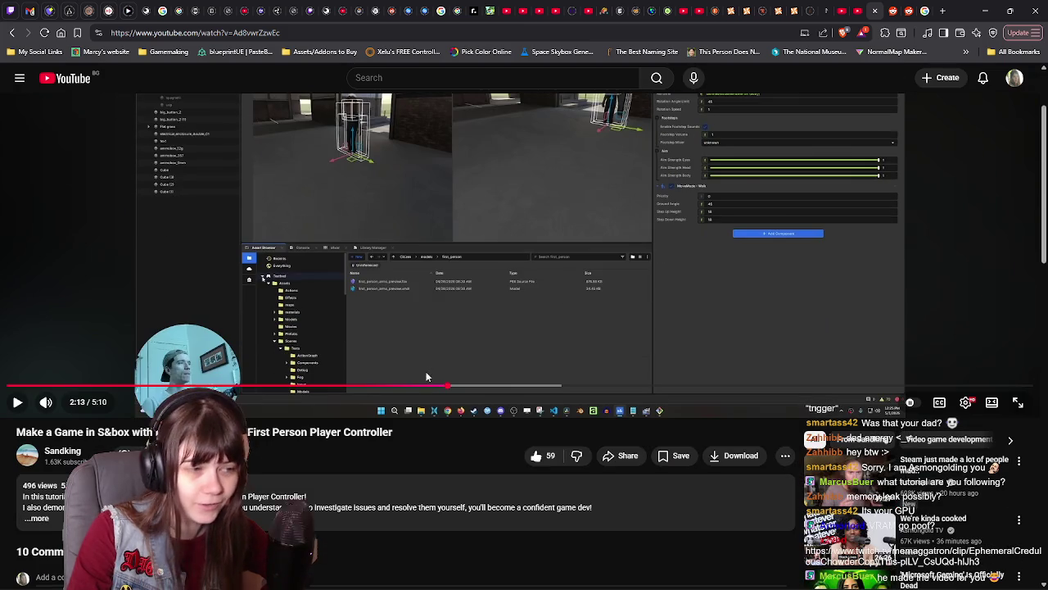
Keep watching the player controller tutorial, briefly pausing and resuming it
scroll(416, 372, down, 1)
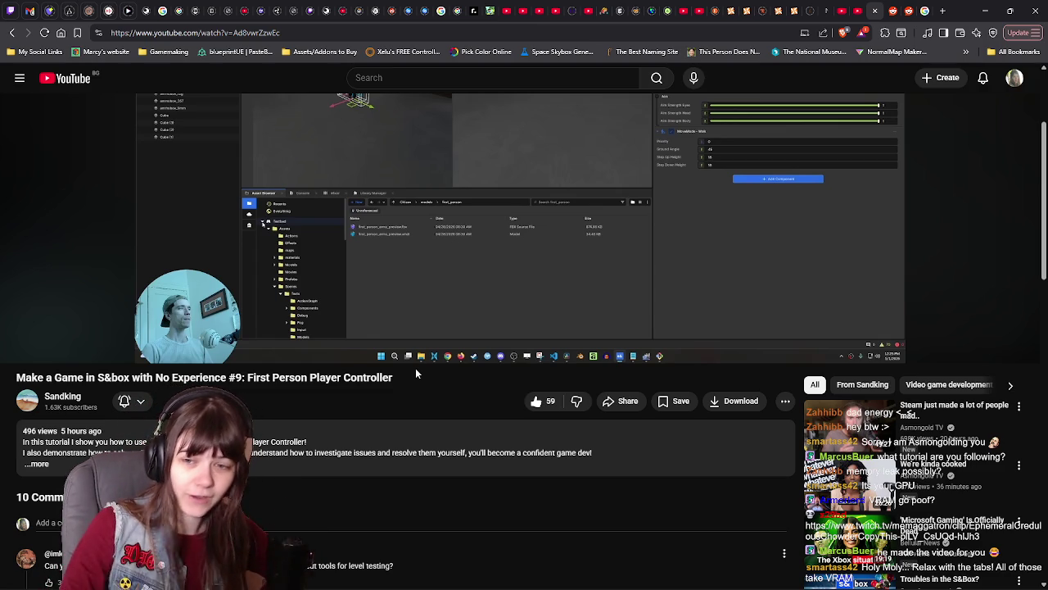
scroll(416, 373, up, 2)
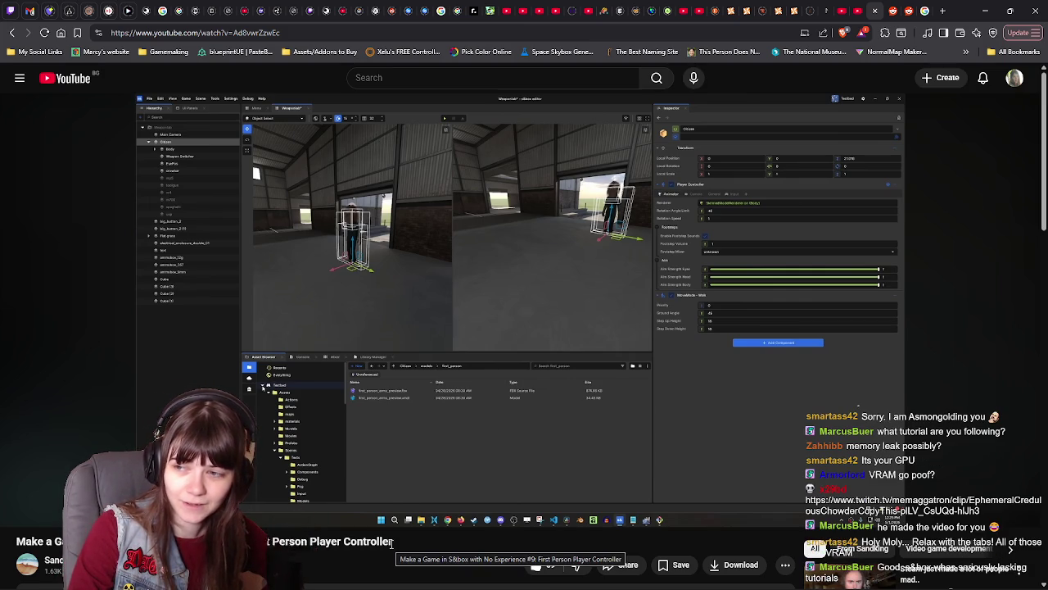
mouse_move(740, 253)
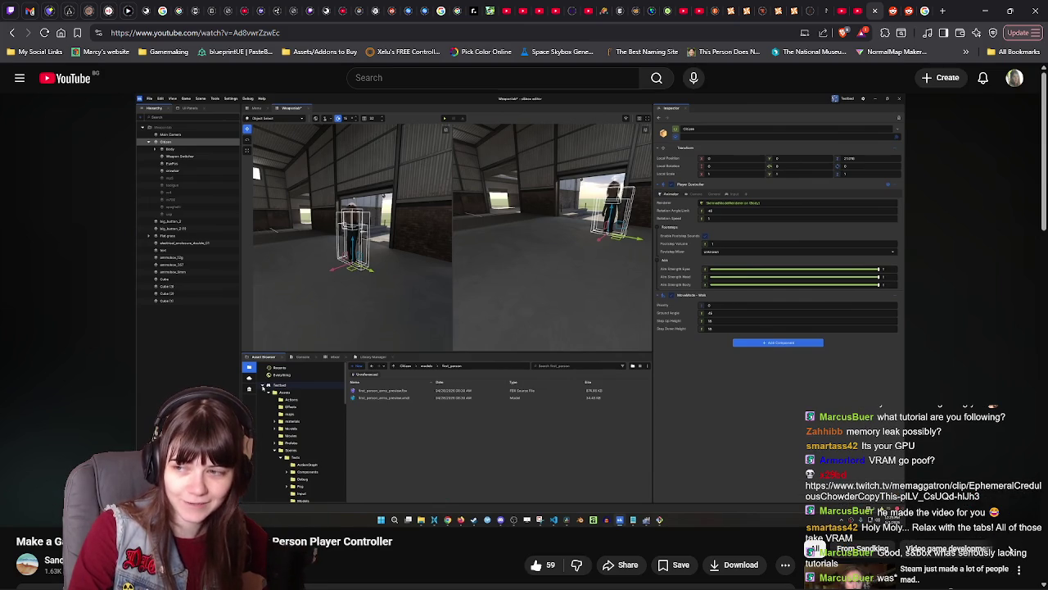
click(745, 287)
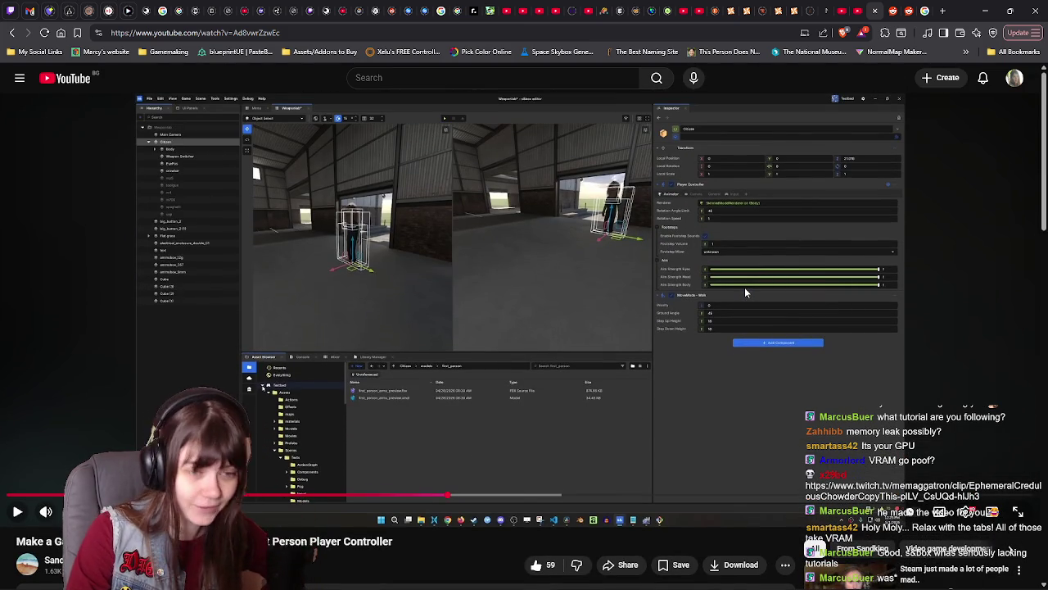
click(744, 292)
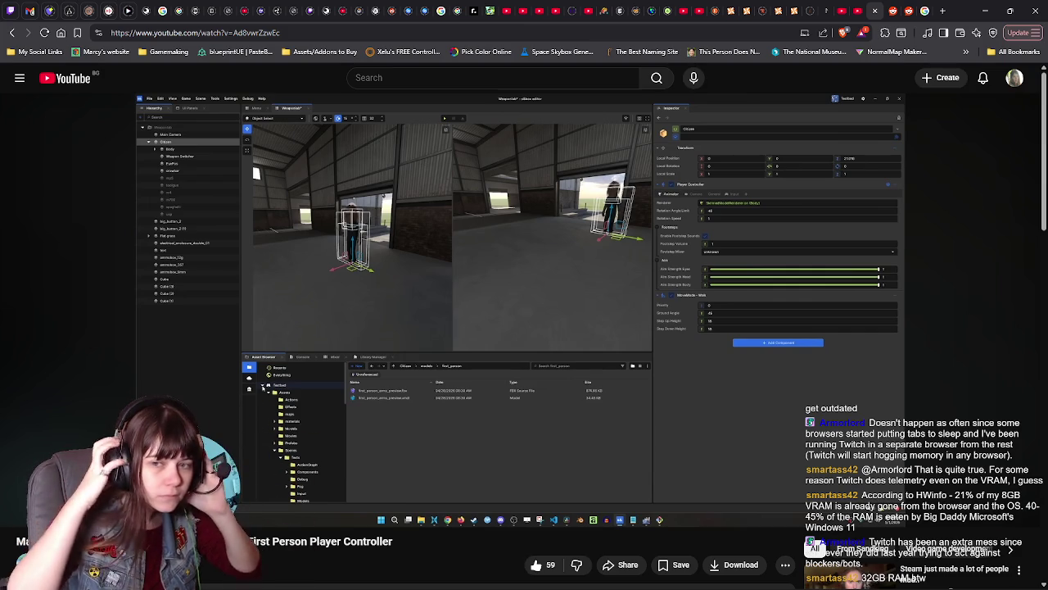
Pause and resume the tutorial, then pause it again at the in-scene player test
click(697, 423)
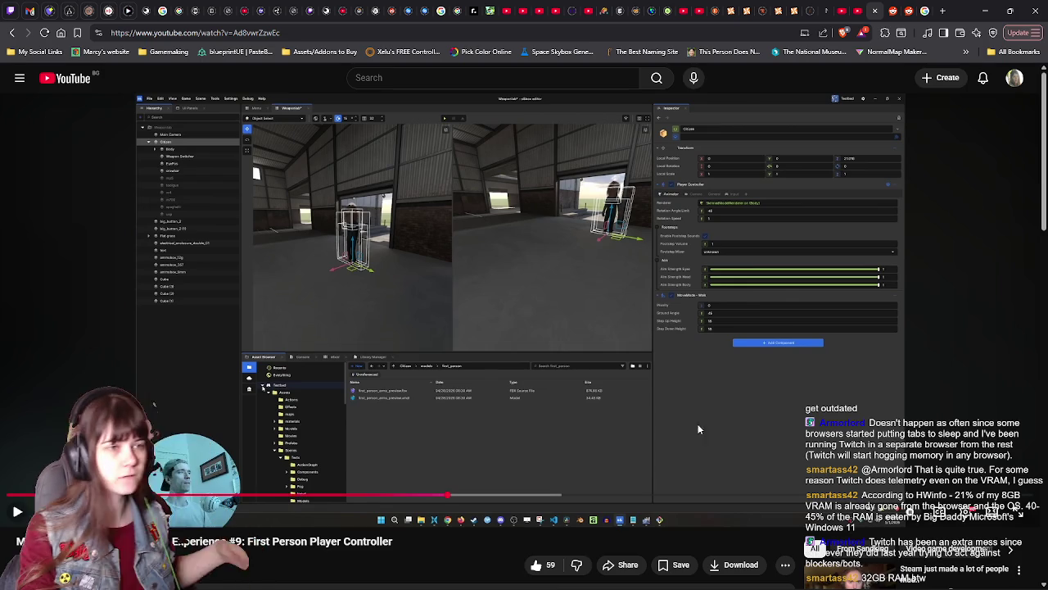
click(577, 379)
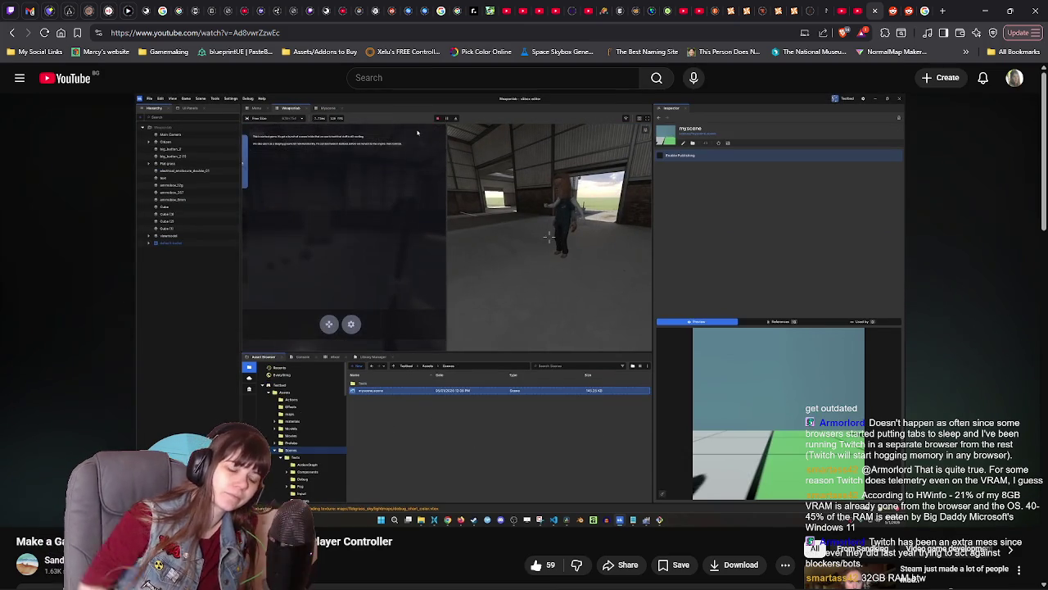
click(577, 374)
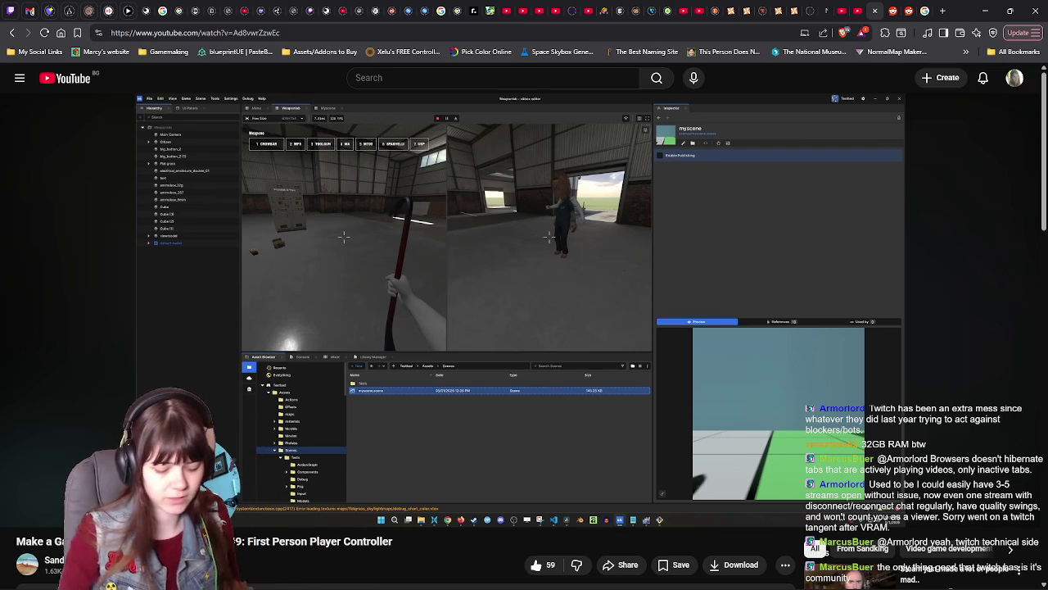
Pause the tutorial, skim its description and comments, then bring up the recycle bin's options
click(550, 417)
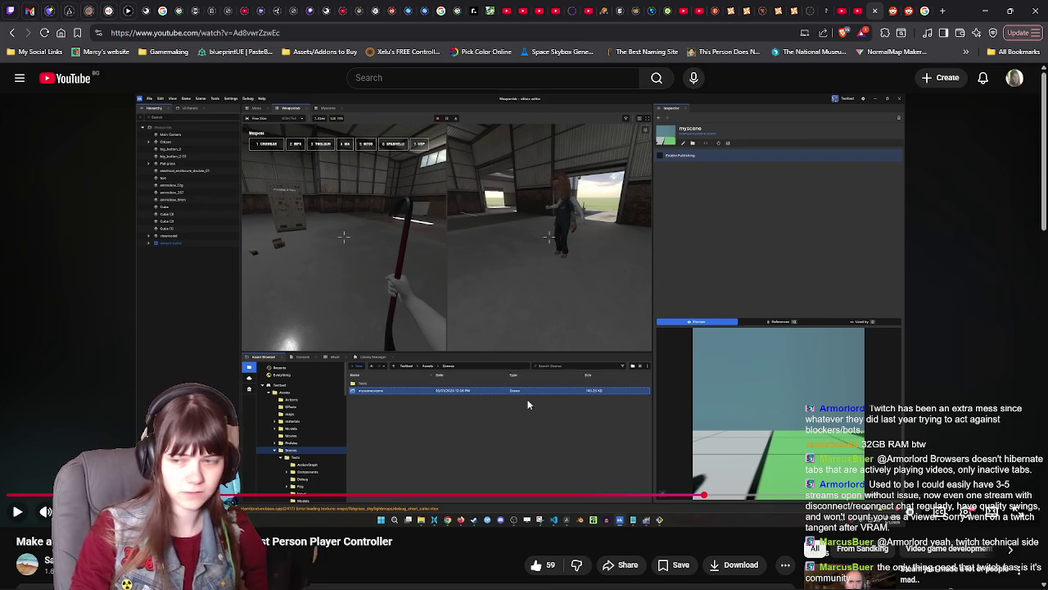
scroll(365, 341, down, 2)
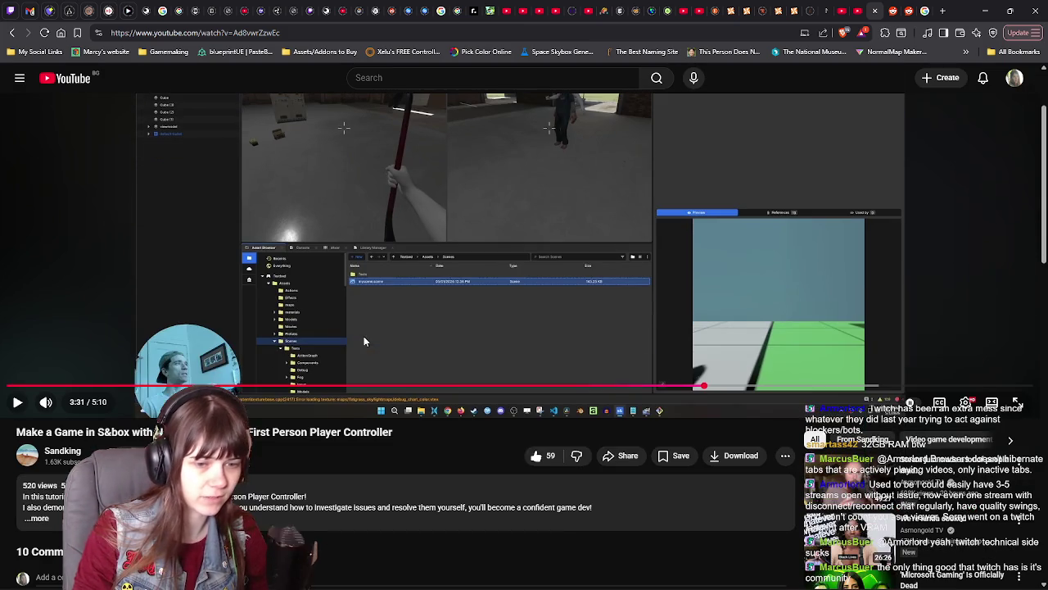
scroll(360, 418, down, 3)
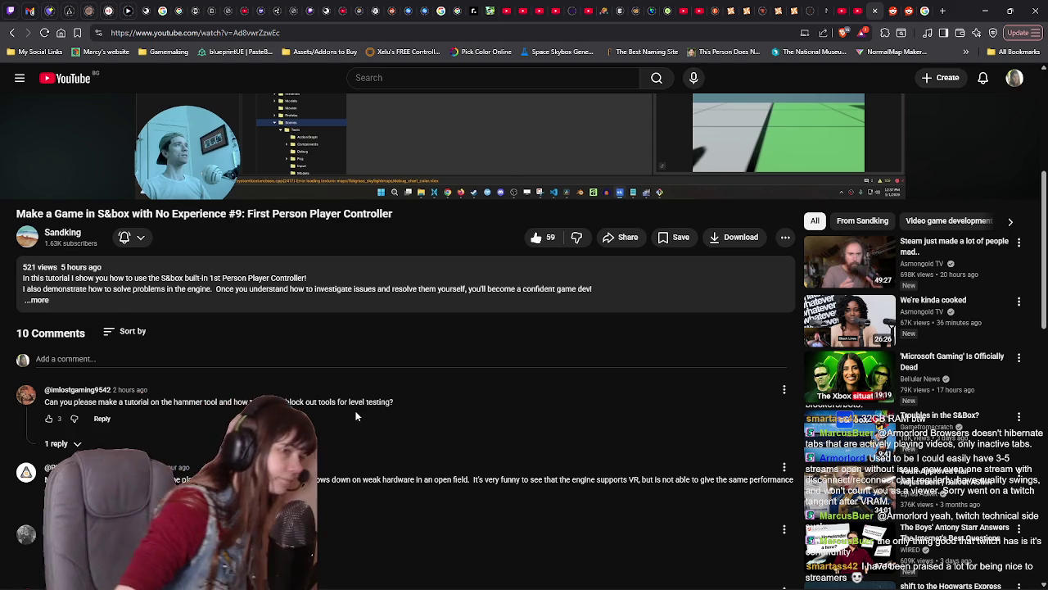
scroll(355, 416, down, 3)
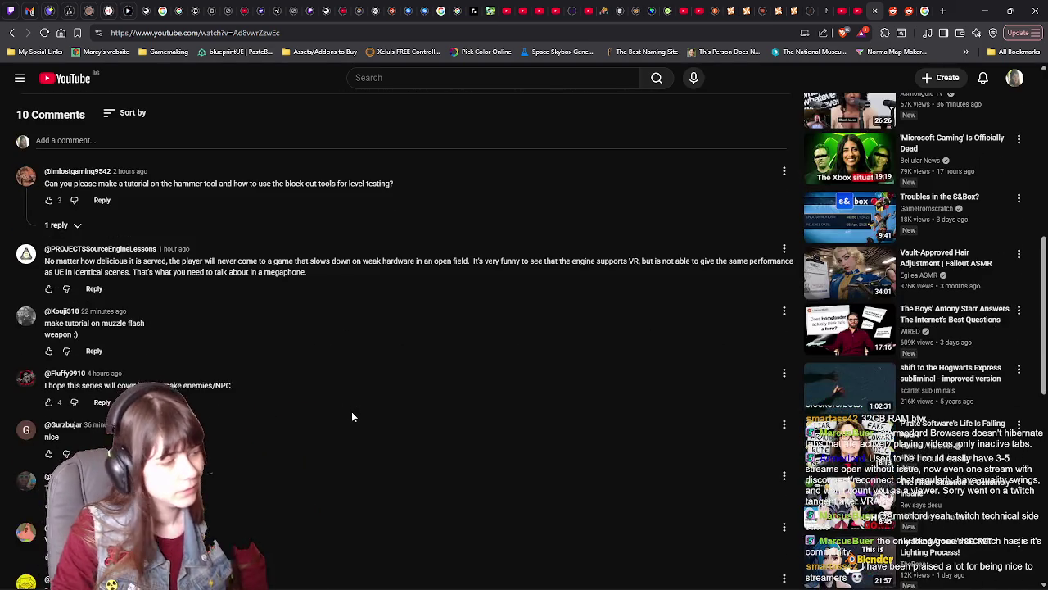
scroll(351, 411, up, 5)
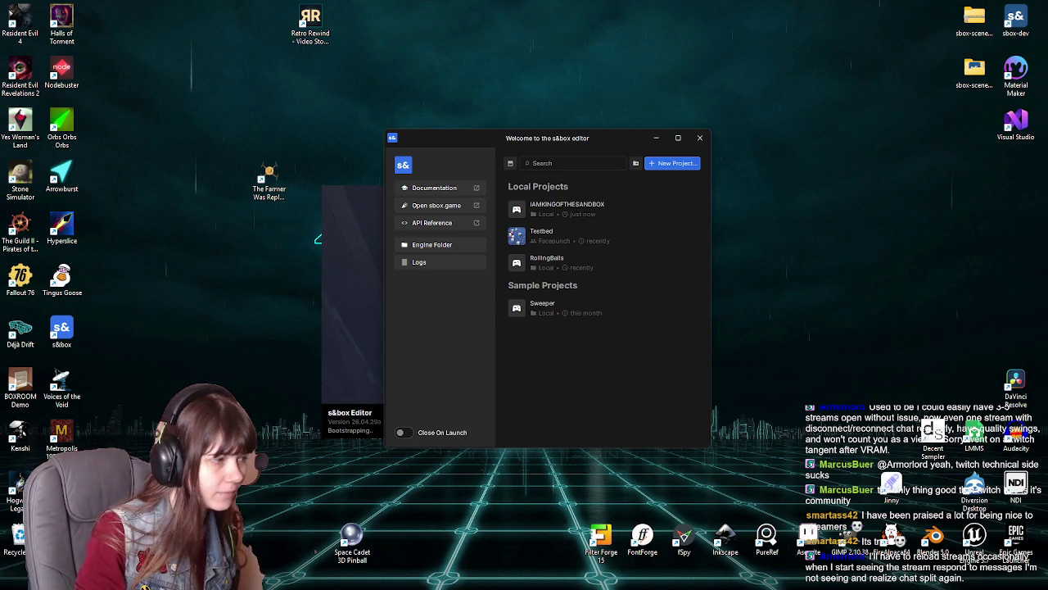
right_click(20, 532)
Empty the Recycle Bin, permanently deleting its 81 items
click(49, 439)
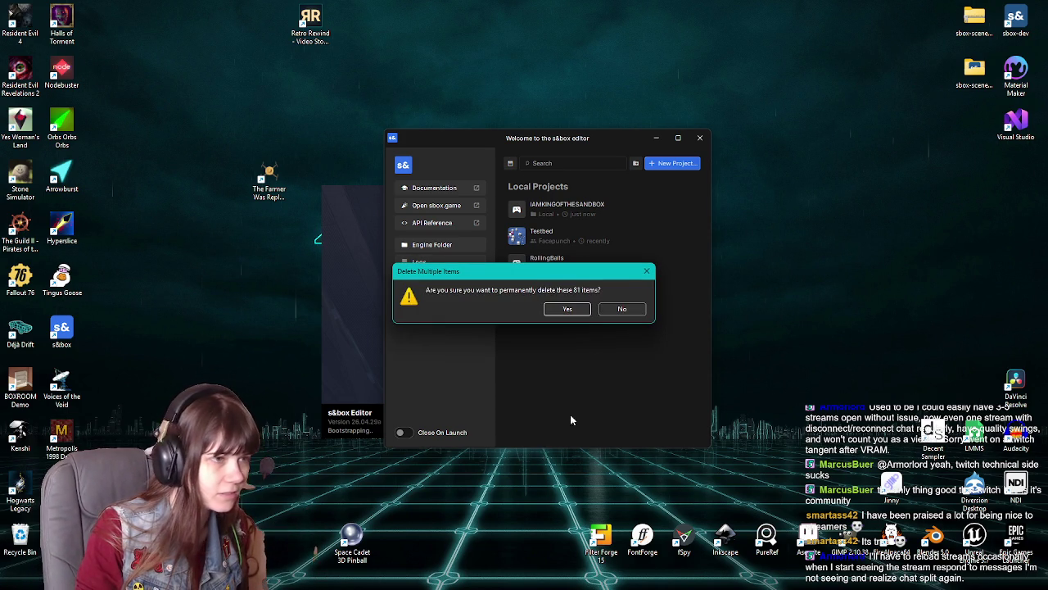
click(584, 309)
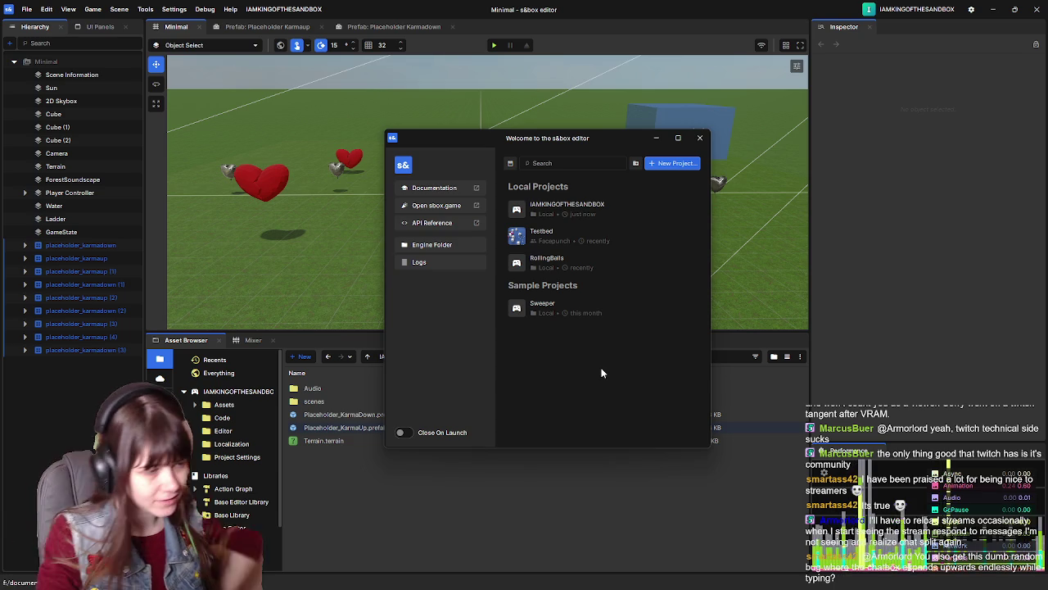
Launch the RollingBalls project from the Local Projects list
click(613, 263)
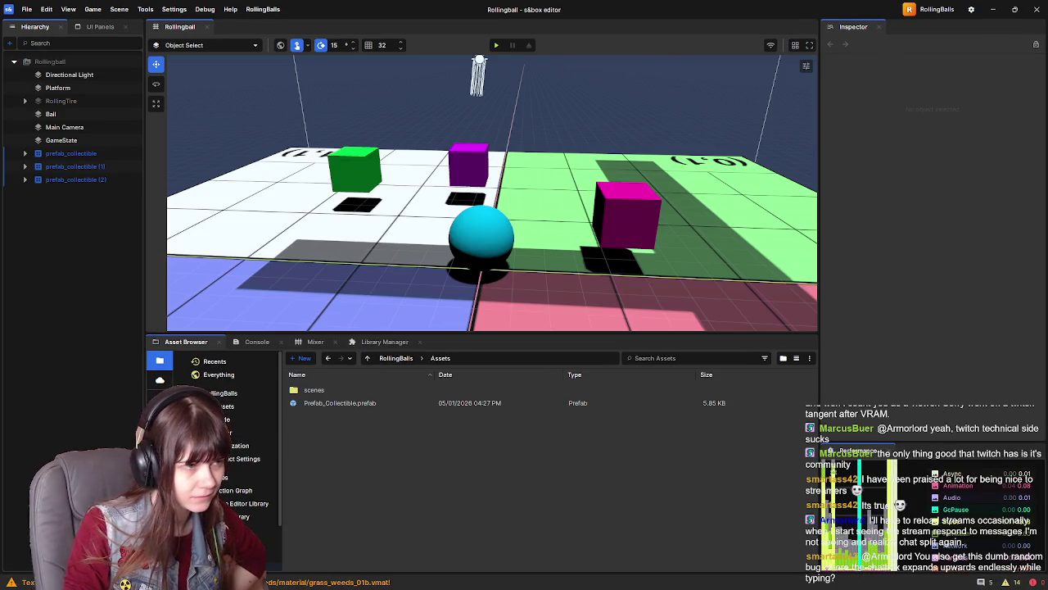
Select prefab_collectible in the Hierarchy and preview Prefab_Collectible.prefab in the Asset Browser
mouse_move(313, 579)
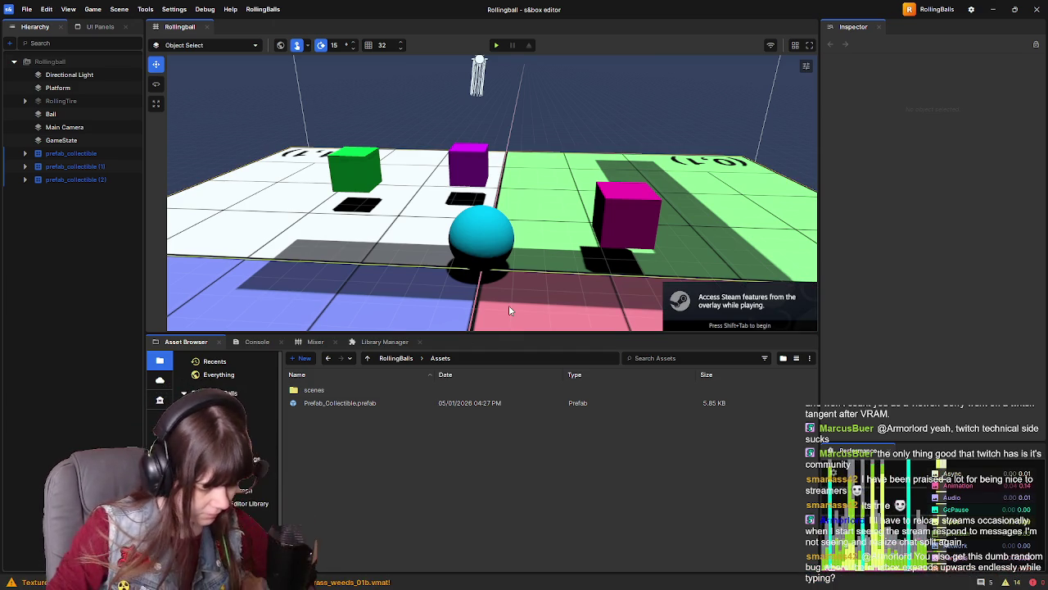
click(69, 154)
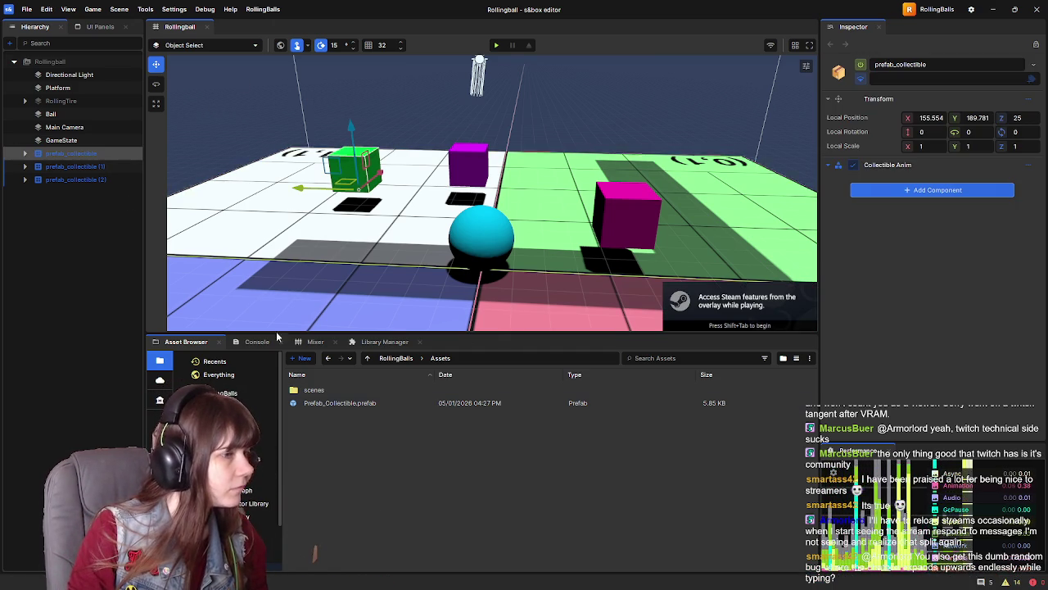
click(371, 405)
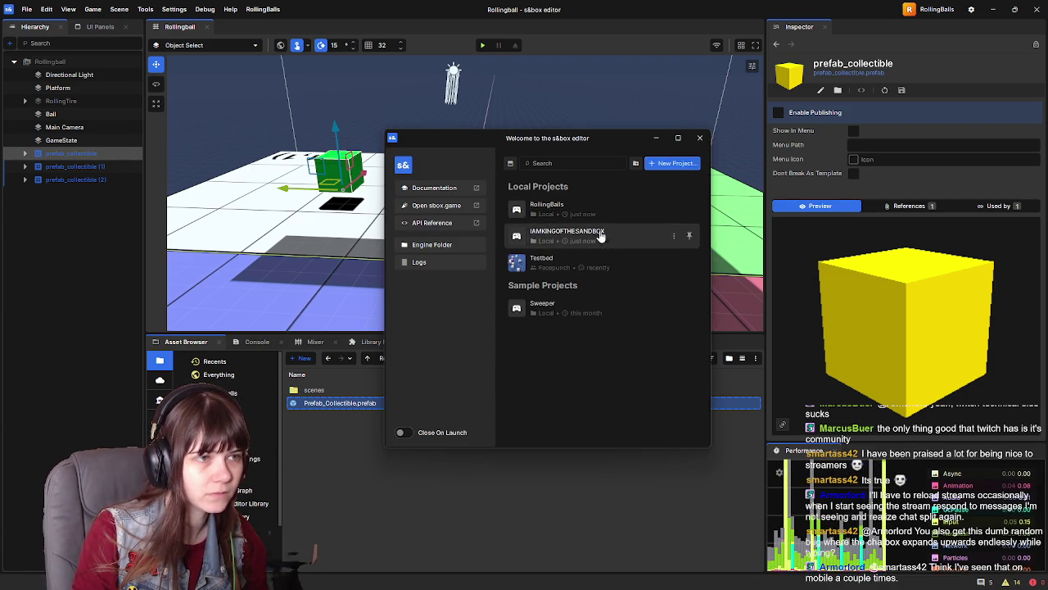
Open the RollingBalls project folder on disk via its project context menu
right_click(617, 233)
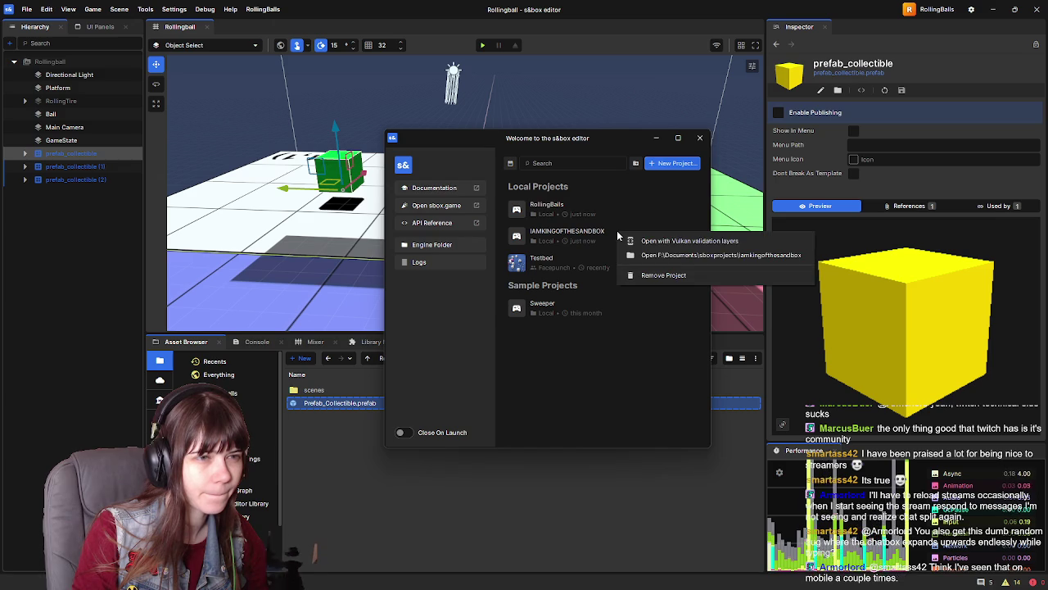
click(680, 255)
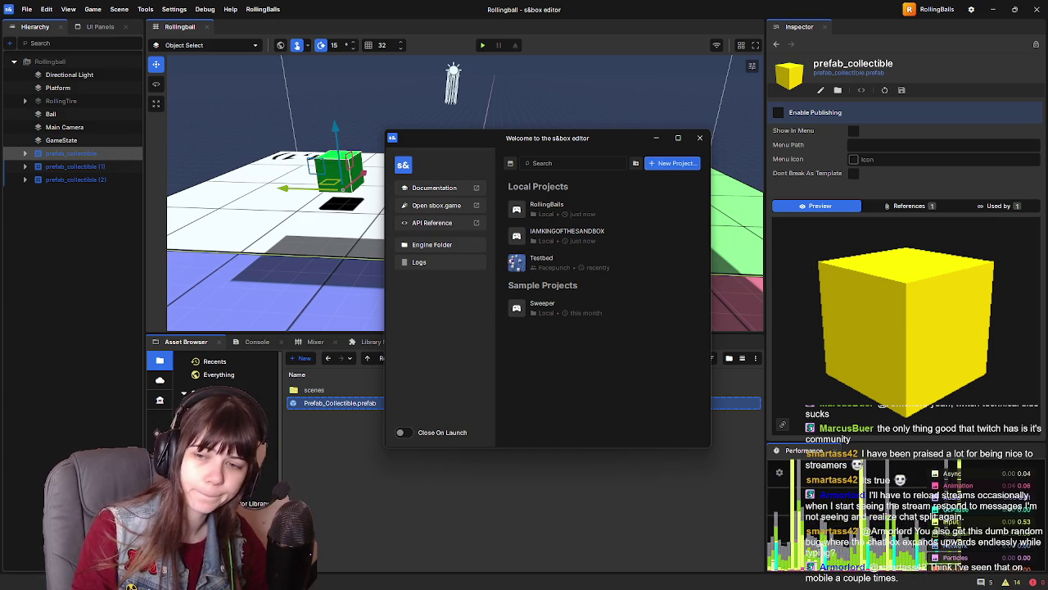
right_click(610, 209)
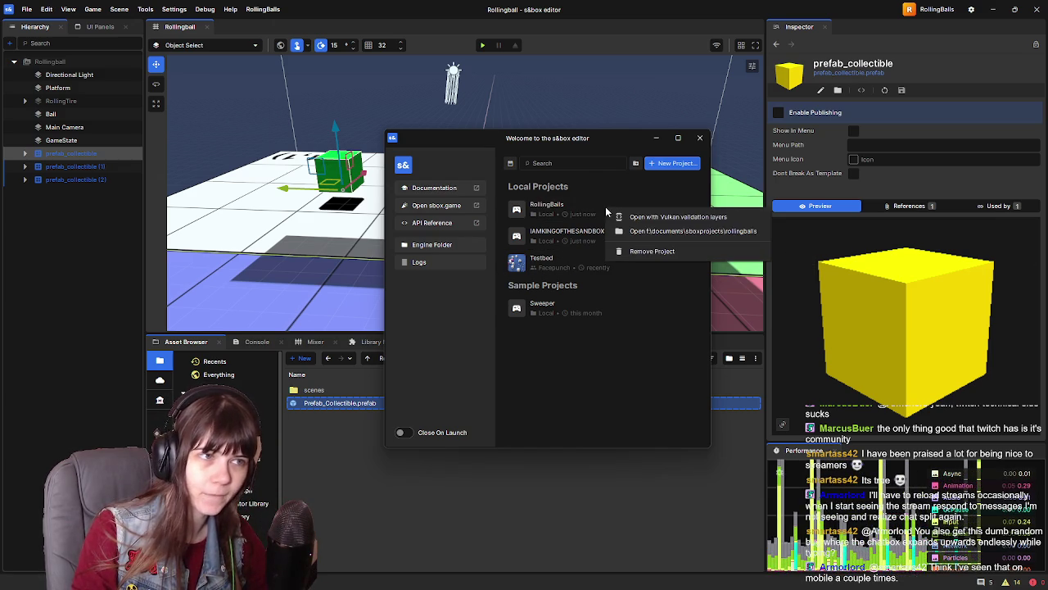
click(664, 231)
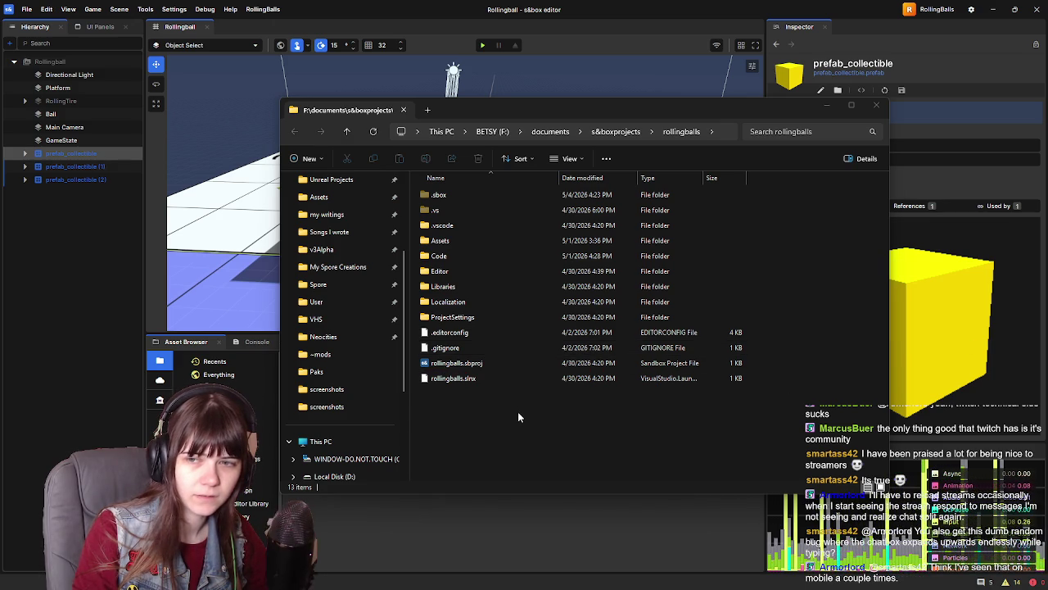
Copy Prefab_Collectible.prefab from the rollingballs Assets folder, then return to the Minimal scene editor
click(475, 402)
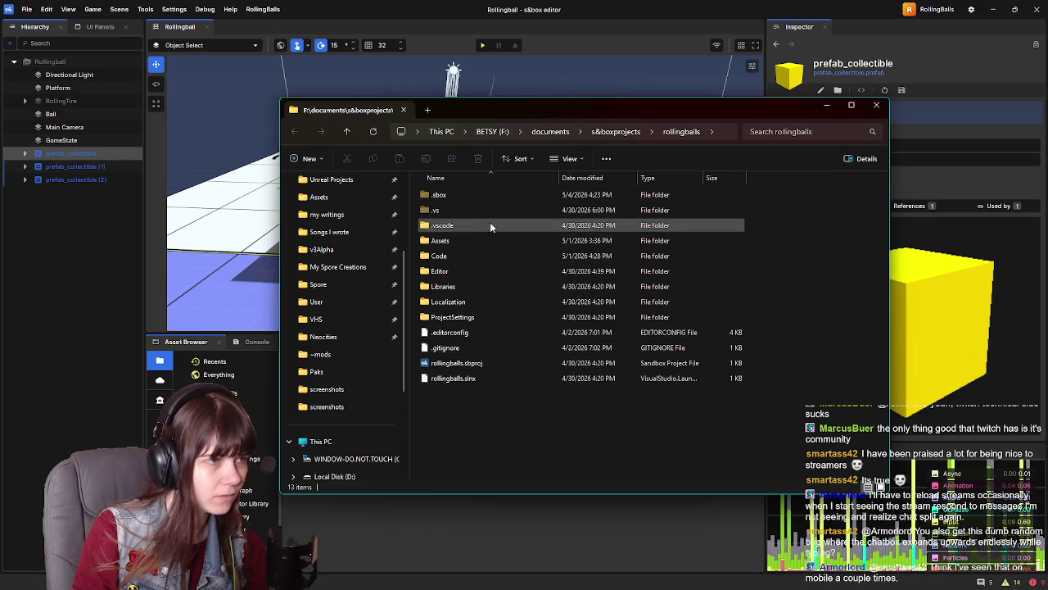
double_click(449, 240)
mouse_move(626, 115)
mouse_down()
mouse_move(615, 439)
mouse_move(608, 128)
mouse_up()
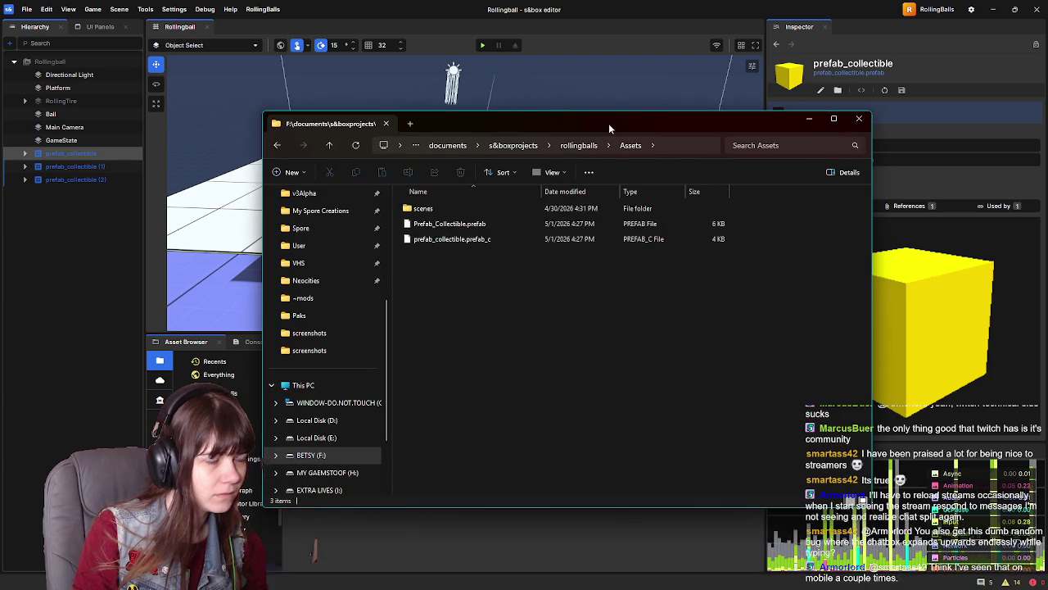
click(491, 227)
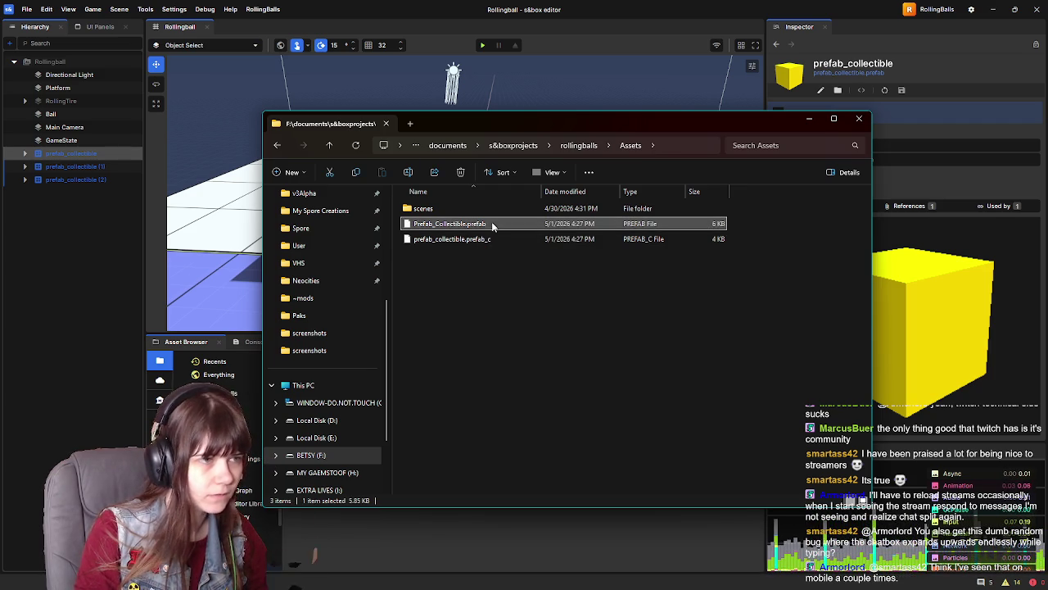
key(ctrl+c)
key(alt+Tab)
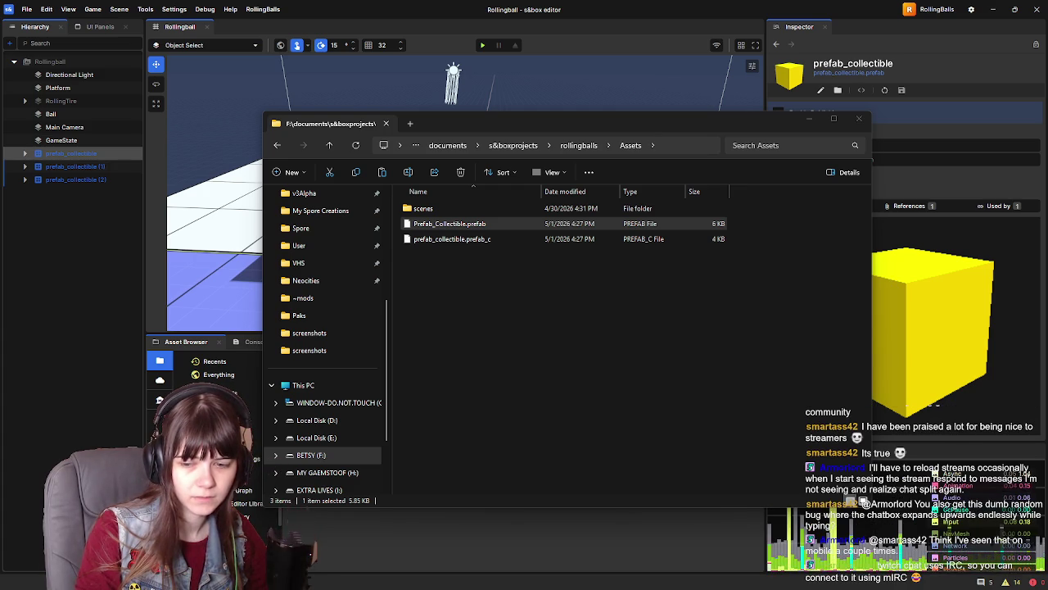
key(alt+Tab)
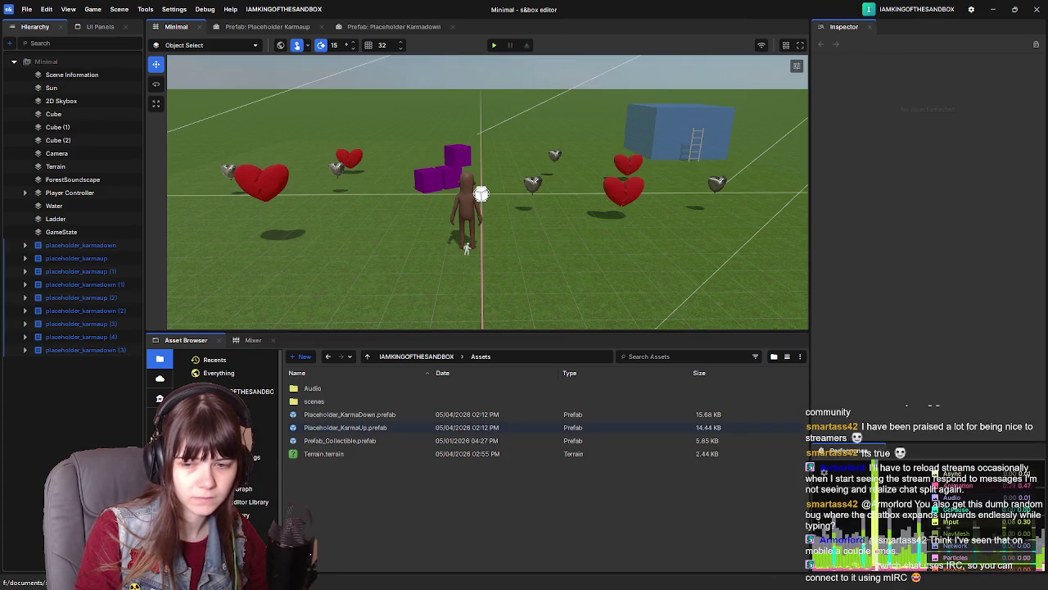
Open the collectible prefab, select its Collectible object and open the On Collider Enter graph
click(355, 441)
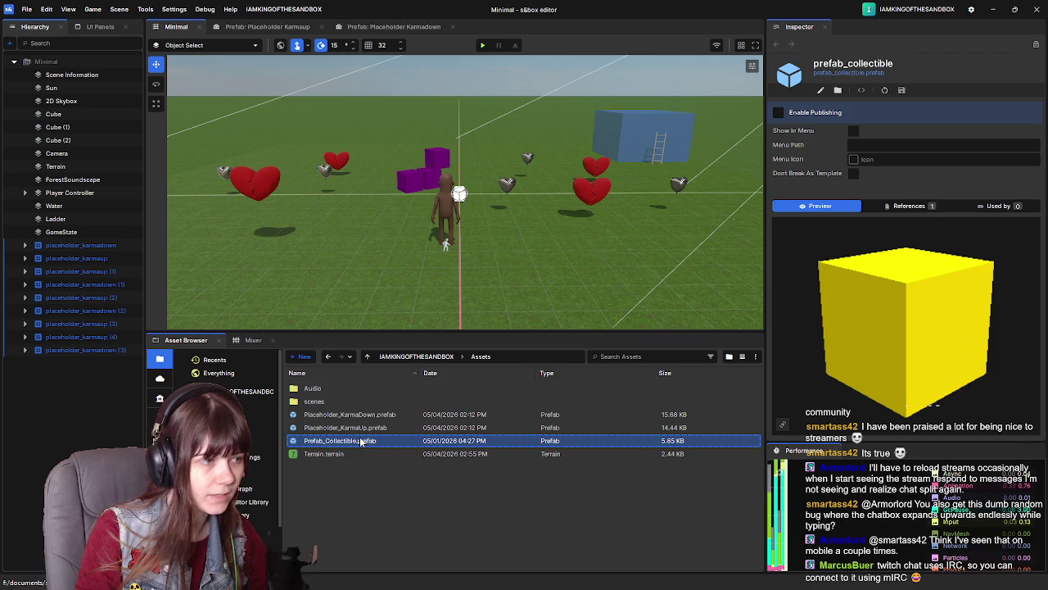
double_click(361, 442)
scroll(510, 264, down, 5)
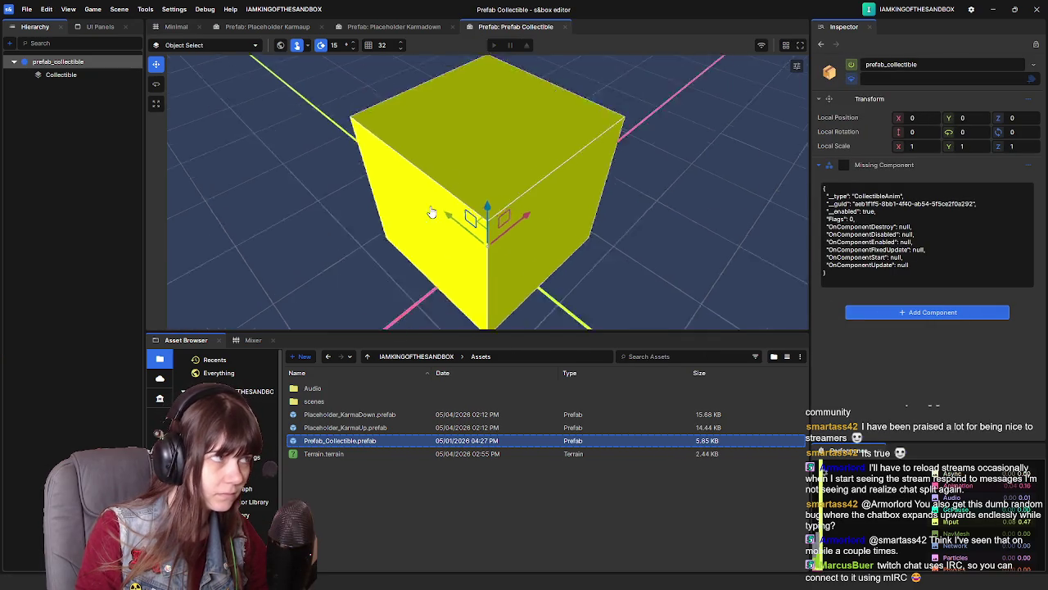
click(60, 75)
scroll(870, 353, down, 4)
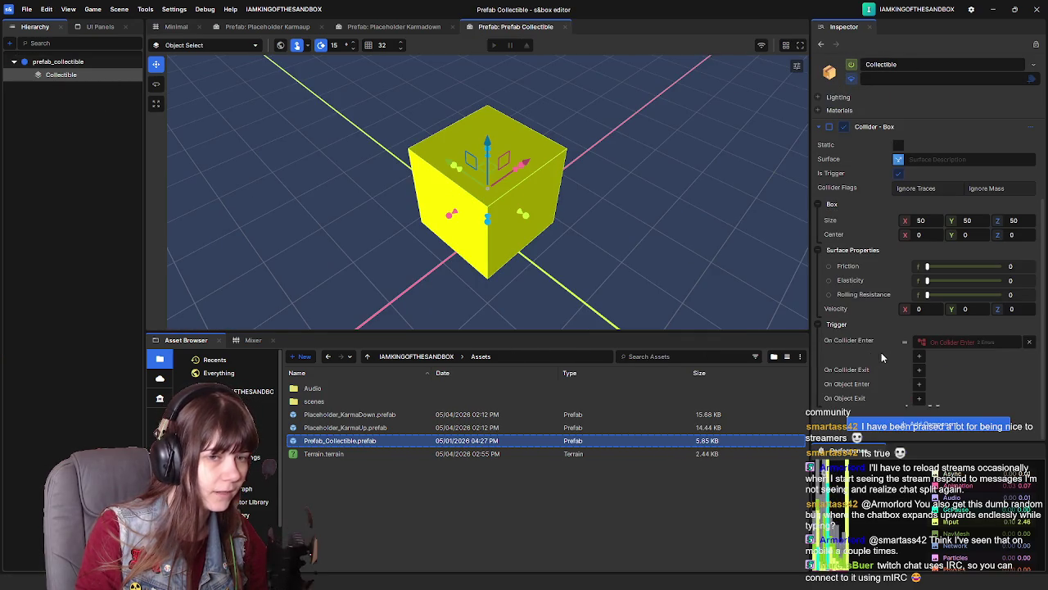
click(954, 343)
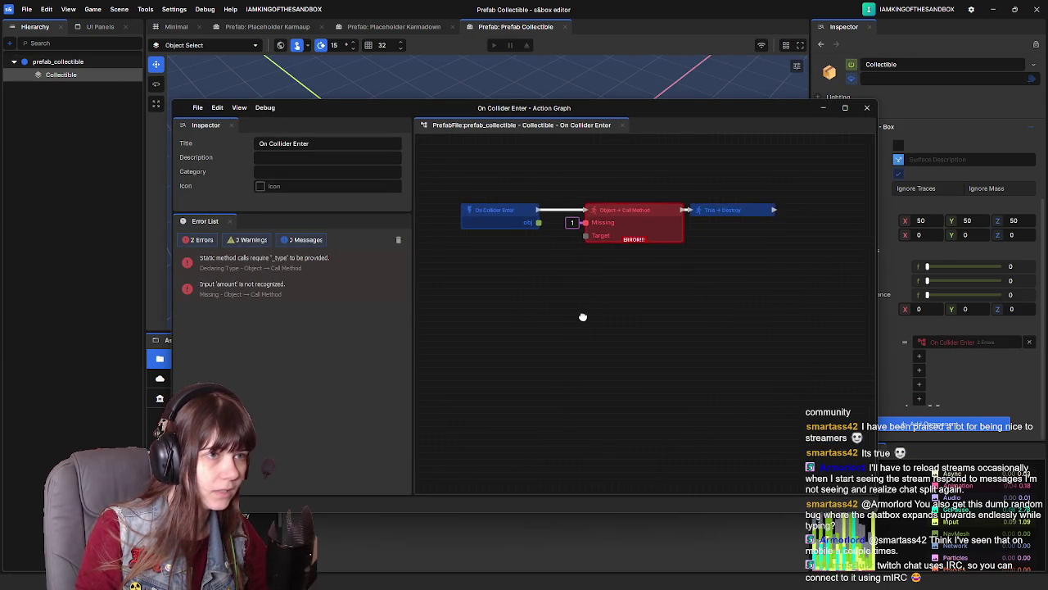
Shift the This → Destroy node slightly right, inspect Call Method, and close File Explorer and the graph
click(715, 214)
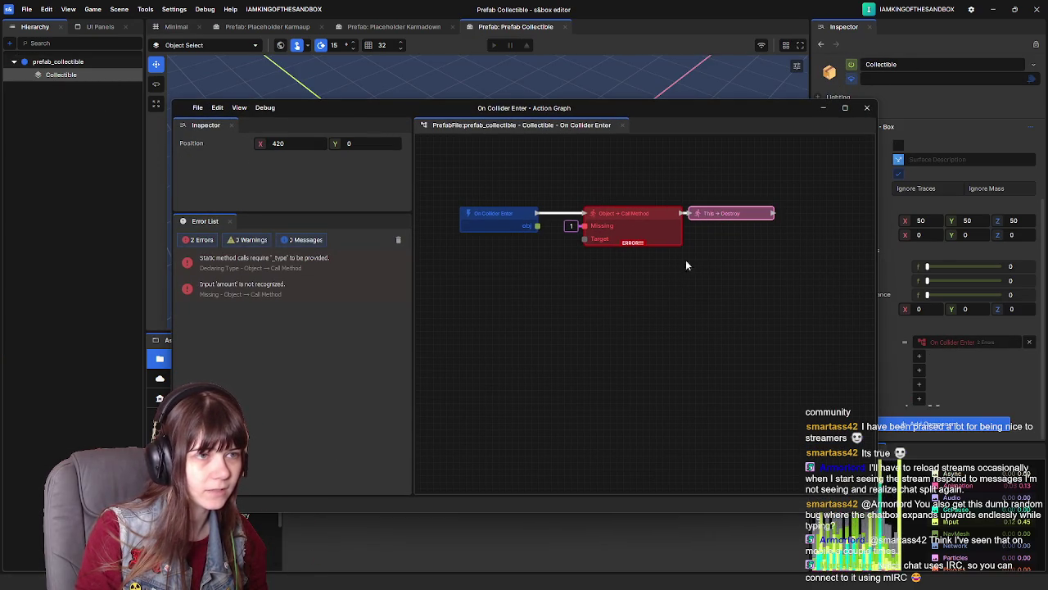
drag(717, 215, 731, 214)
click(715, 289)
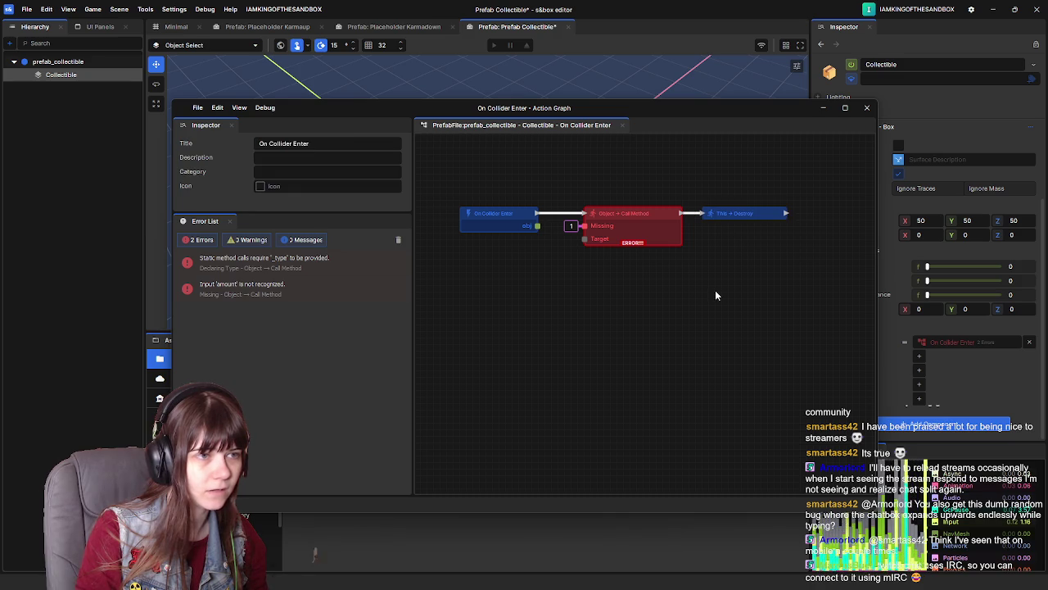
click(652, 216)
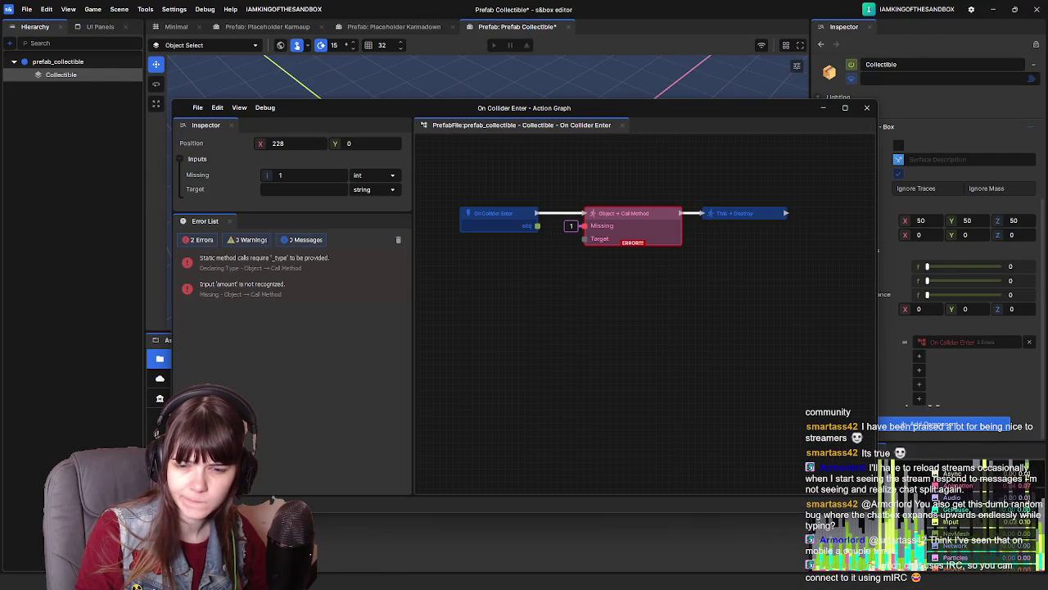
key(alt+Tab)
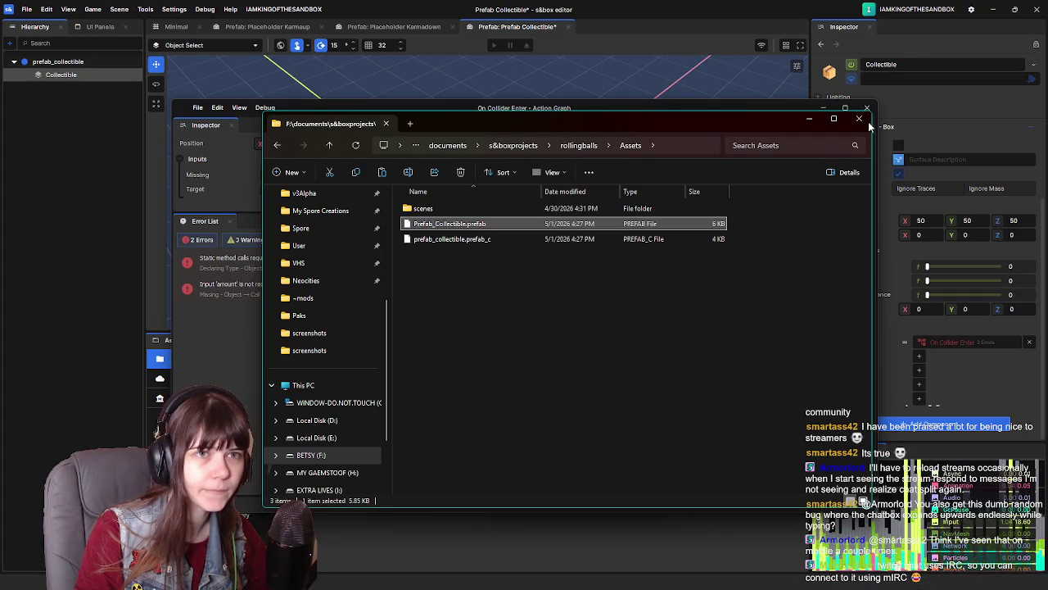
click(859, 118)
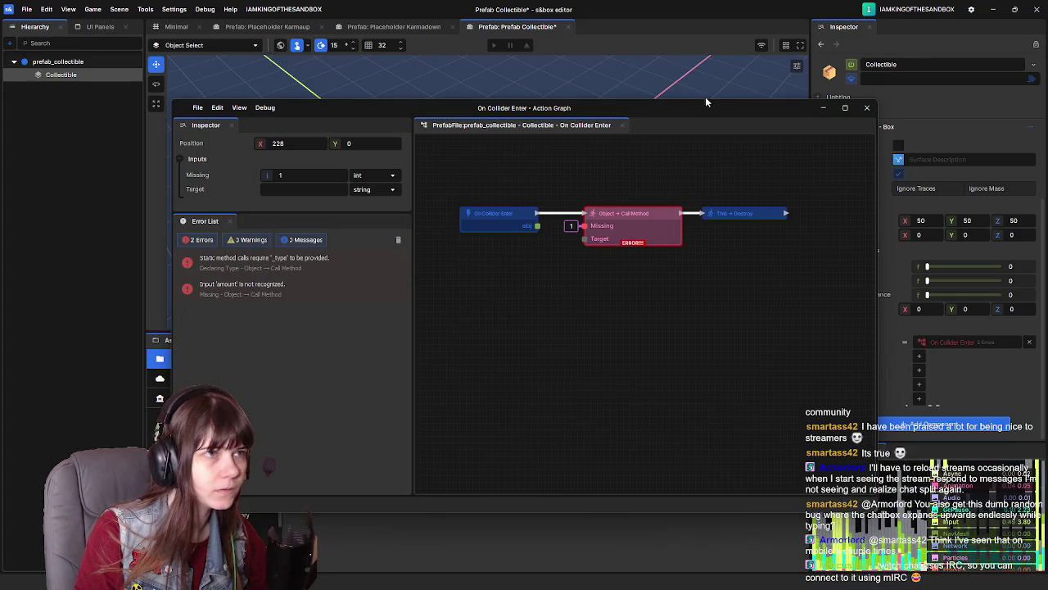
click(865, 108)
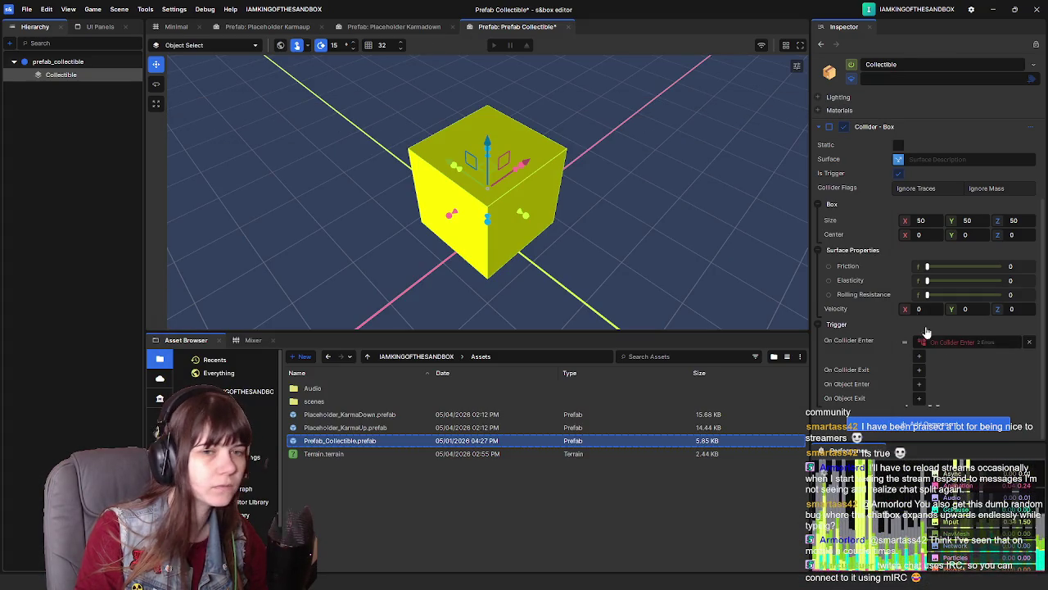
Return to the Minimal scene and select the GameState object to inspect its components
click(960, 346)
click(175, 26)
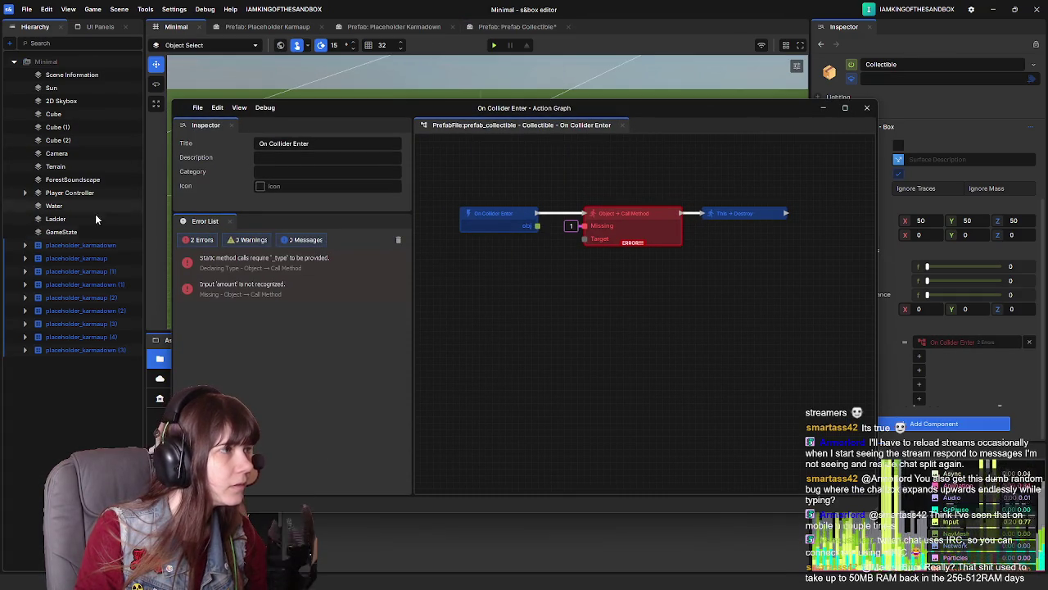
click(64, 232)
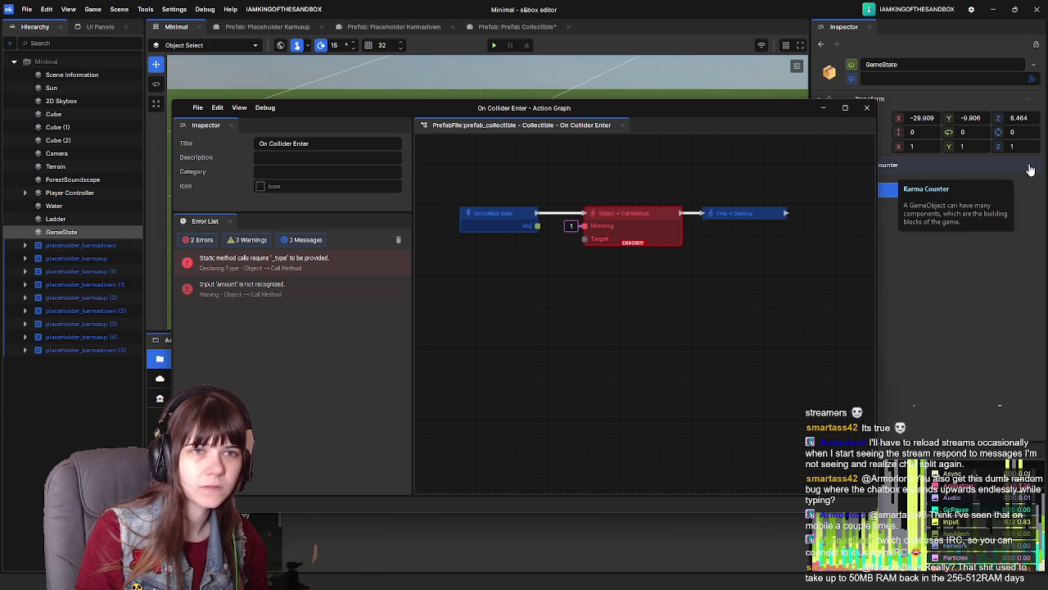
click(942, 195)
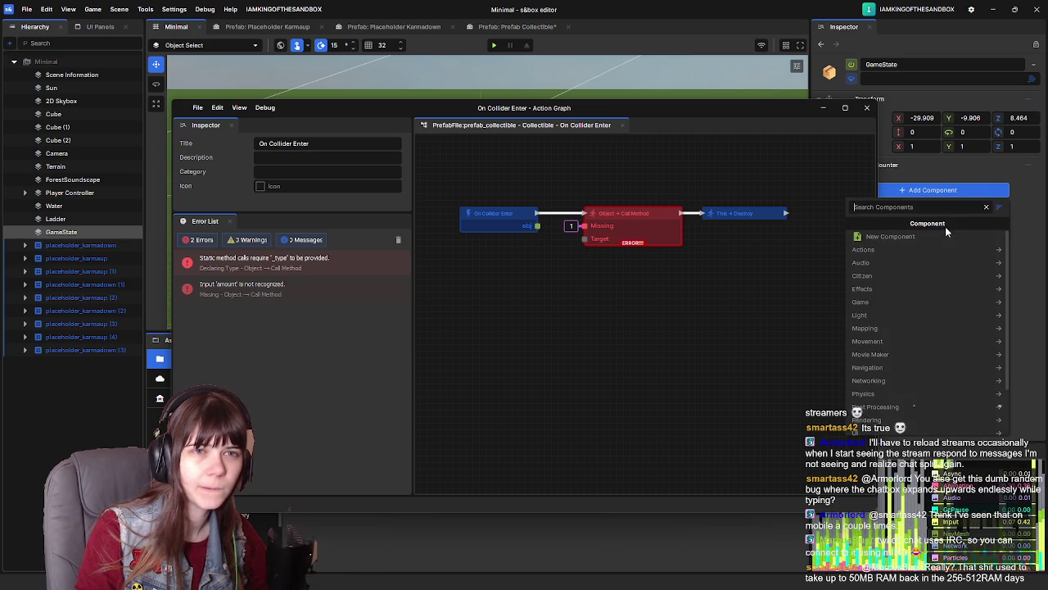
click(1029, 229)
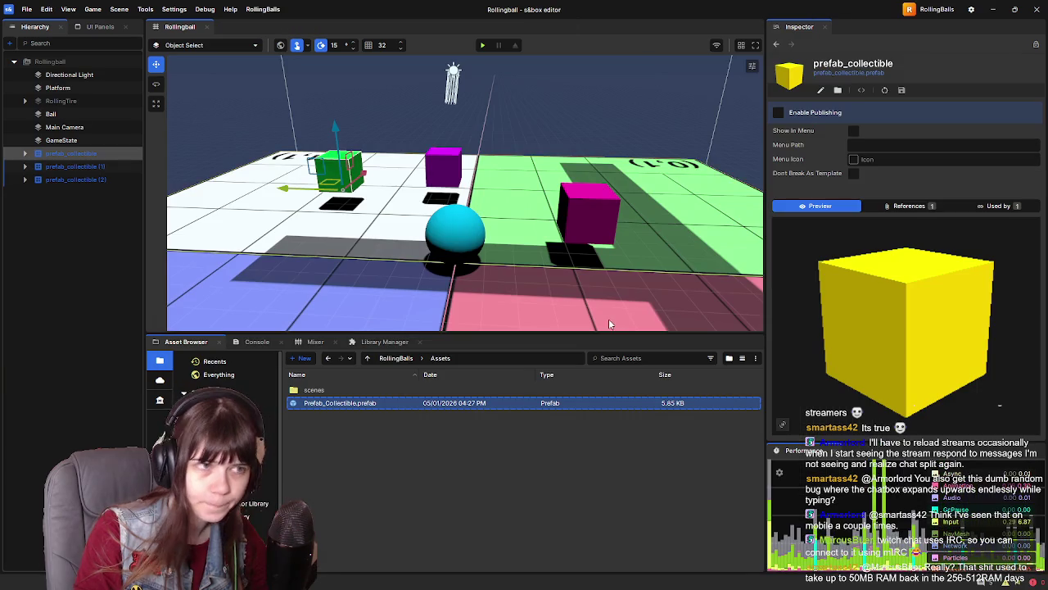
click(62, 140)
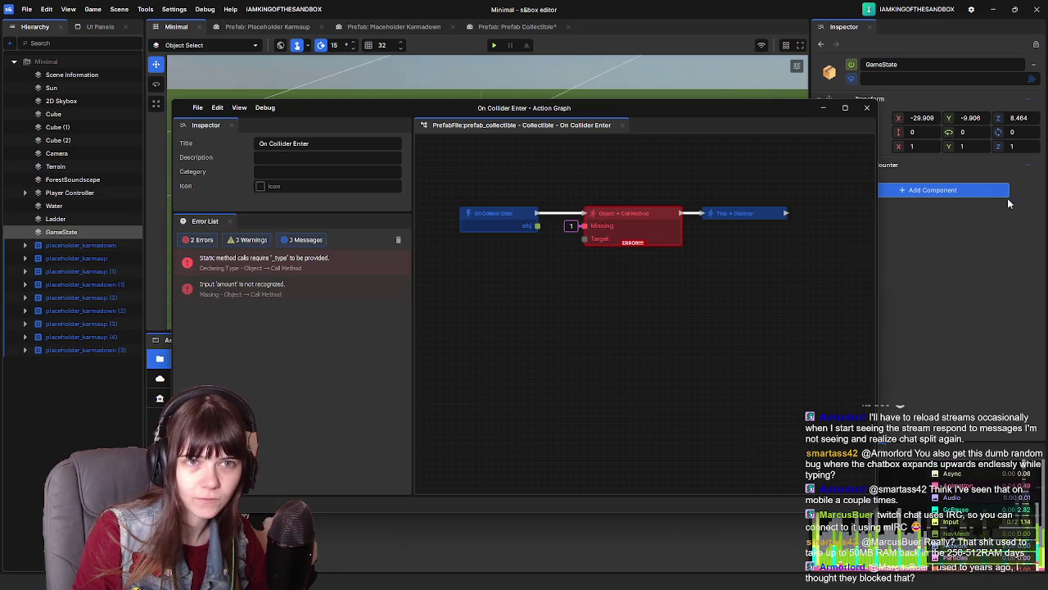
On GameState, start creating a new component named Collectibles
click(983, 191)
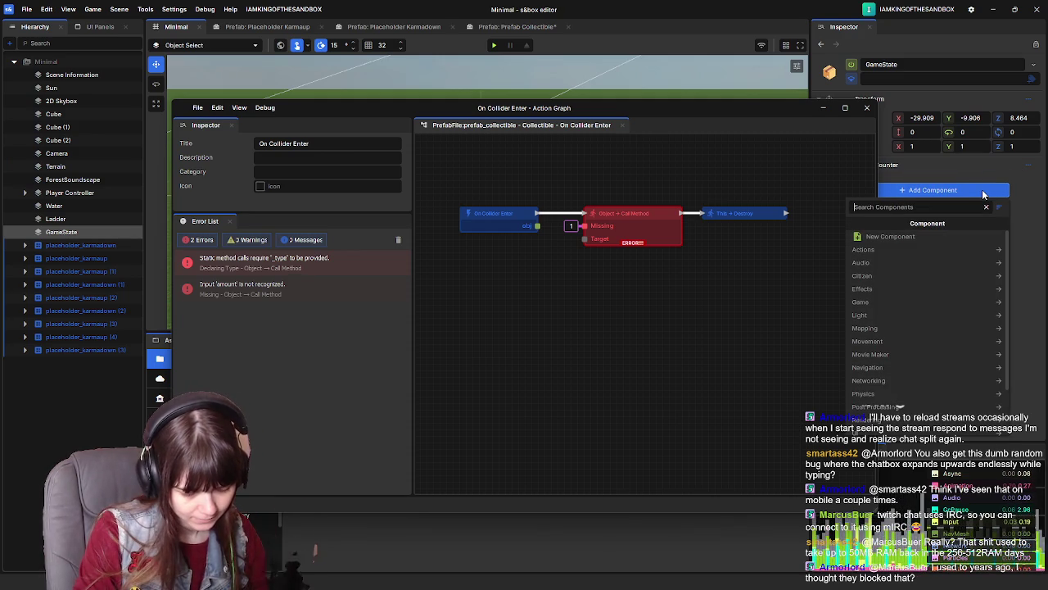
text(Collectible)
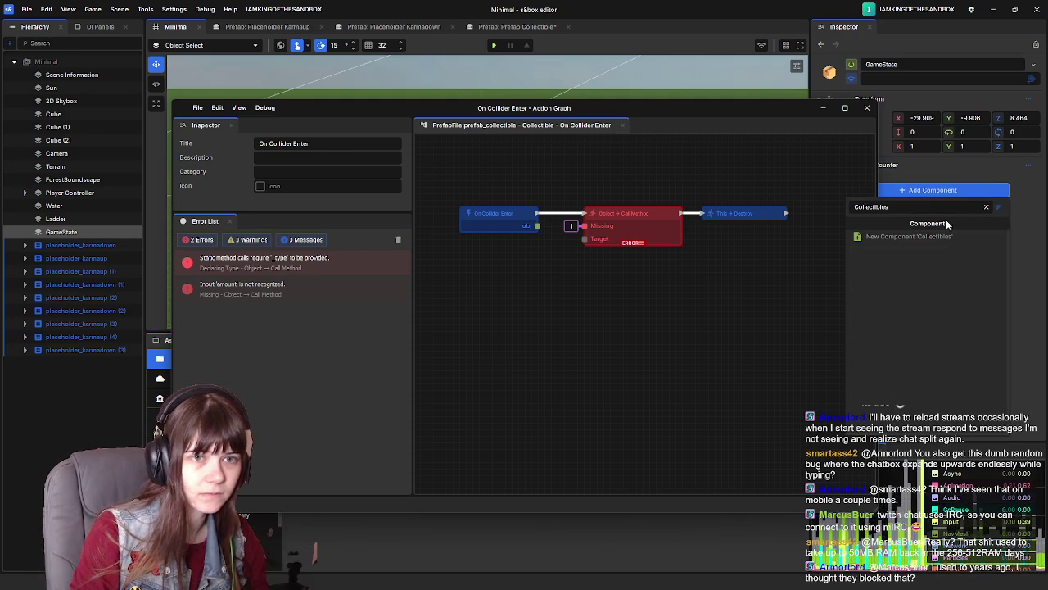
text(s)
key(Return)
click(901, 282)
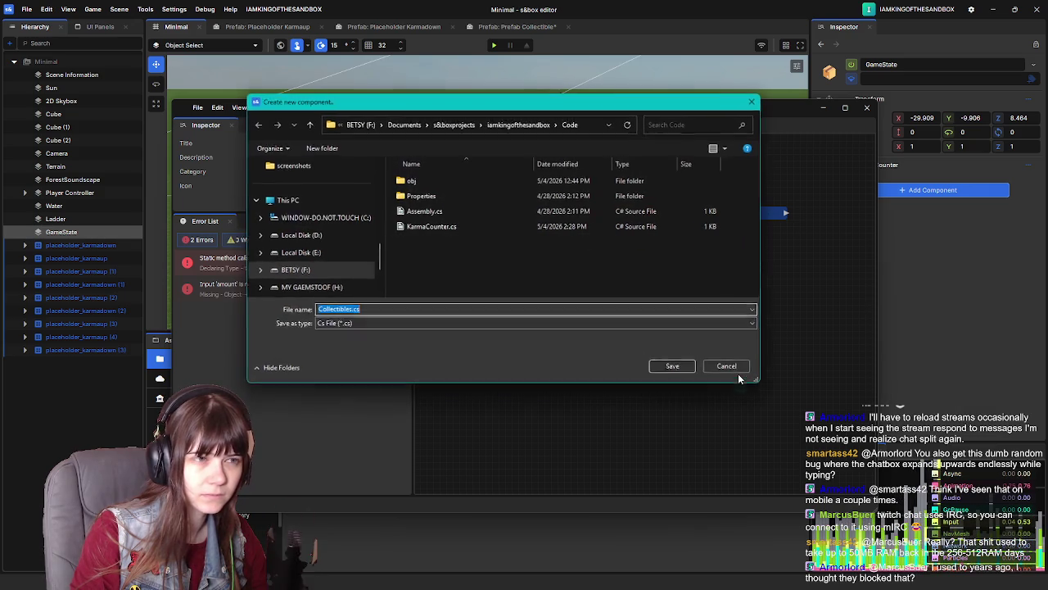
Save the new Collectibles.cs script and switch to it in Visual Studio
click(681, 366)
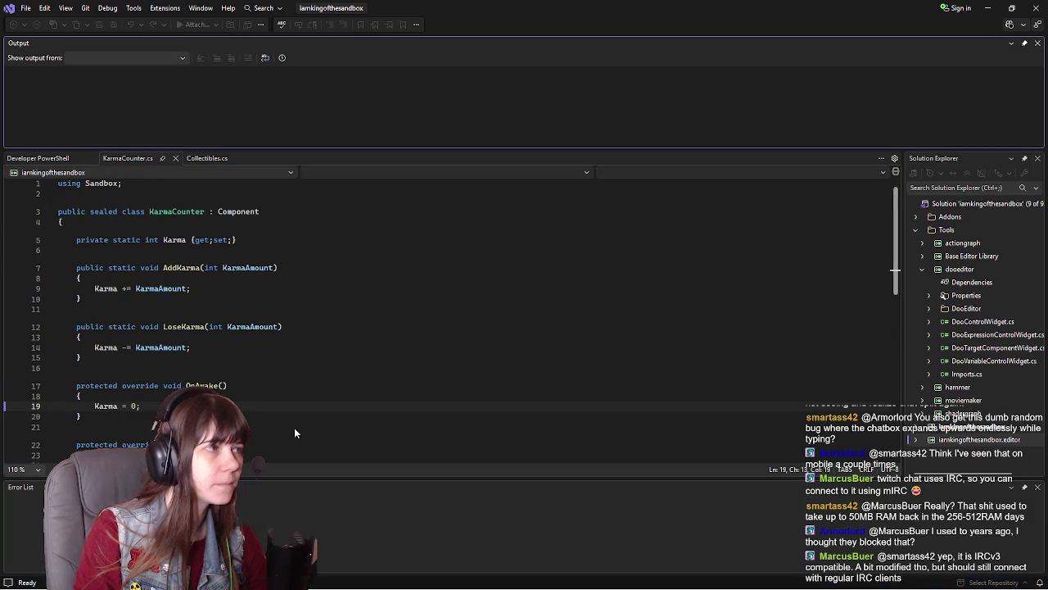
click(230, 161)
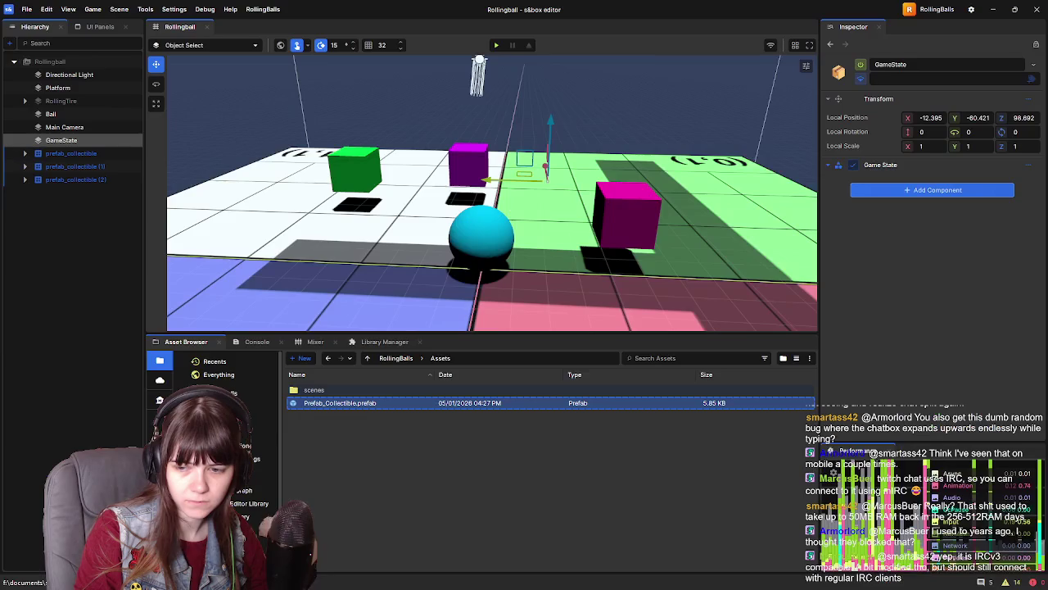
Open the RollingBalls GameState.cs script from the Game State component's context menu
key(alt+Tab)
right_click(1020, 164)
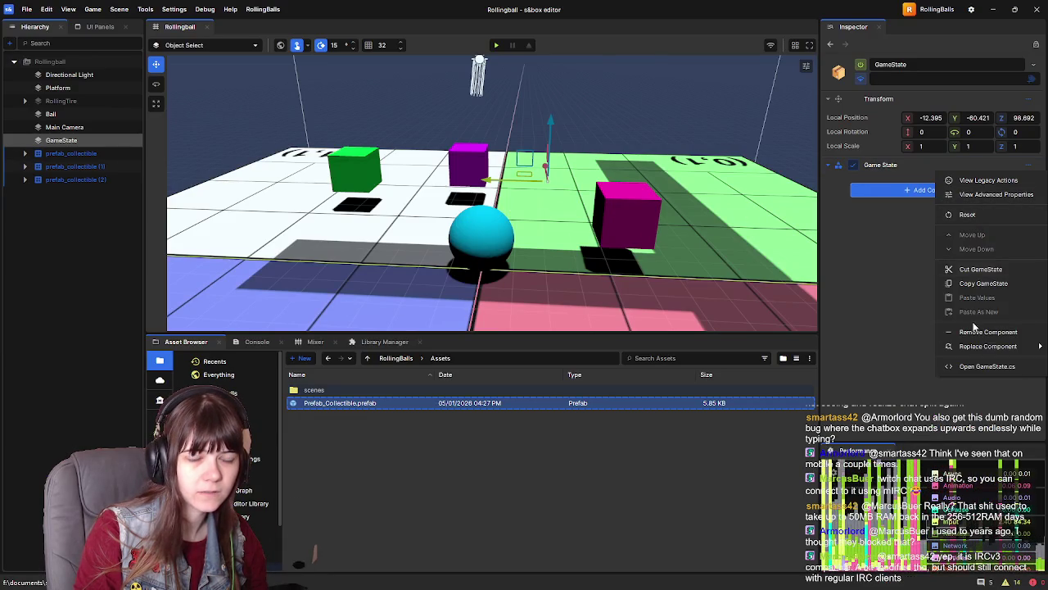
click(933, 368)
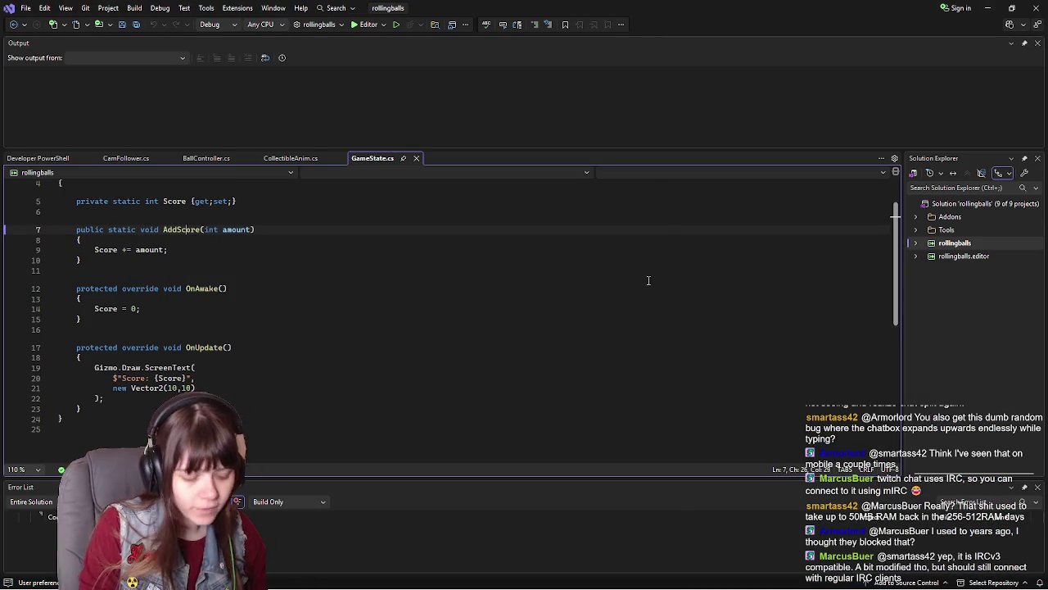
Replace Collectibles.cs with the full GameState code, delete the blank line after Score, and save
click(265, 349)
key(ctrl+a)
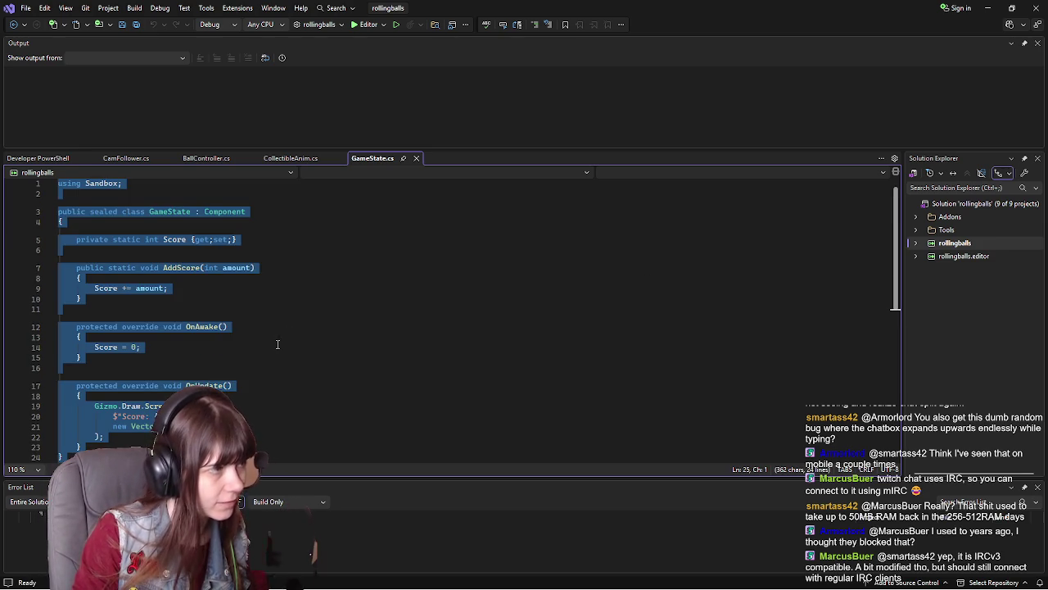
key(alt+Tab)
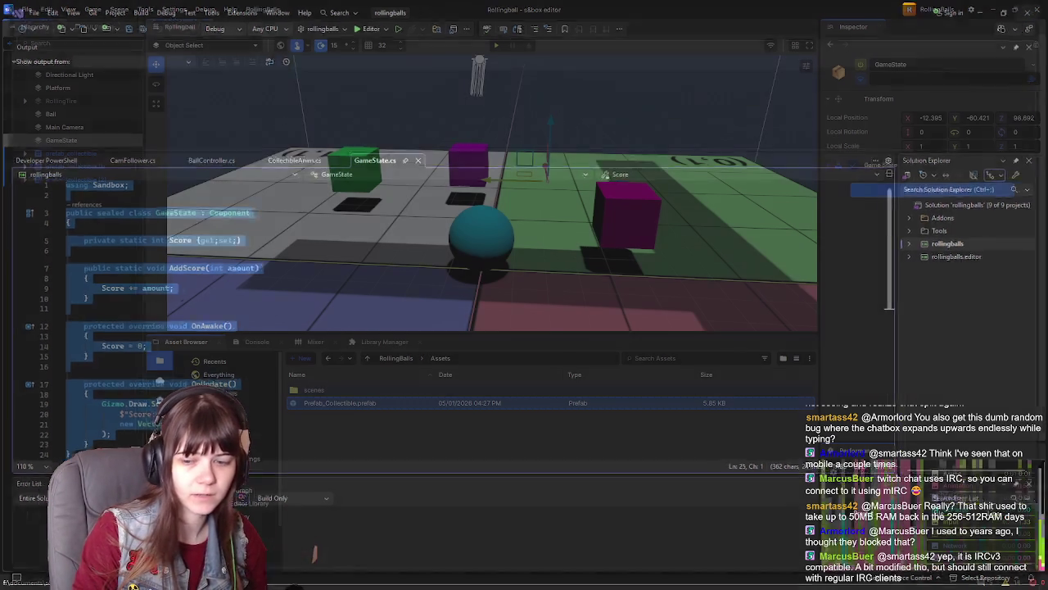
key(alt+Tab)
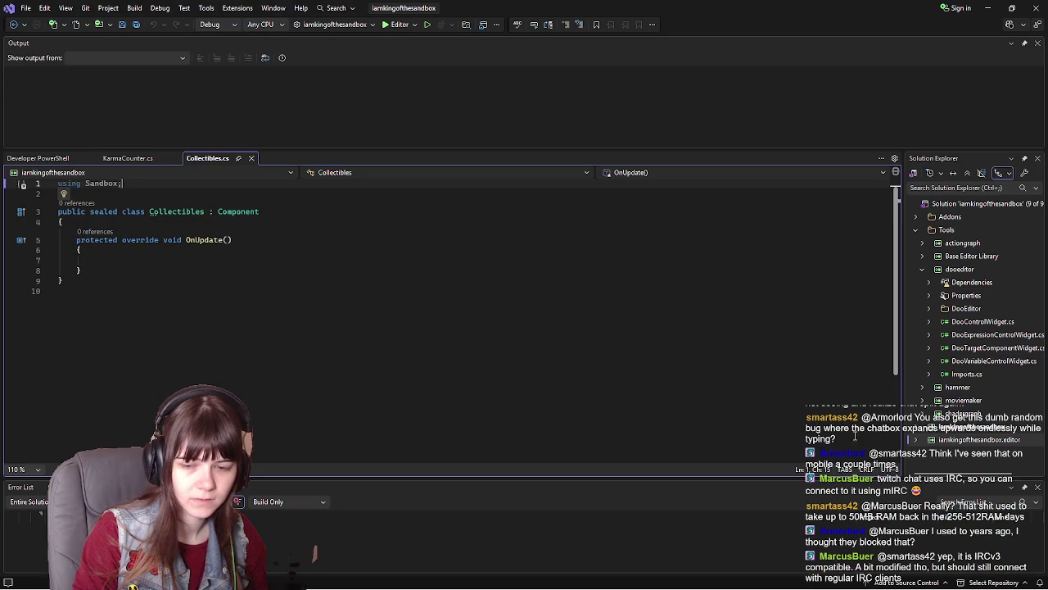
key(ctrl+a)
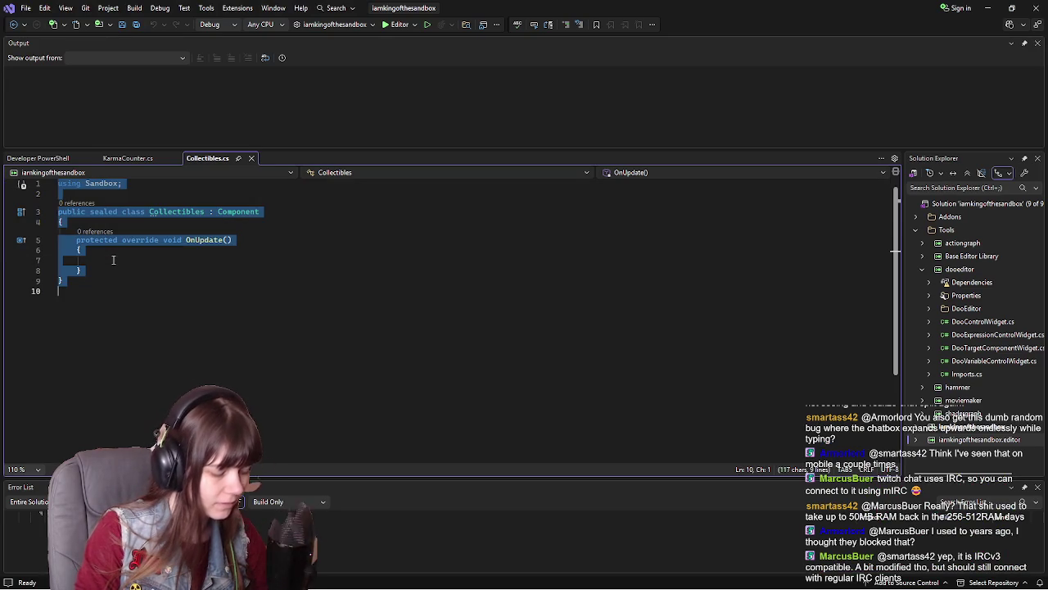
key(ctrl+v)
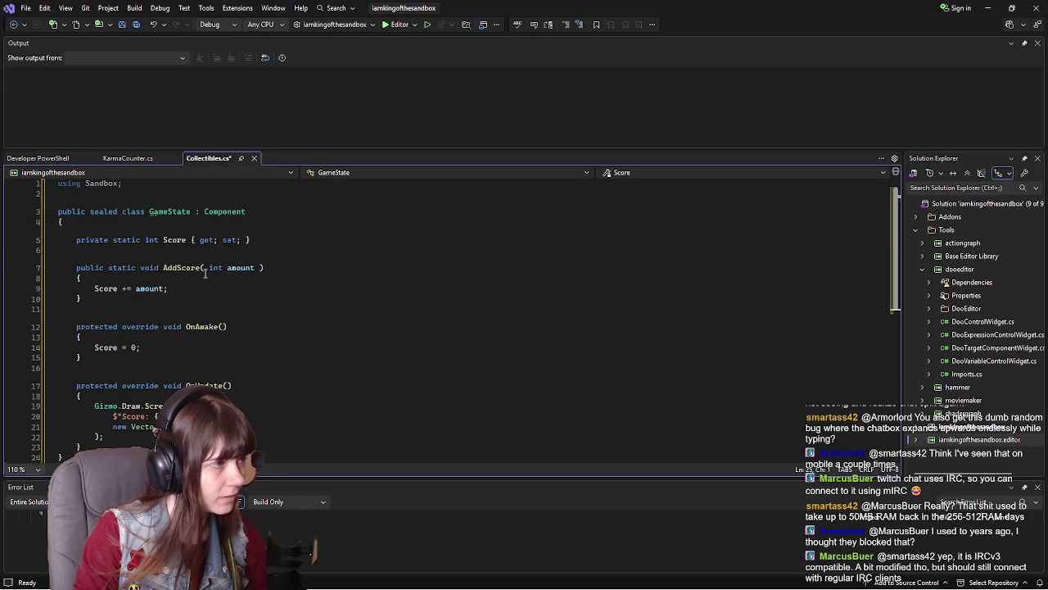
click(179, 252)
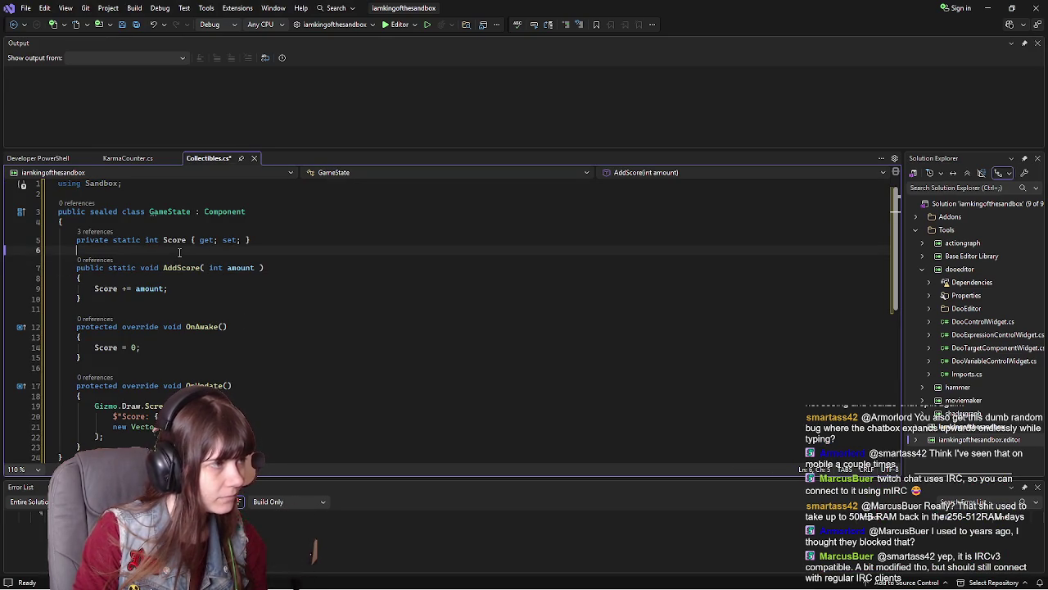
key(BackSpace)
key(ctrl+s)
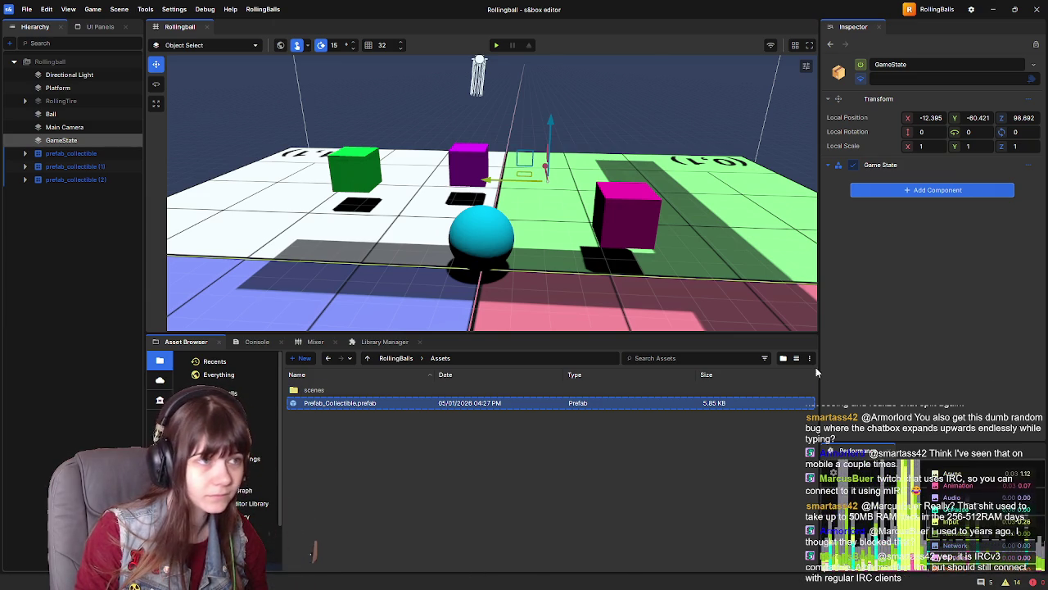
Add a Game State Add Score node to the collectible's On Collider Enter graph
right_click(376, 186)
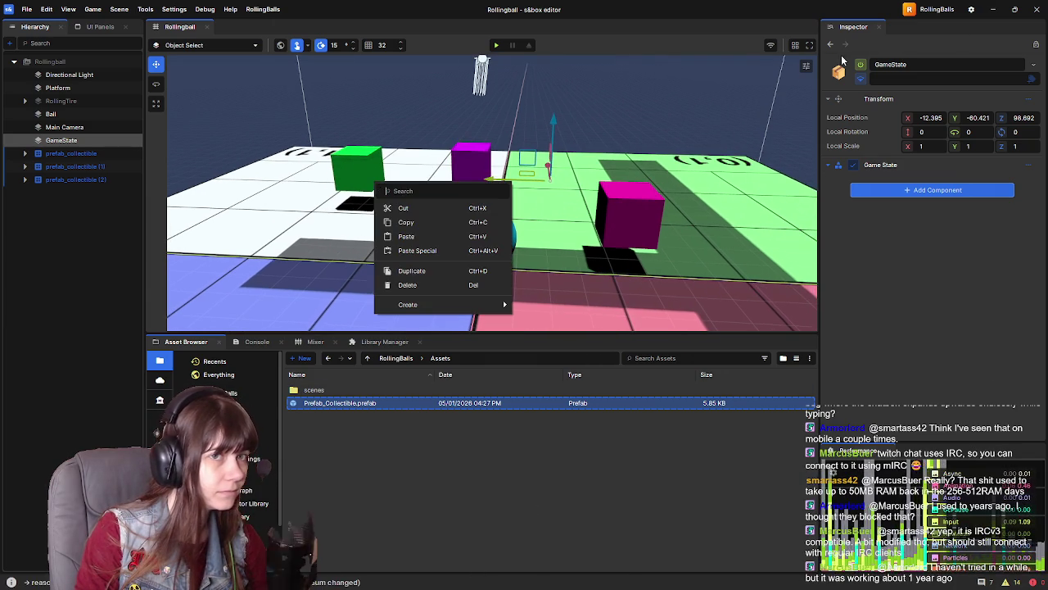
click(868, 274)
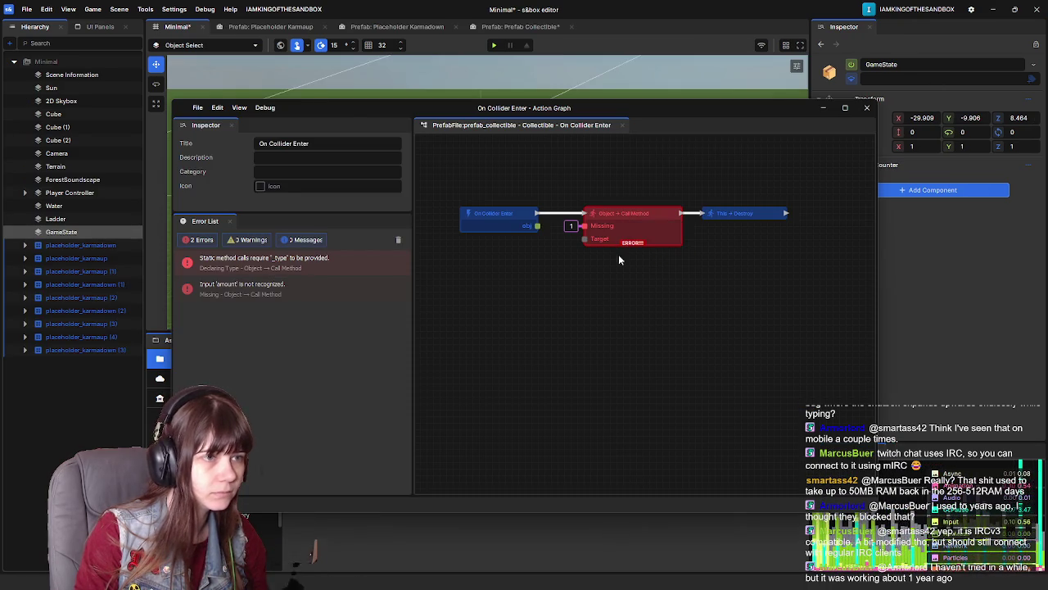
mouse_move(581, 229)
mouse_down()
mouse_move(536, 220)
mouse_move(571, 186)
mouse_up()
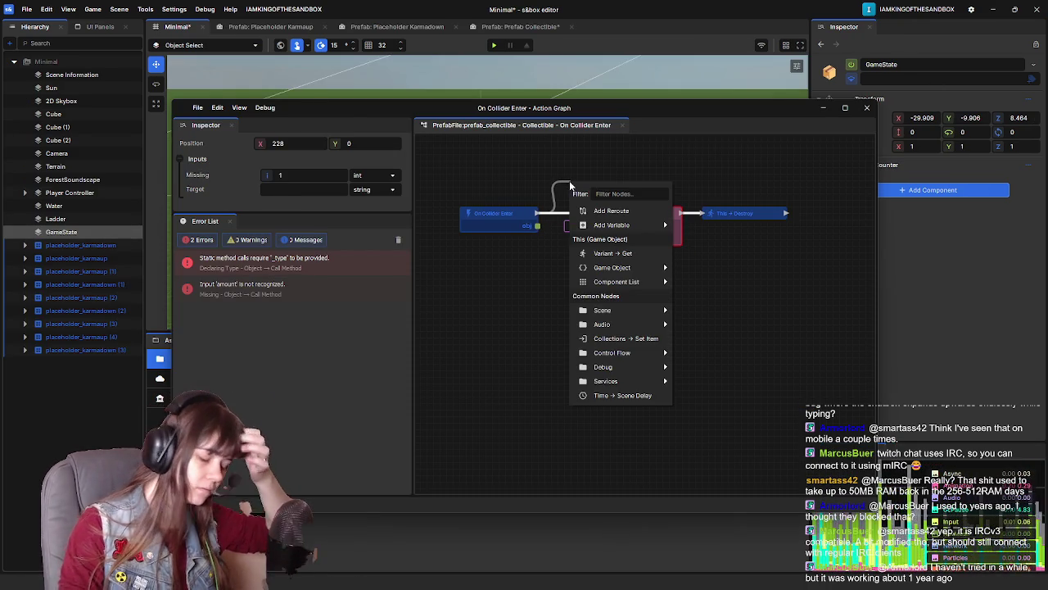
text(addsc)
click(628, 224)
mouse_move(606, 187)
mouse_down()
mouse_move(613, 168)
mouse_move(606, 188)
mouse_up()
click(696, 176)
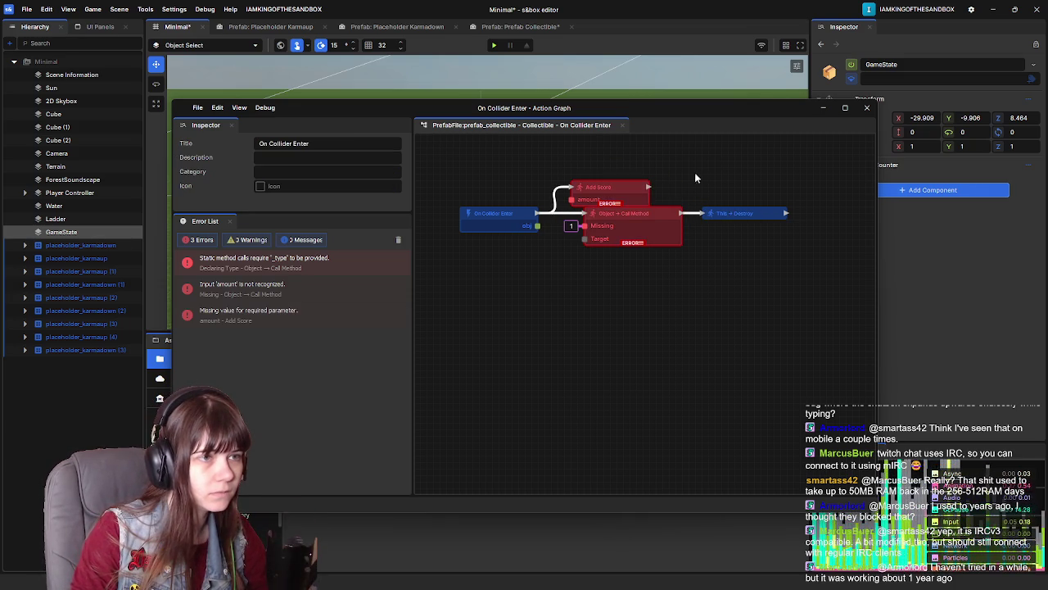
Replace the broken Call Method node with Add Score (amount 1) before Destroy, then close the graph
click(581, 182)
click(649, 217)
key(Delete)
drag(612, 195, 620, 213)
key(BackSpace)
text(1)
key(Return)
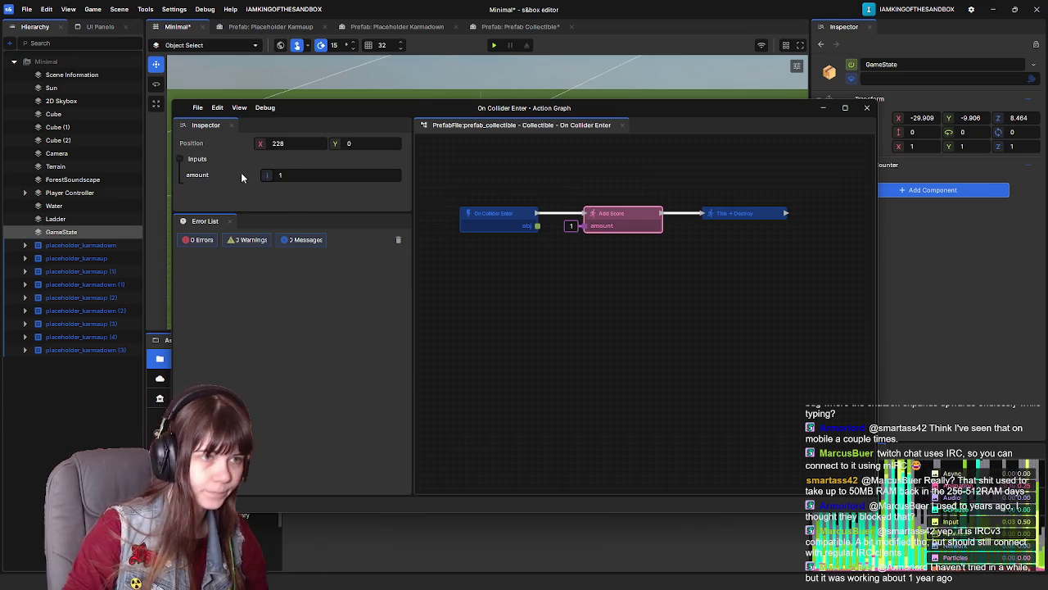
click(867, 108)
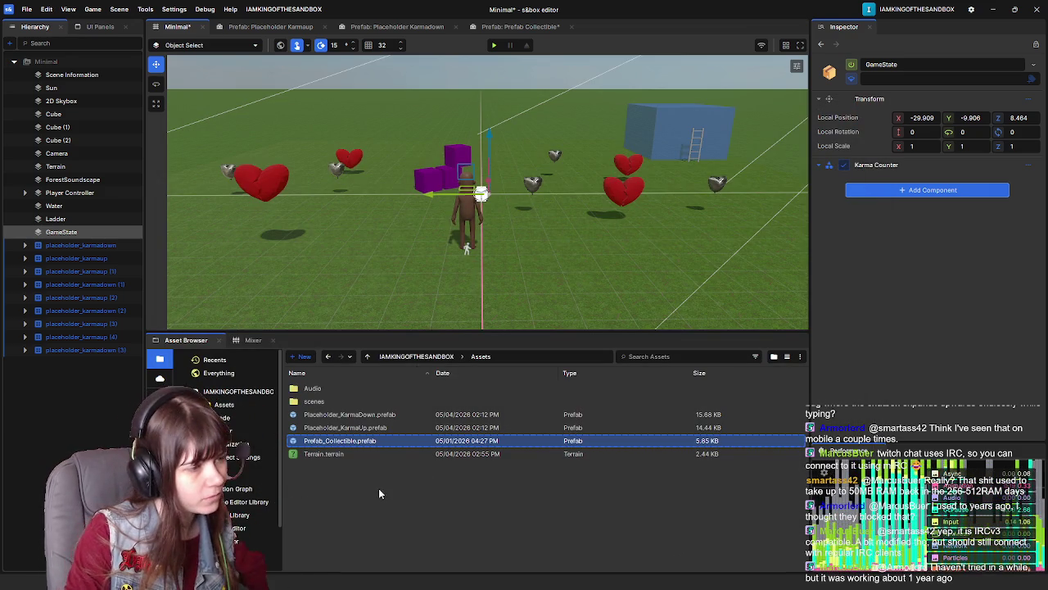
Open the Collectible prefab, then check the Minimal scene's Add Component list without adding anything
double_click(375, 442)
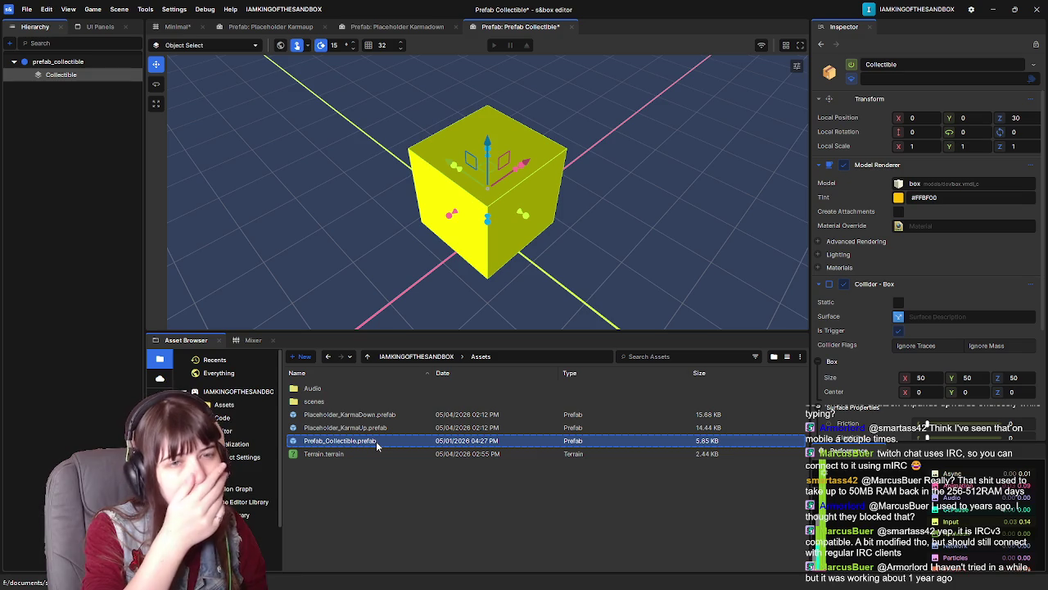
scroll(856, 303, down, 3)
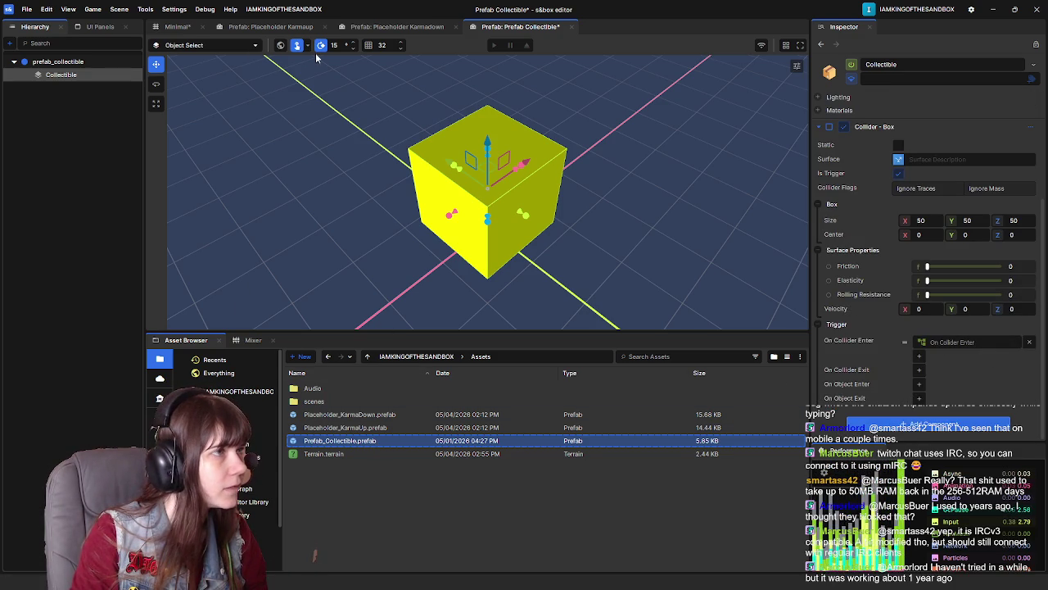
click(176, 26)
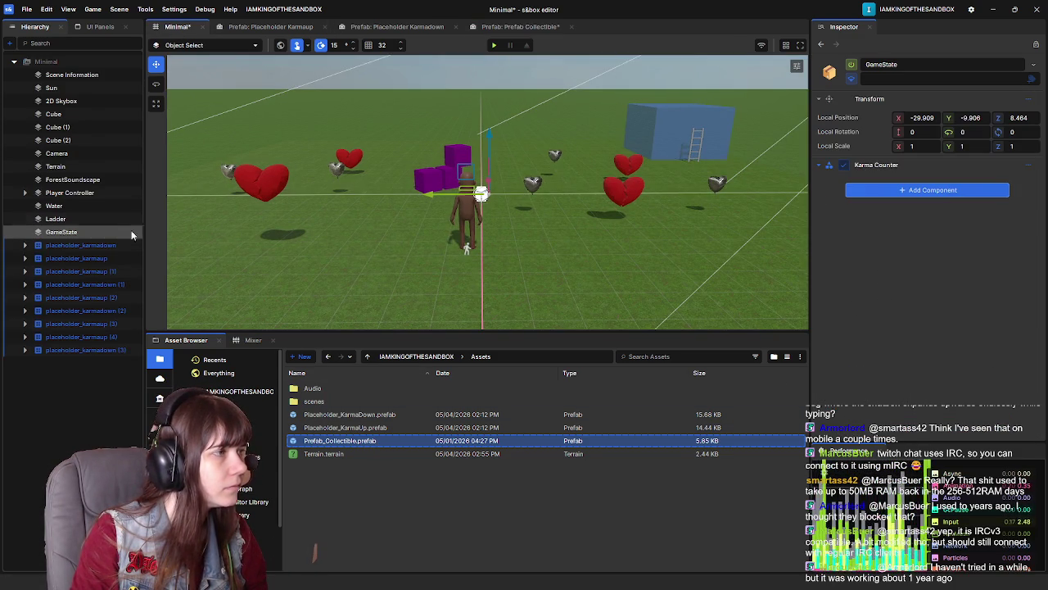
click(900, 193)
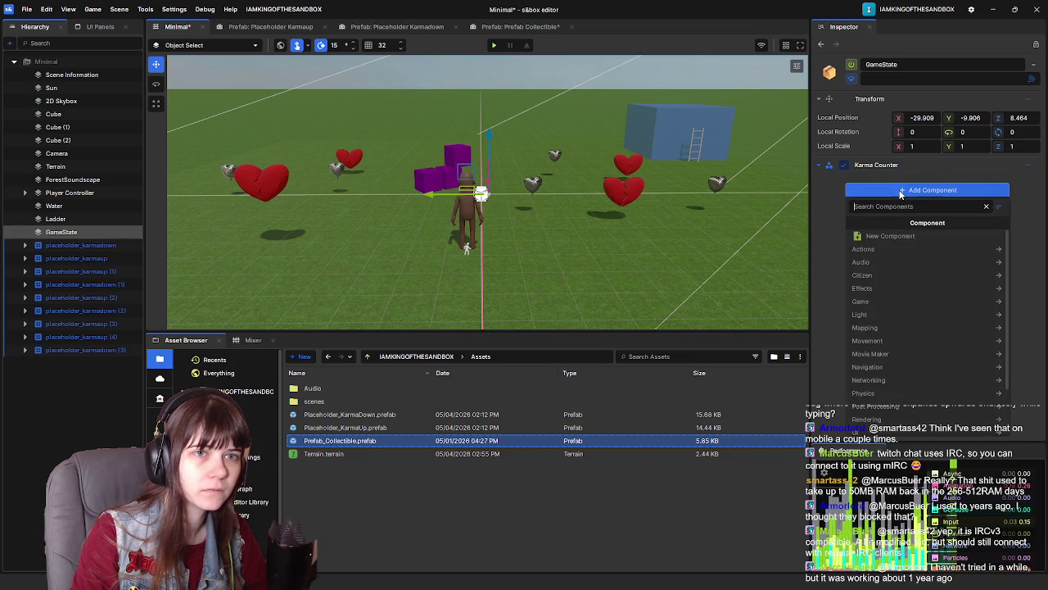
click(836, 214)
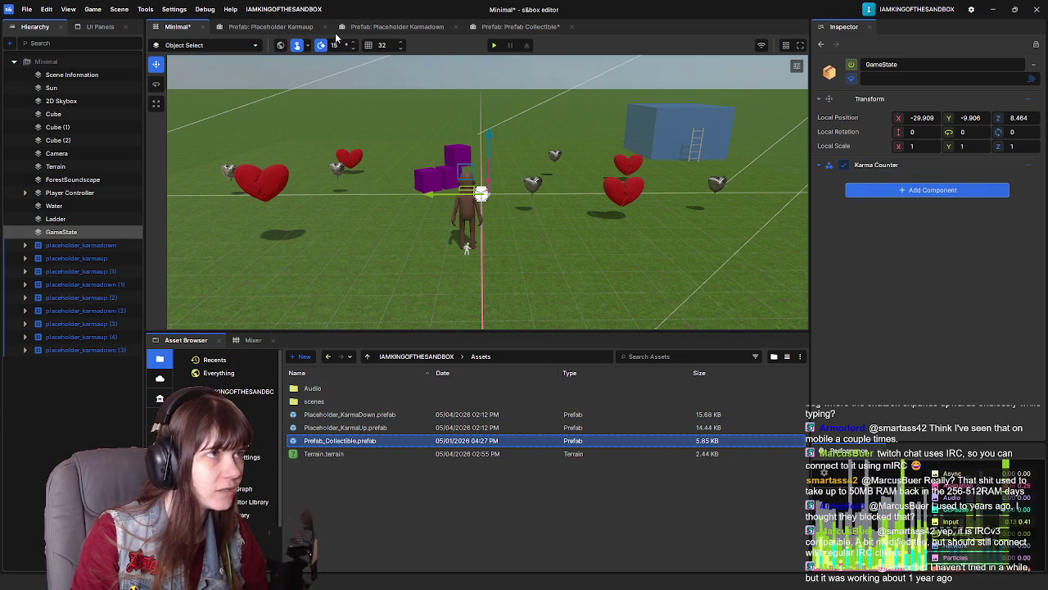
Review the Collectible prefab's collider, then return to the Minimal scene
click(520, 26)
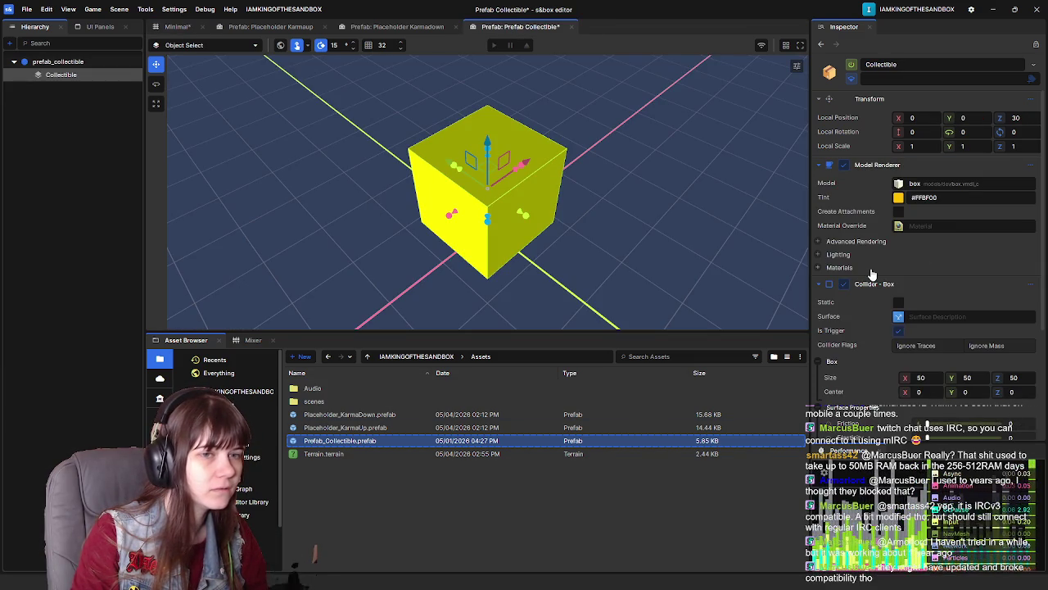
scroll(872, 274, down, 4)
scroll(858, 360, up, 4)
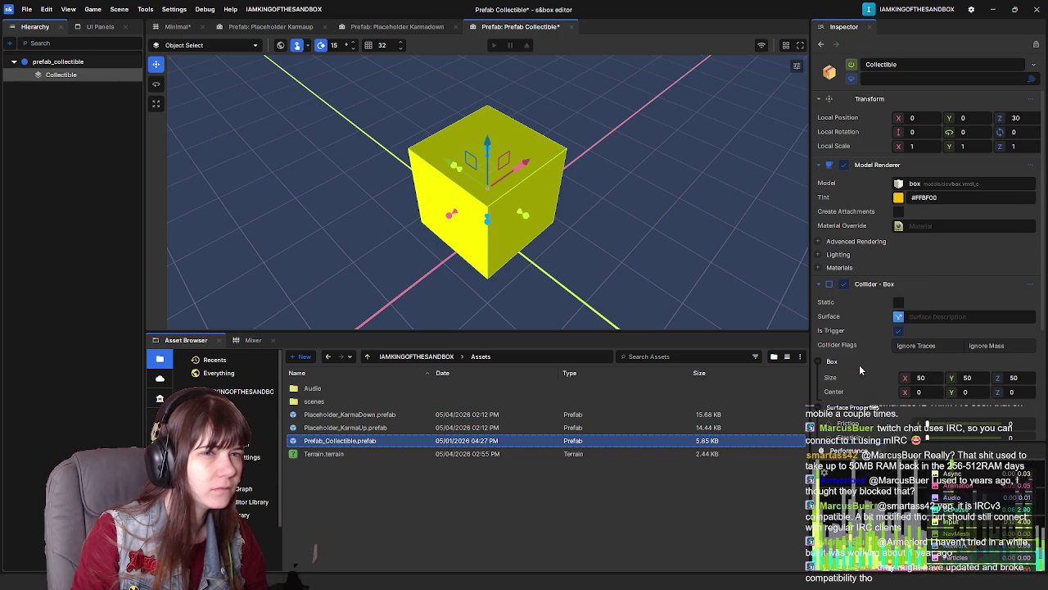
click(397, 26)
click(177, 26)
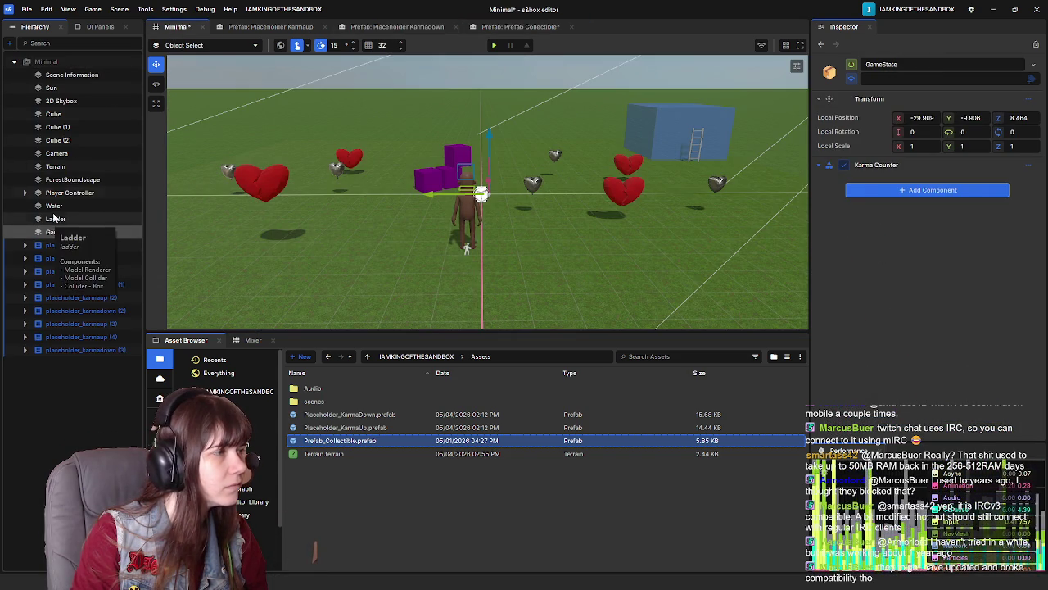
Inspect the Hierarchy objects from Scene Information and Sun to the placeholder karma objects
click(71, 75)
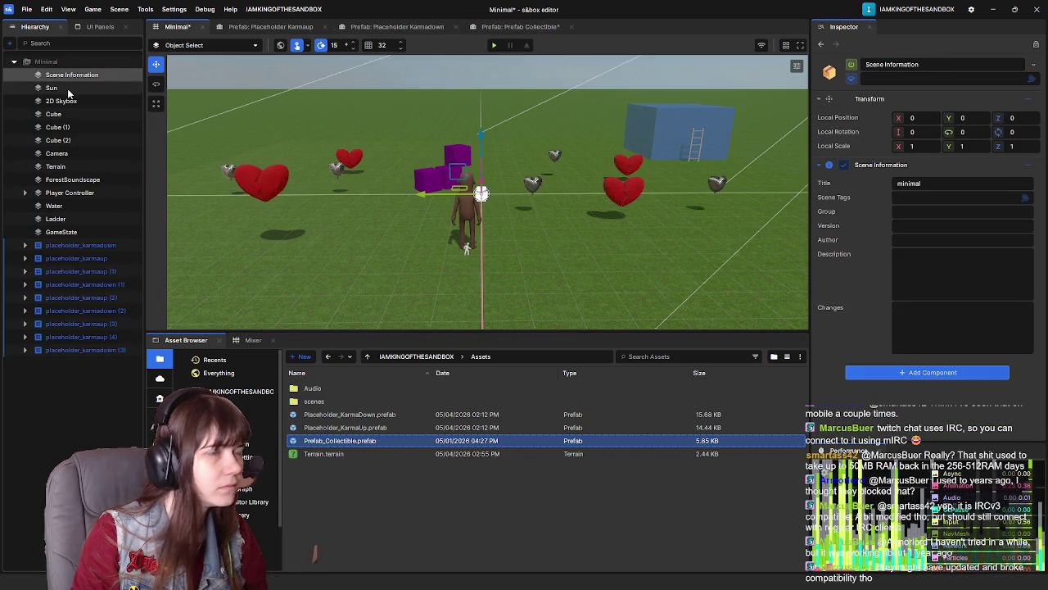
click(69, 88)
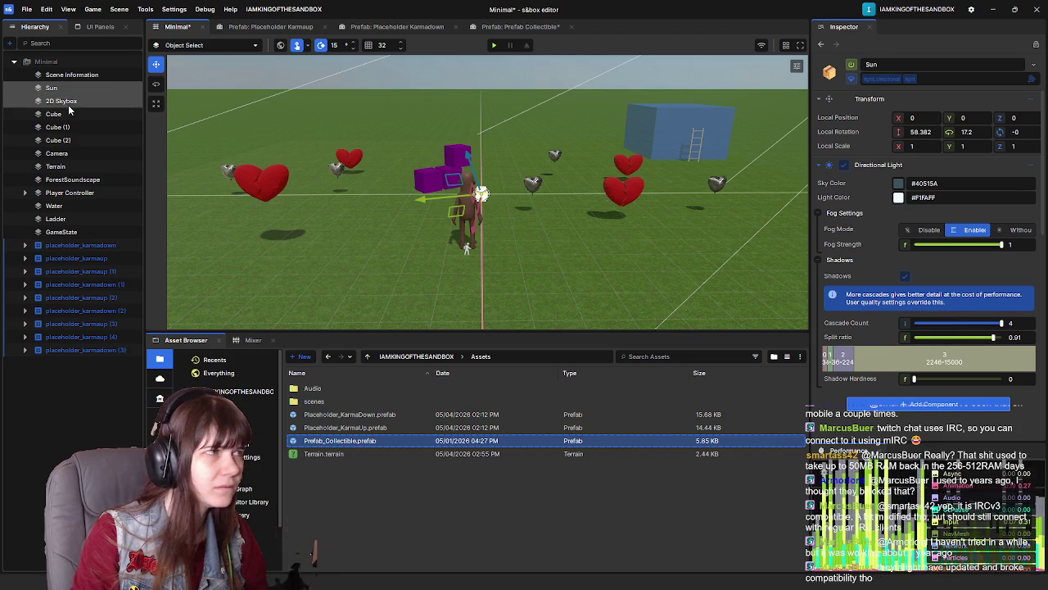
click(70, 105)
click(71, 115)
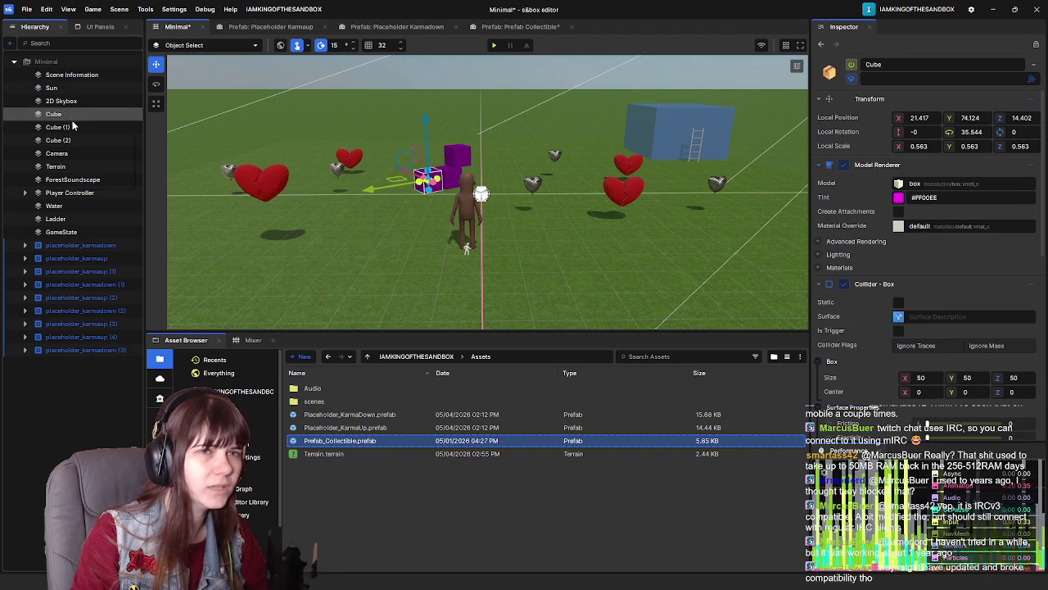
click(72, 193)
scroll(868, 295, down, 5)
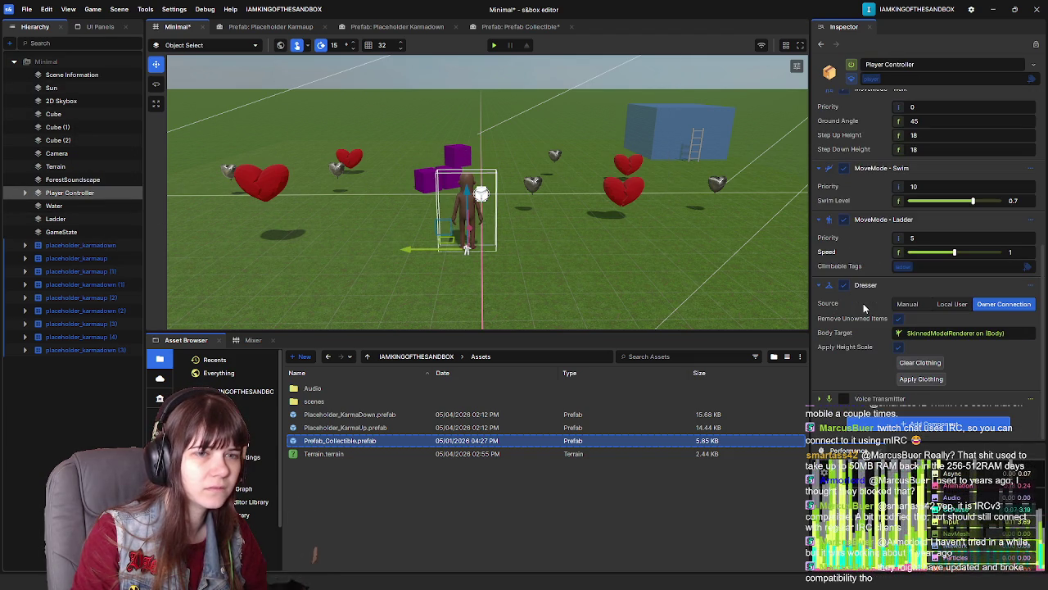
mouse_move(862, 301)
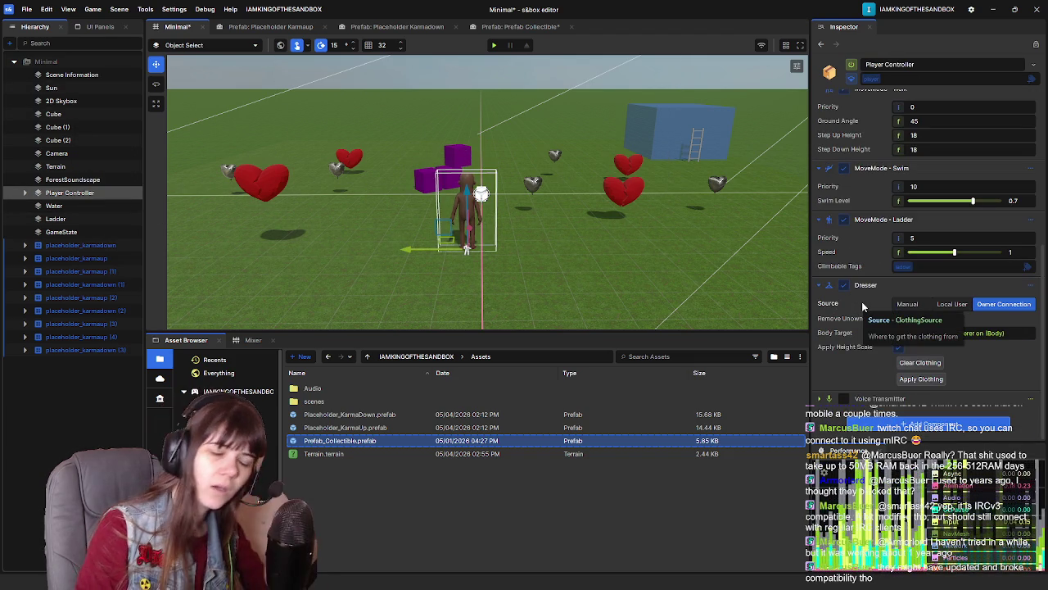
click(80, 245)
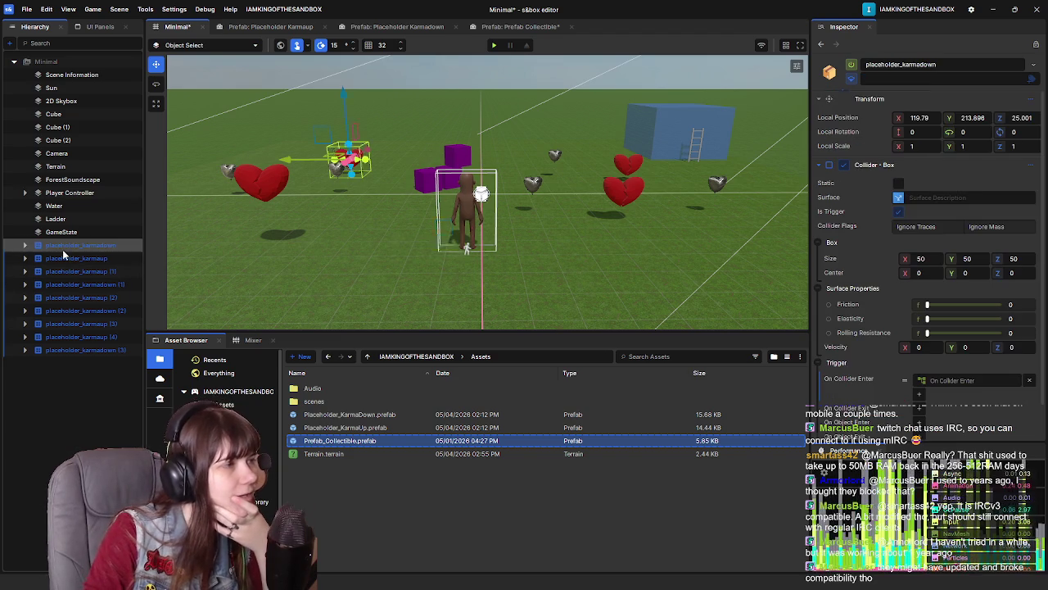
click(75, 258)
click(77, 271)
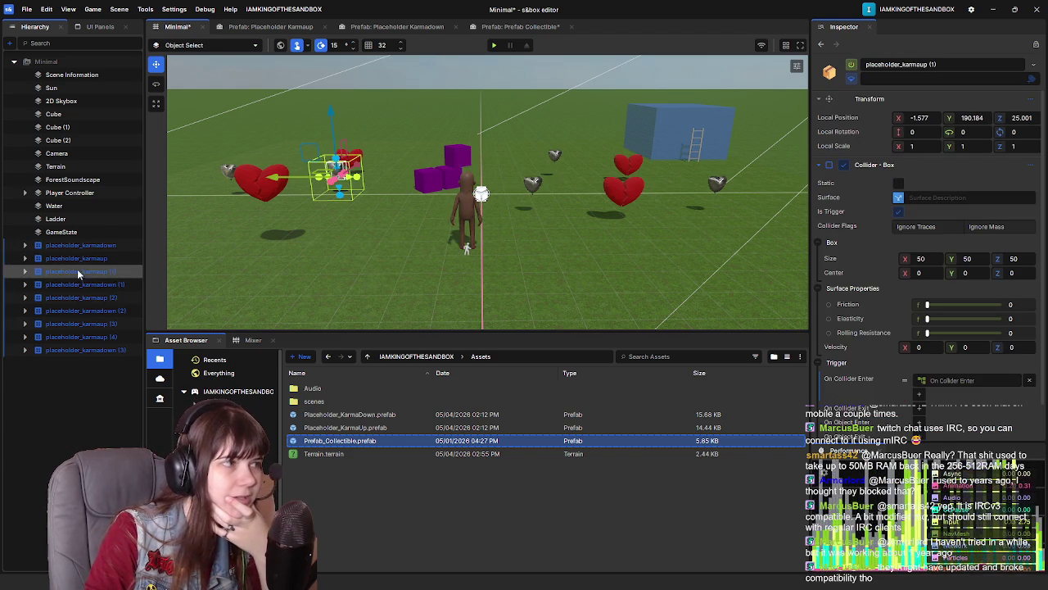
click(85, 285)
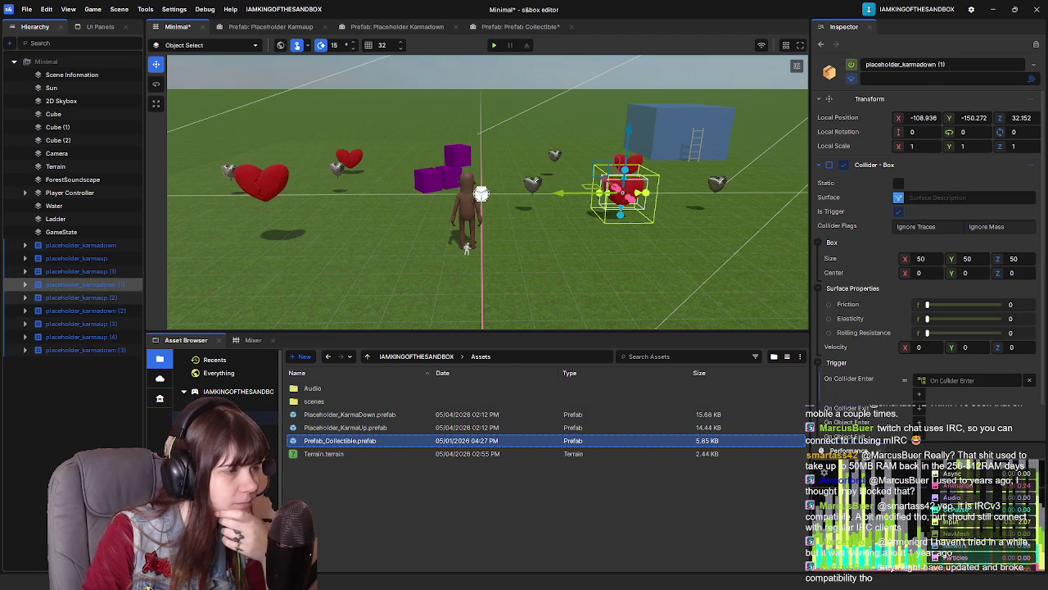
Open the Code folder and view the actions for Collectibles.cs without choosing one
click(270, 416)
click(351, 401)
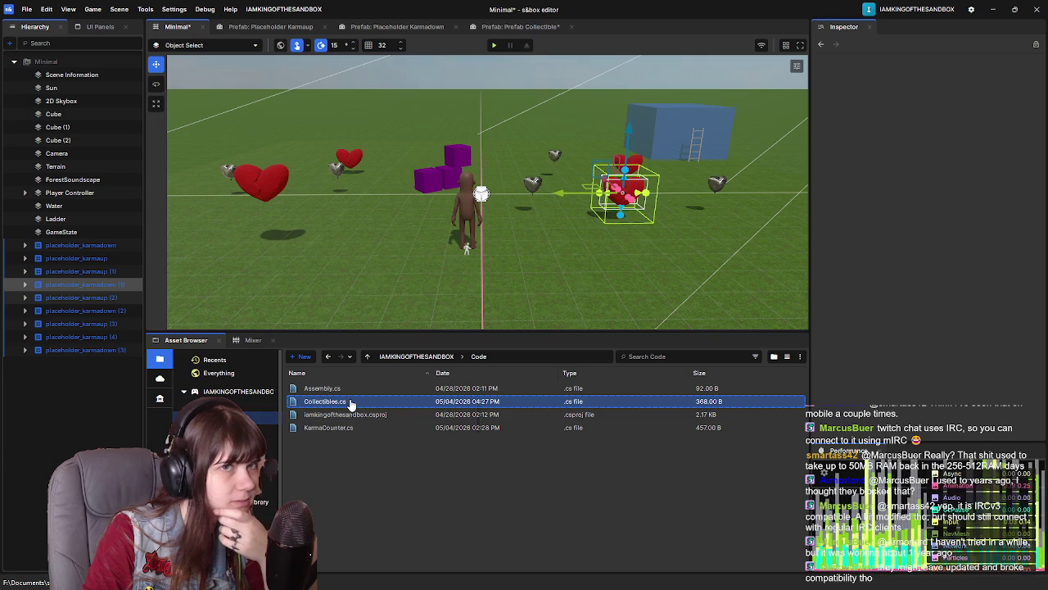
right_click(350, 402)
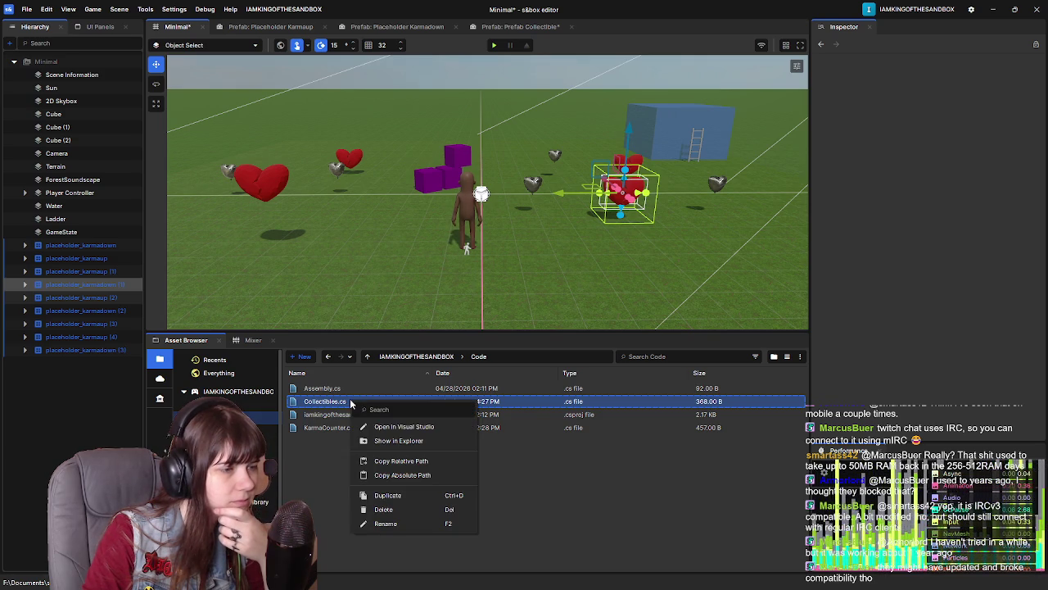
click(309, 476)
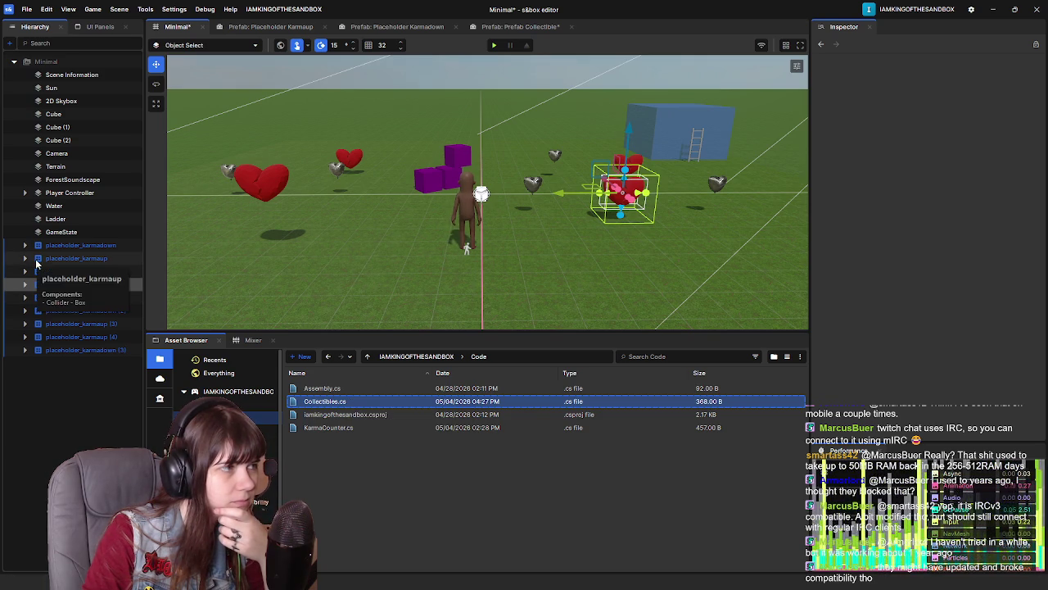
Inspect the ForestSoundscape, Terrain, Water and placeholder_karmadown objects
click(78, 179)
click(74, 166)
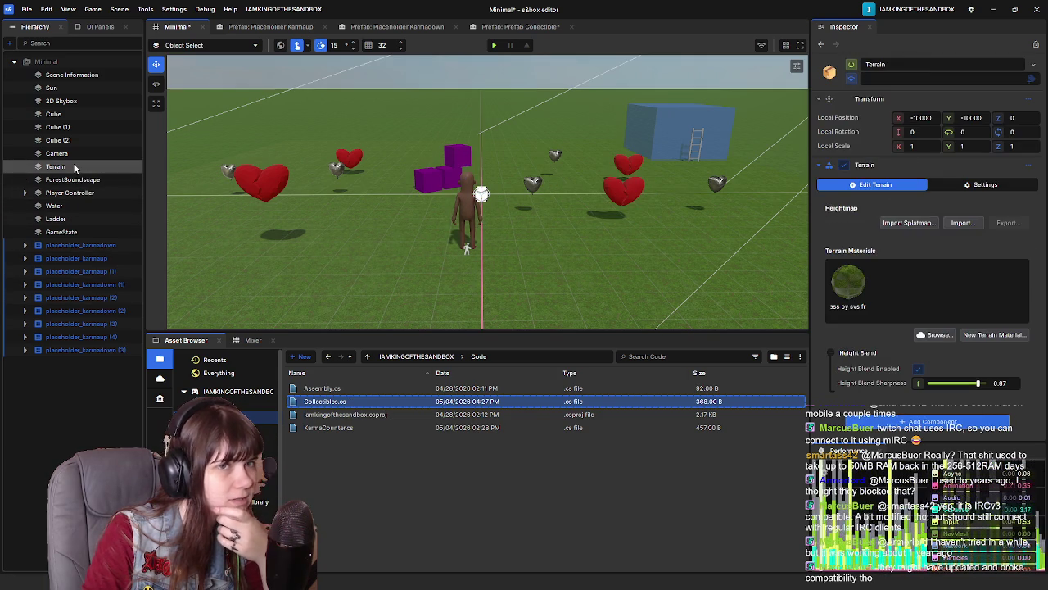
click(57, 206)
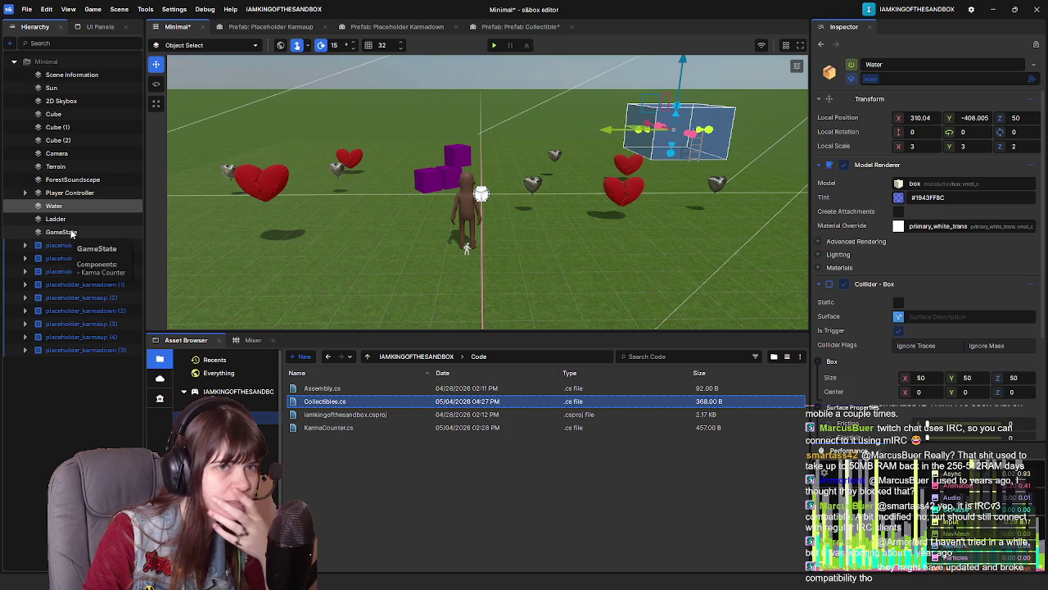
click(81, 245)
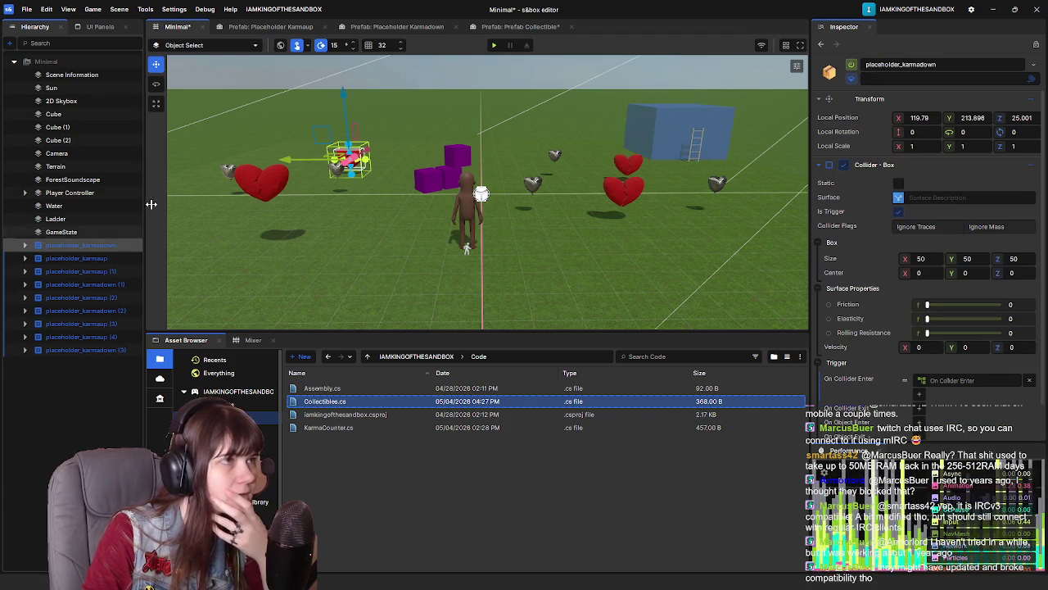
click(512, 27)
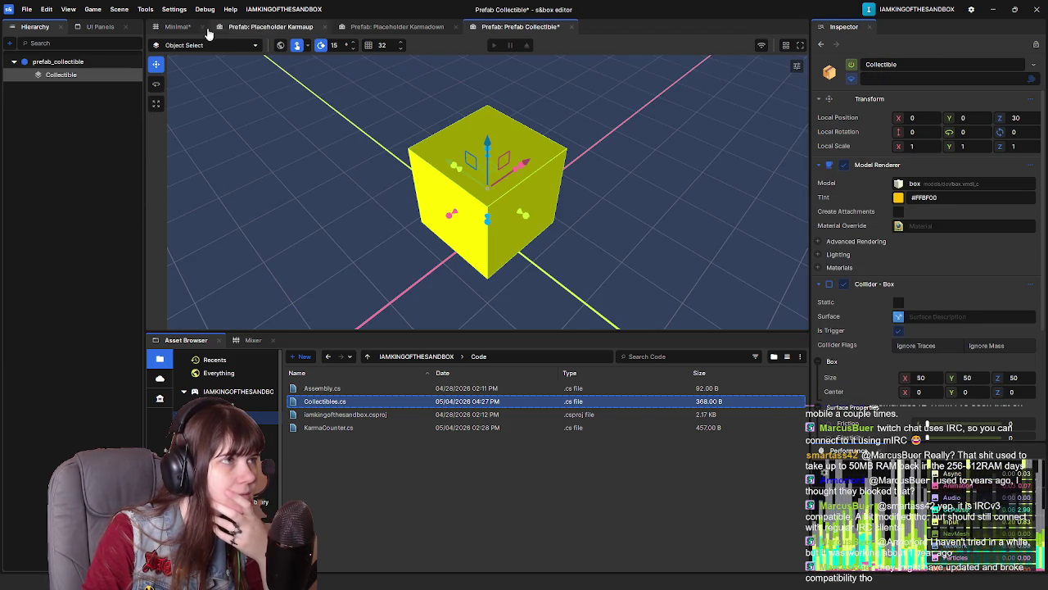
click(188, 29)
click(62, 232)
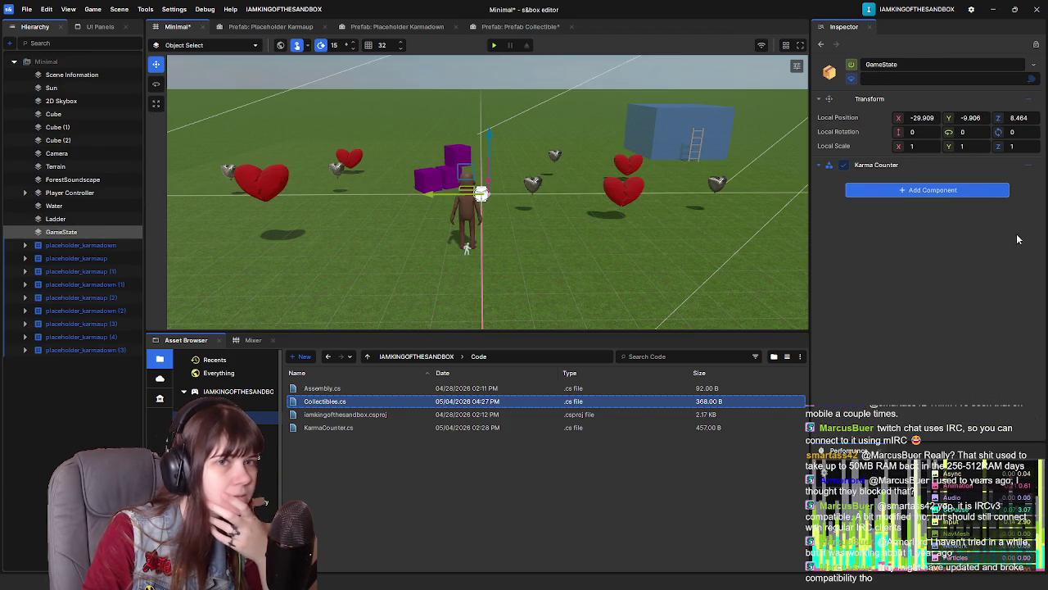
click(909, 197)
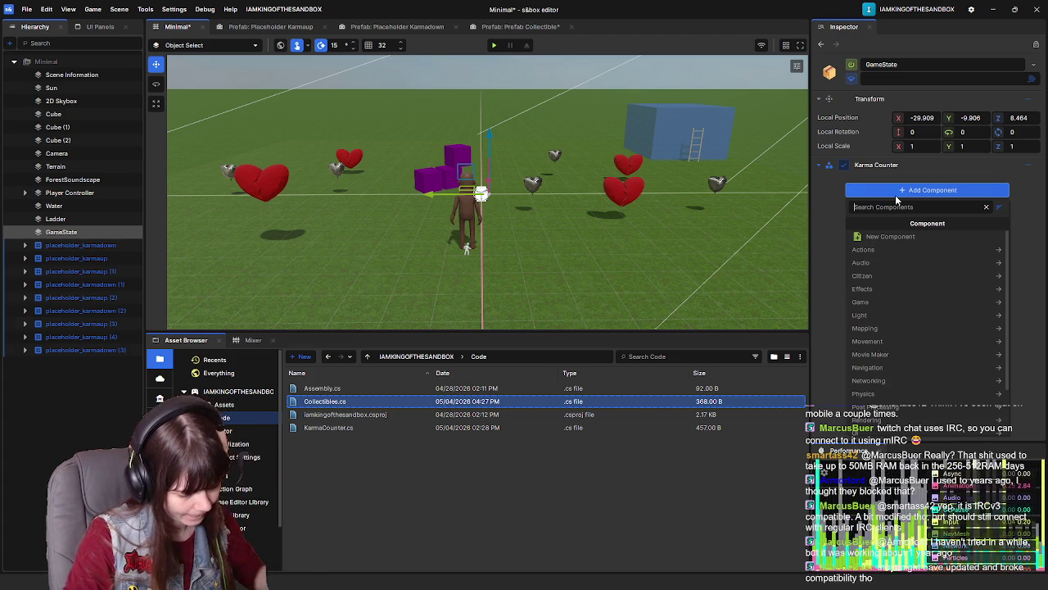
text(Collectibles)
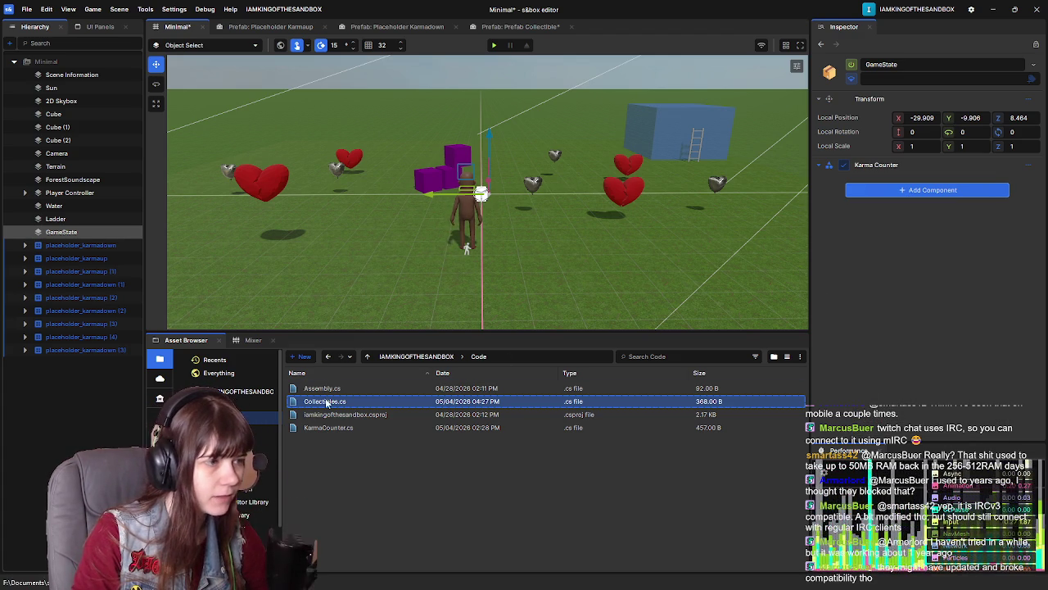
drag(924, 197, 921, 197)
click(922, 197)
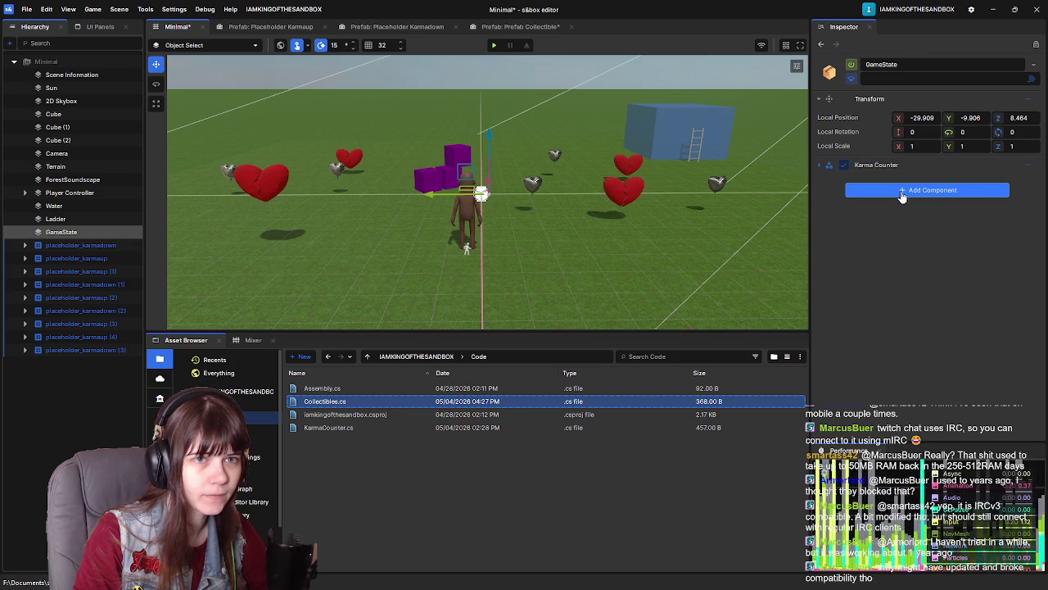
click(904, 192)
text(Colec)
key(BackSpace)
key(BackSpace)
text(lectibles)
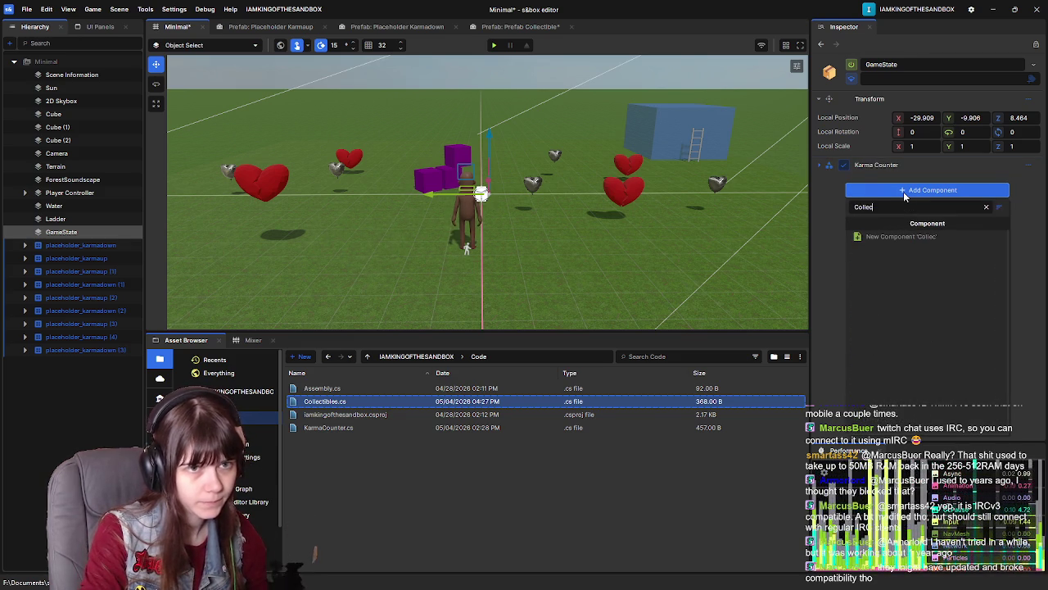
click(901, 236)
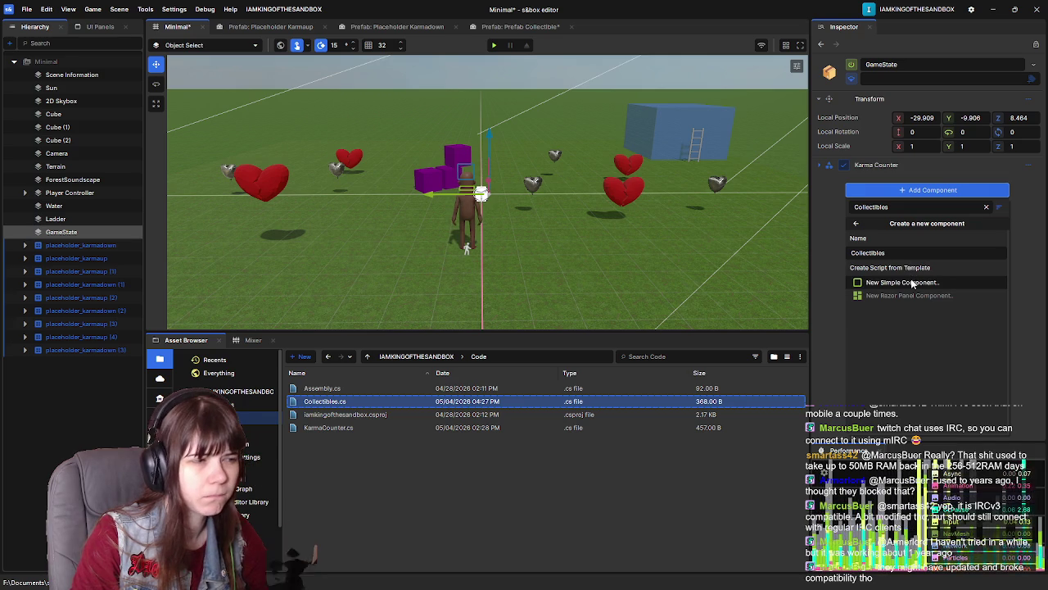
double_click(524, 401)
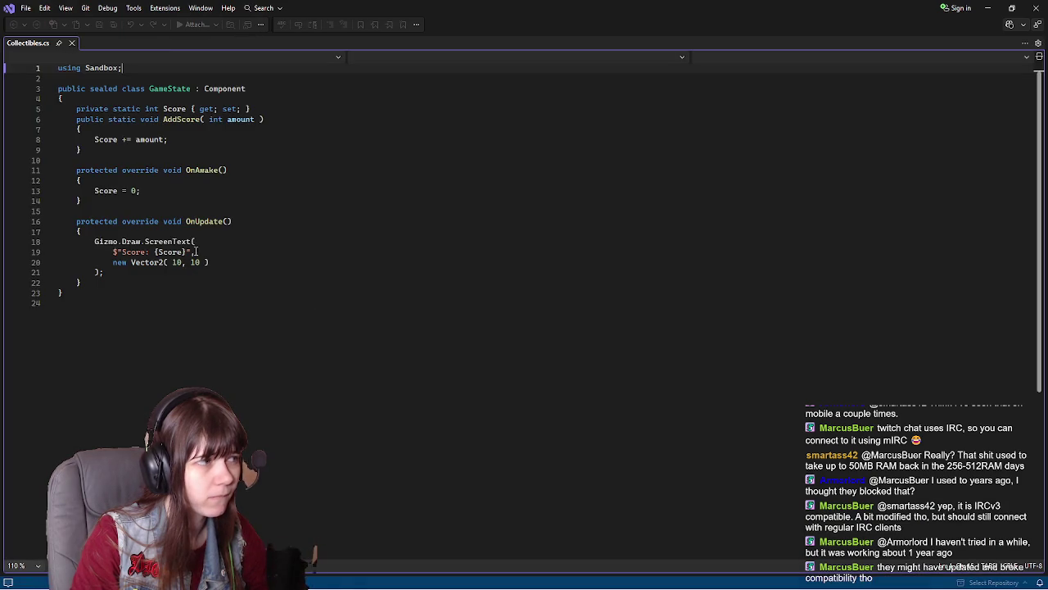
Place the cursor inside the GameState AddScore method in Collectibles.cs
click(190, 278)
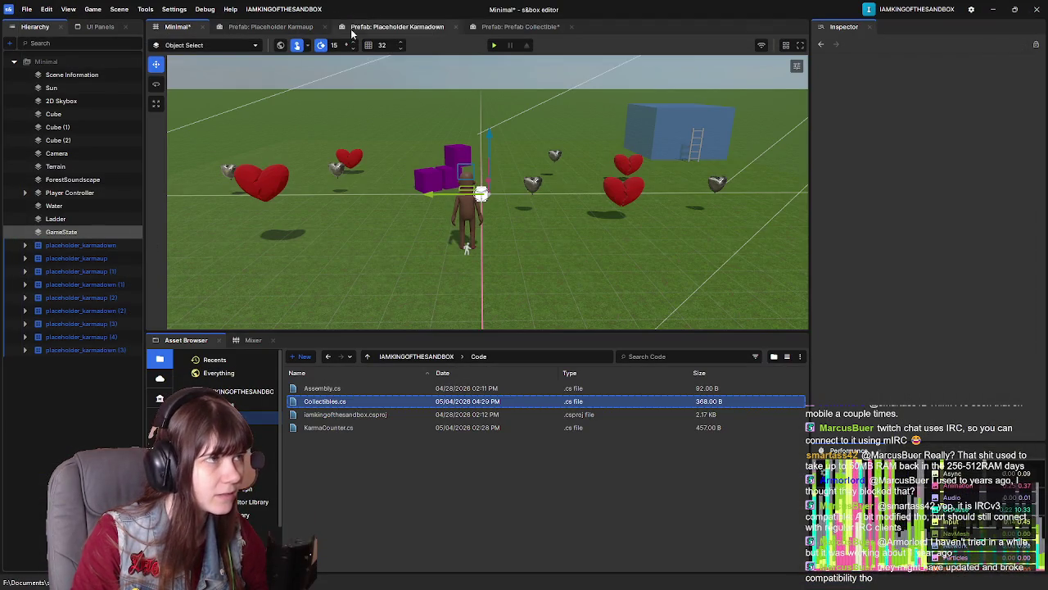
Test-play the Minimal scene, then select the Collectible prefab root showing missing CollectibleAnim
key(F5)
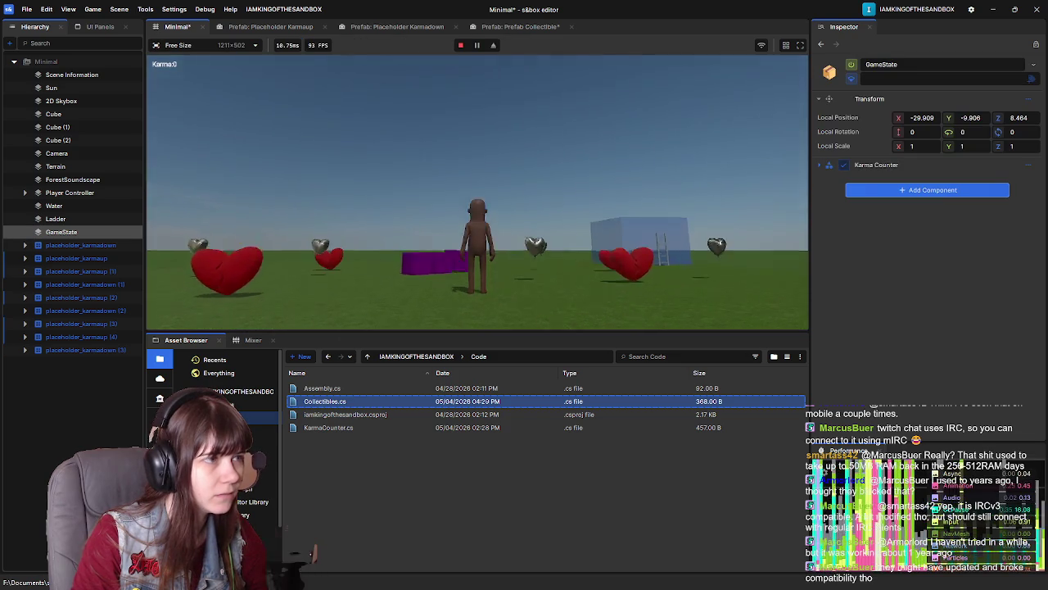
key(Escape)
key(Escape)
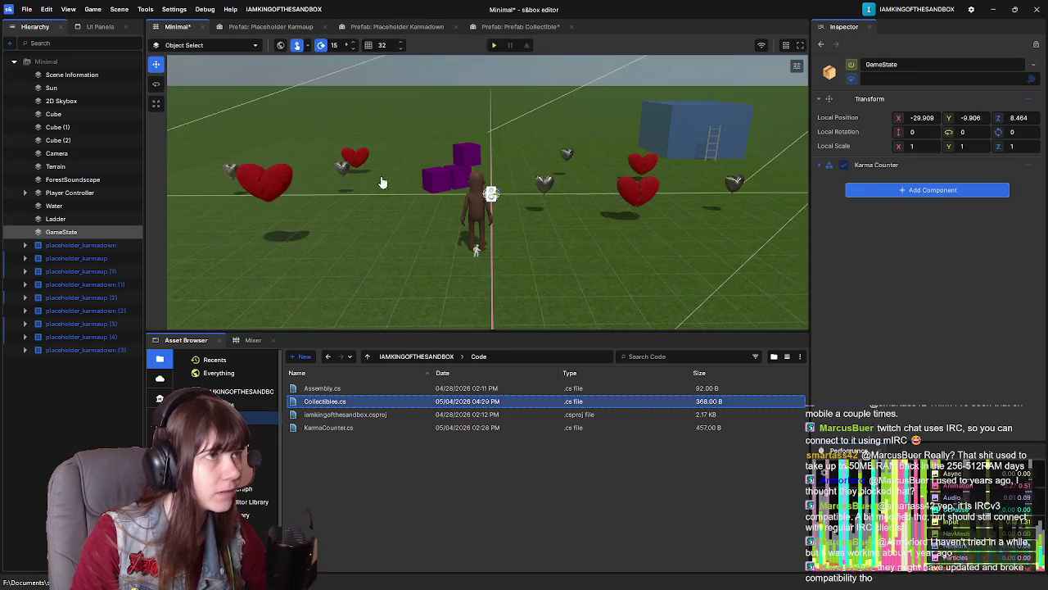
click(520, 26)
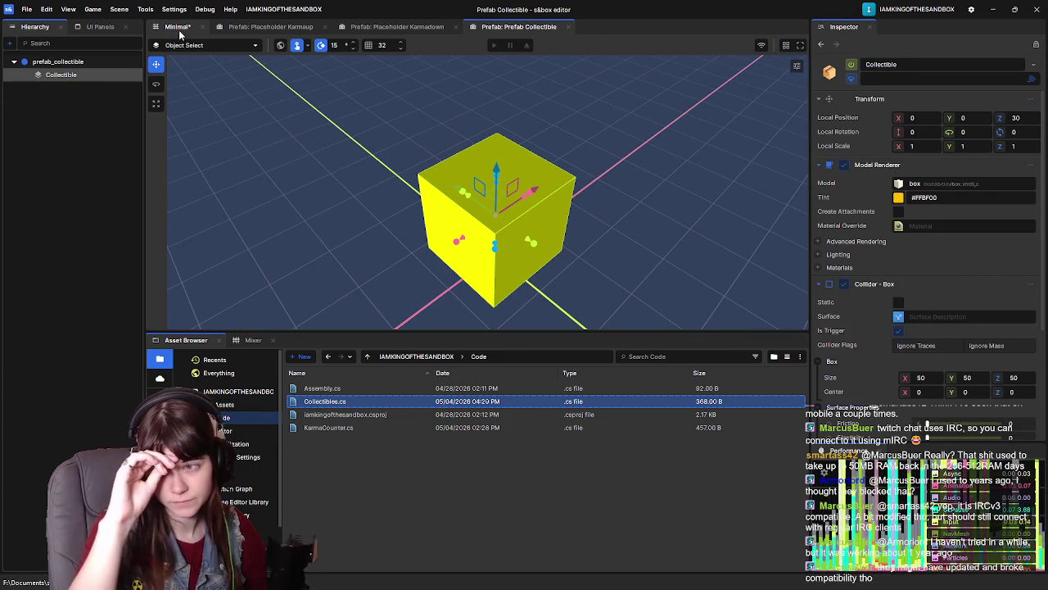
click(96, 63)
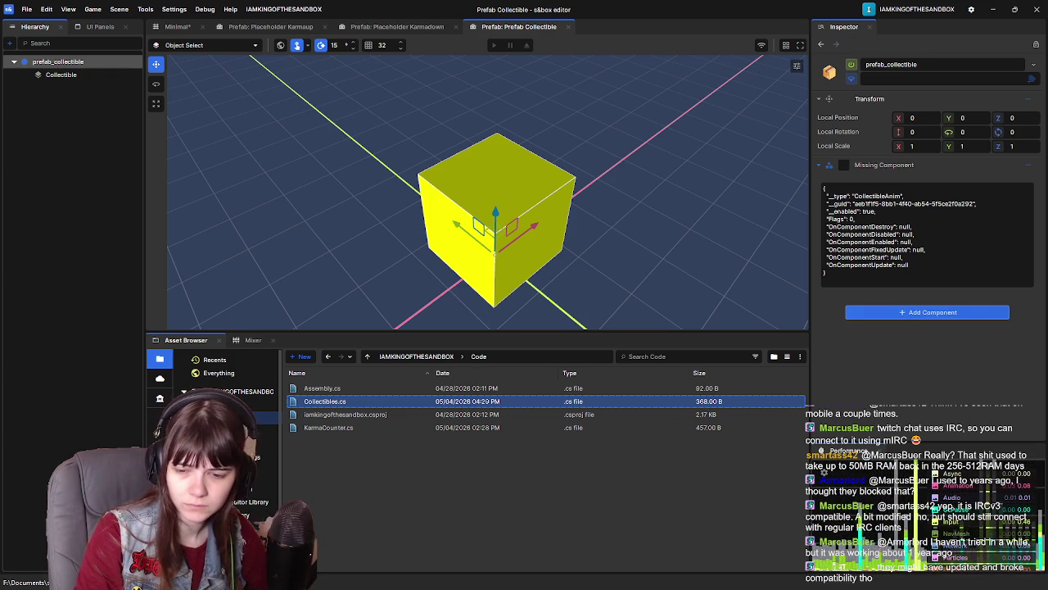
Glance at the missing component's options, then launch the RollingBalls project for comparison
click(1029, 166)
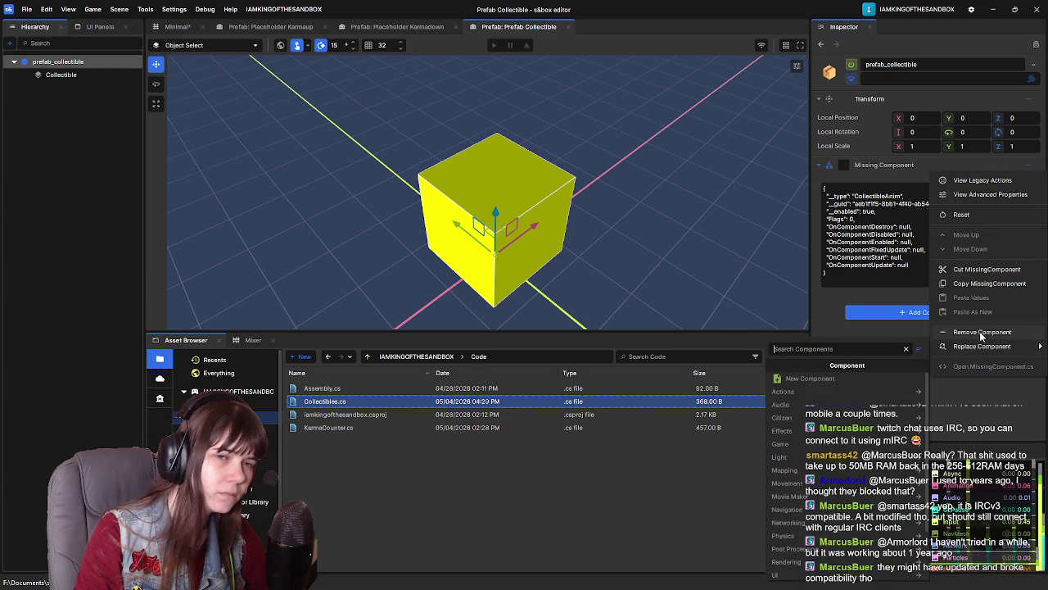
click(954, 397)
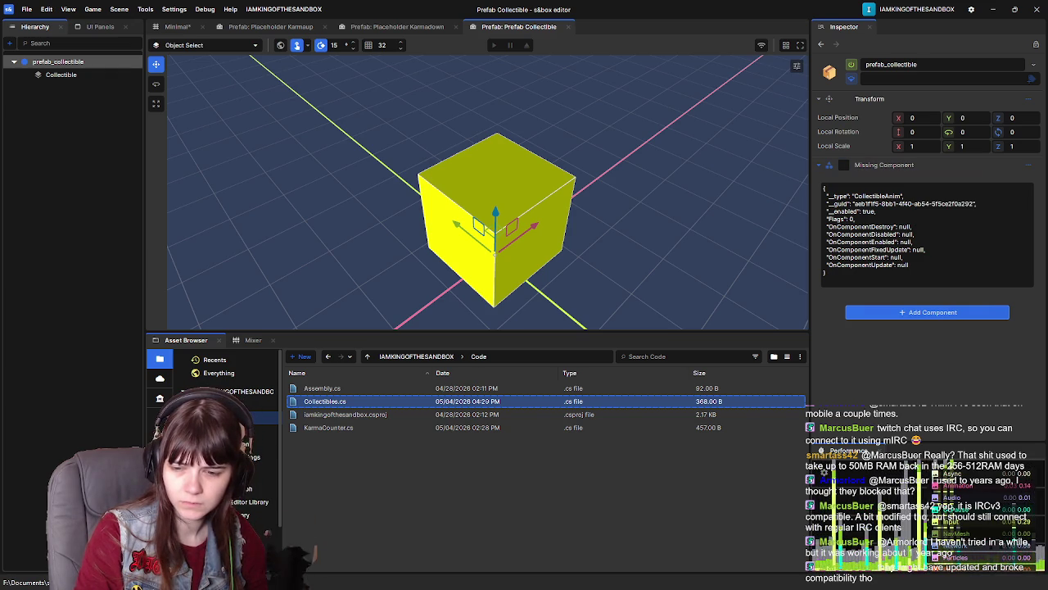
click(545, 210)
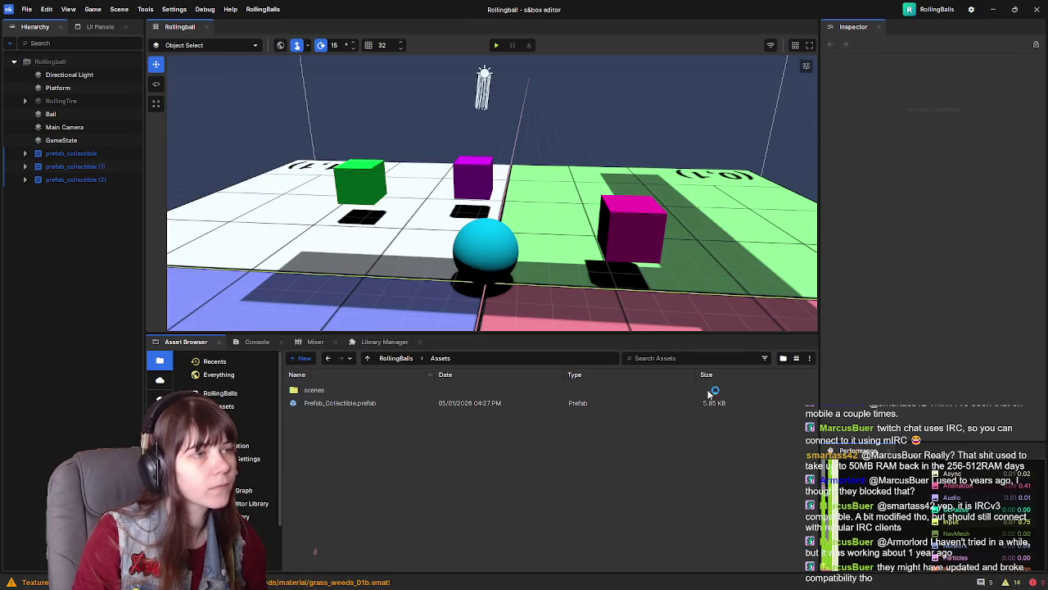
Open RollingBalls' Prefab_Collectible.prefab, then open the original prefab's Missing Component options
double_click(393, 402)
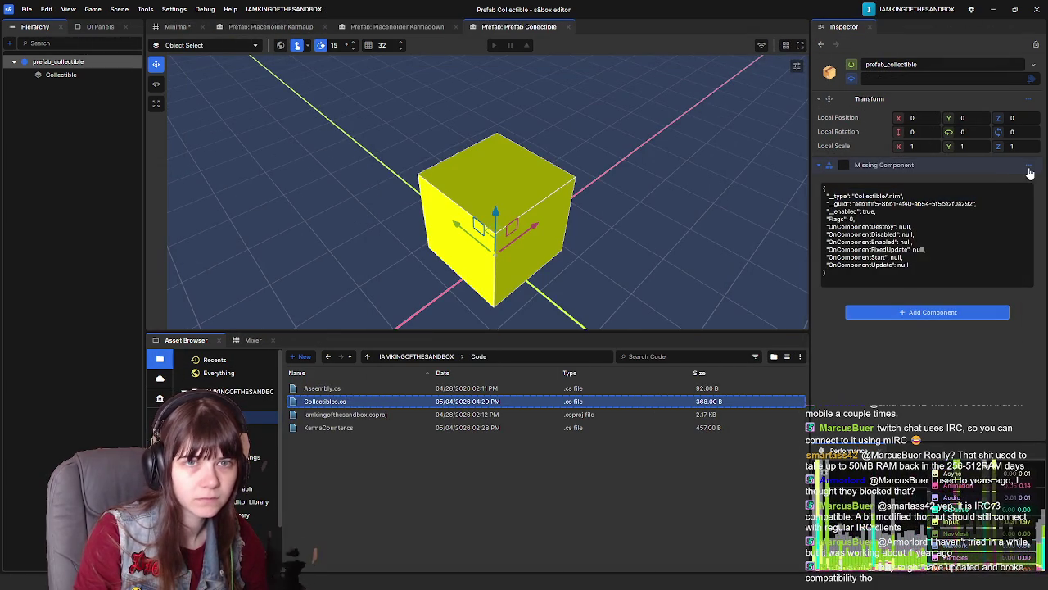
click(1029, 166)
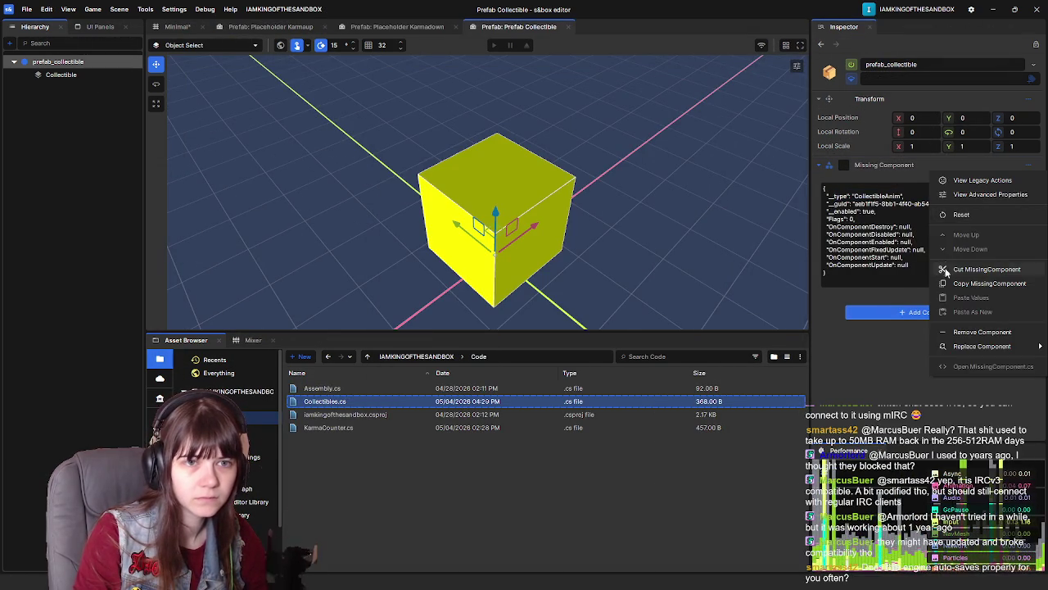
Remove the missing CollectibleAnim component, save the prefab, then save the Minimal scene
click(985, 331)
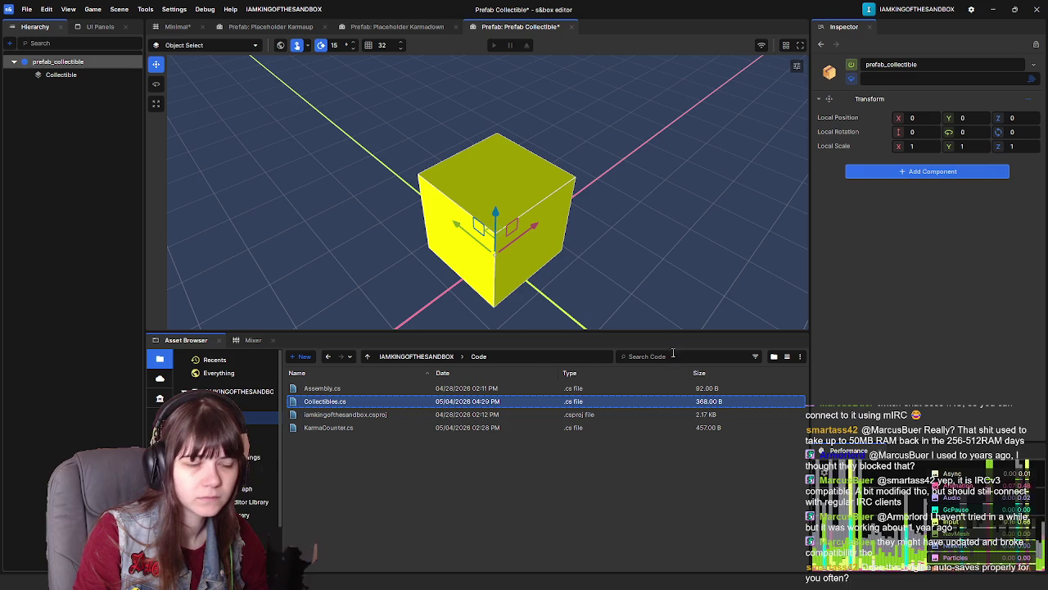
key(ctrl+s)
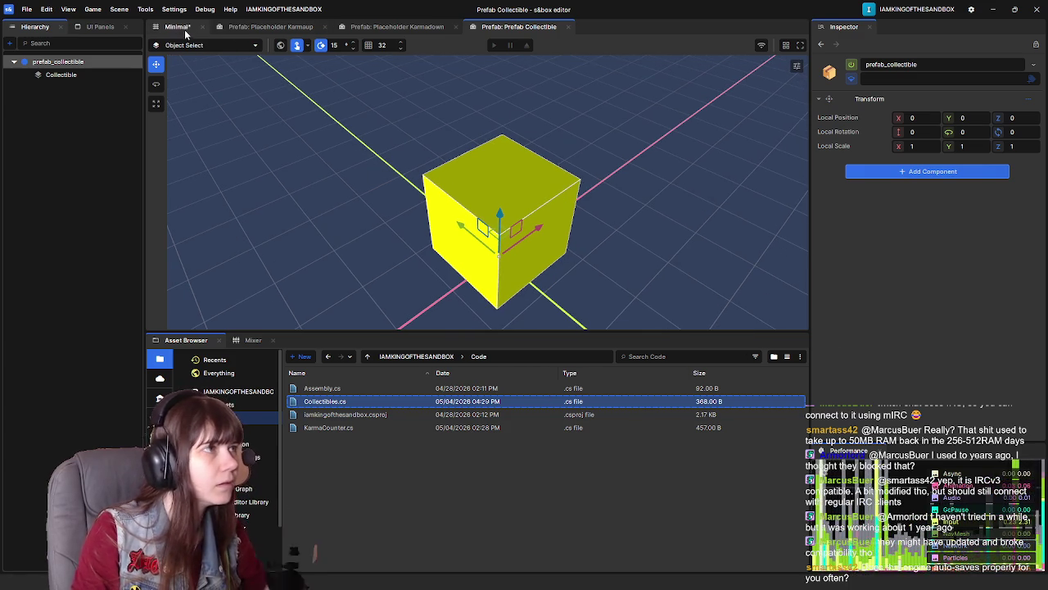
click(185, 28)
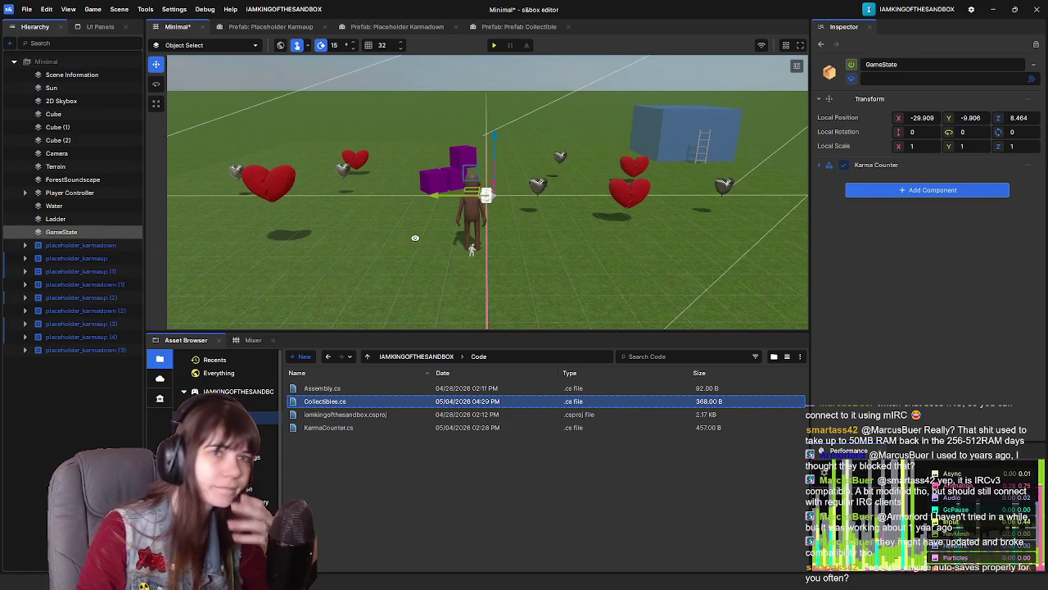
key(ctrl+s)
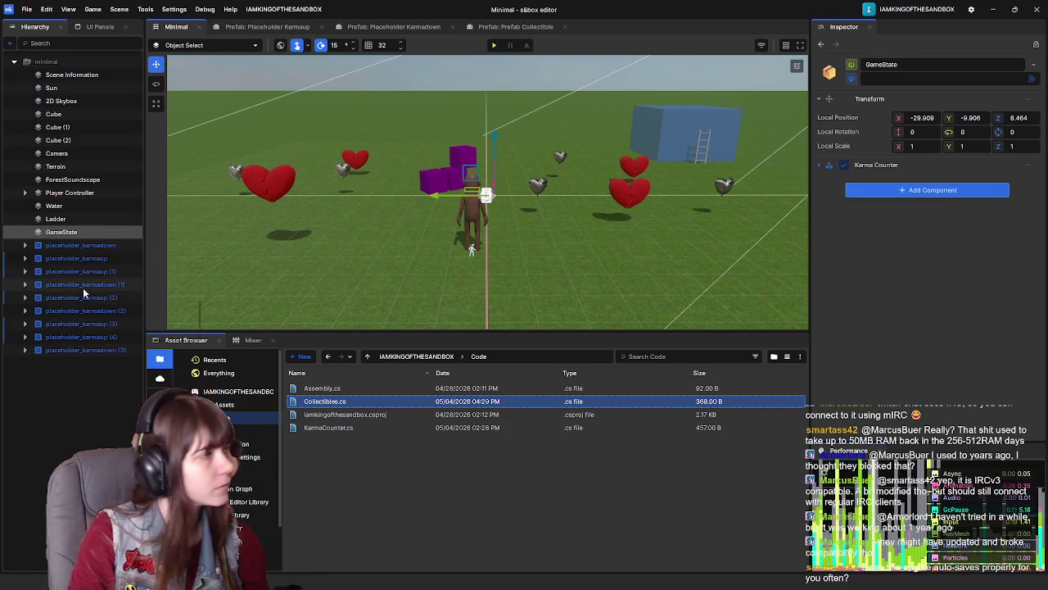
click(89, 400)
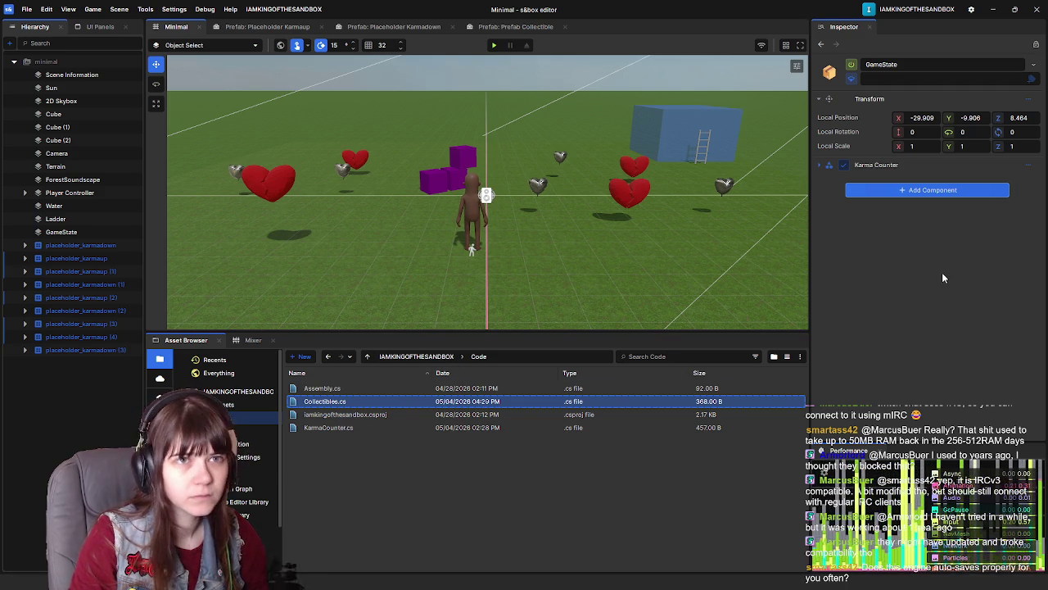
click(52, 74)
click(46, 62)
click(68, 74)
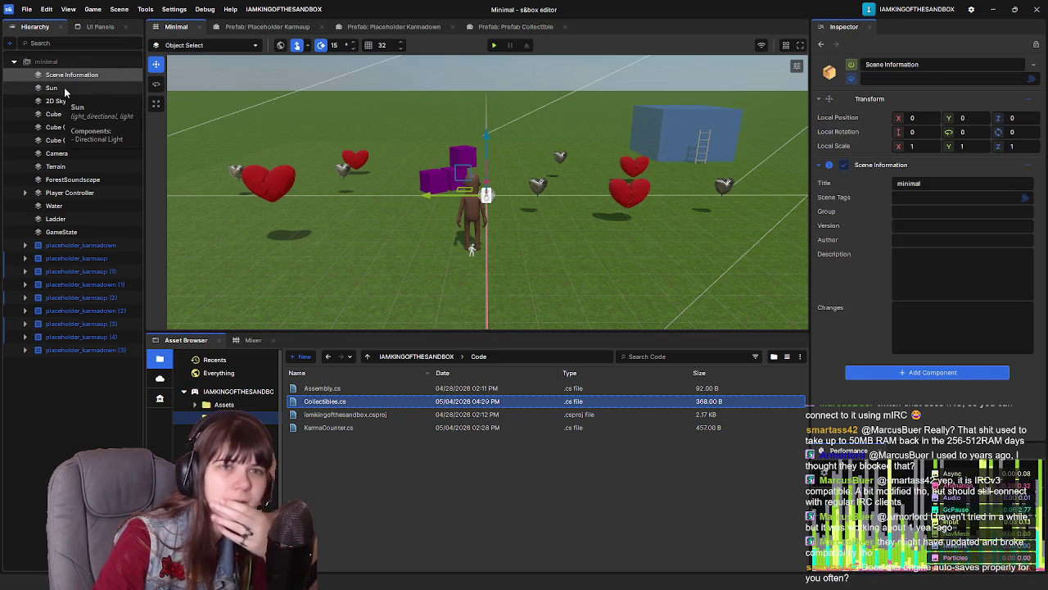
click(64, 88)
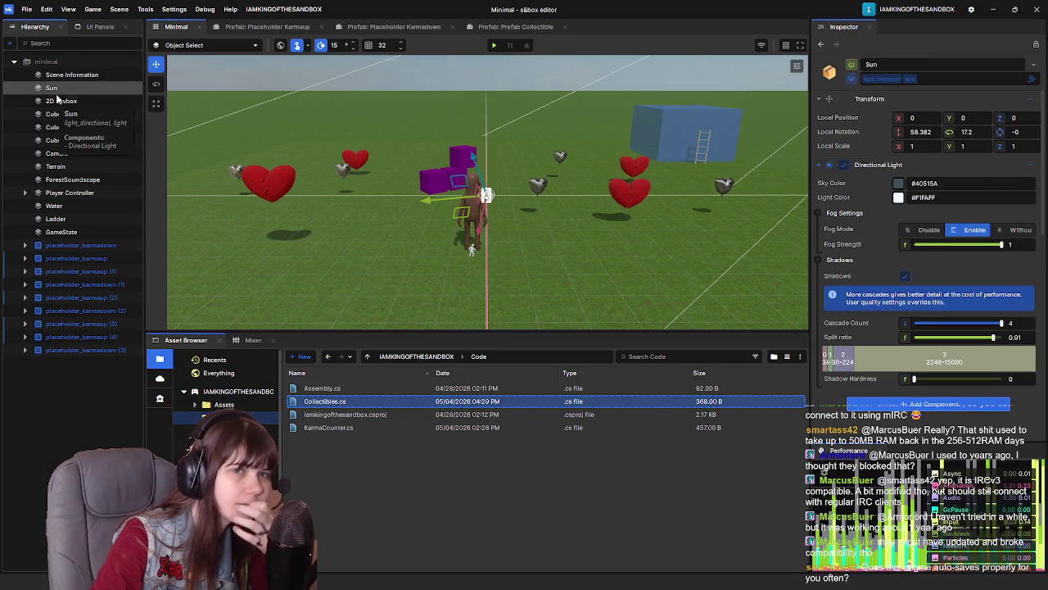
click(58, 101)
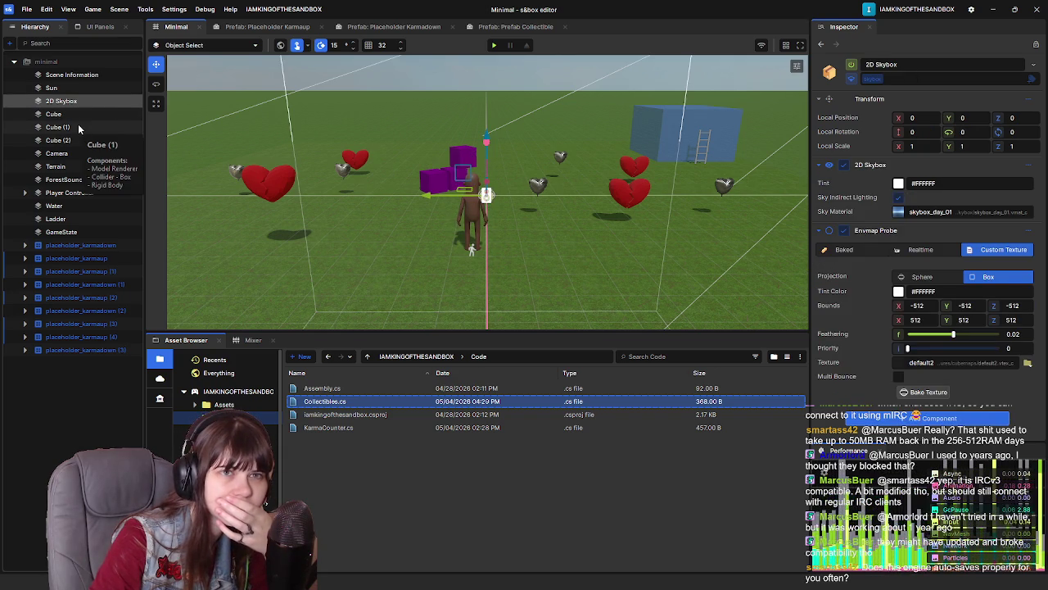
click(69, 116)
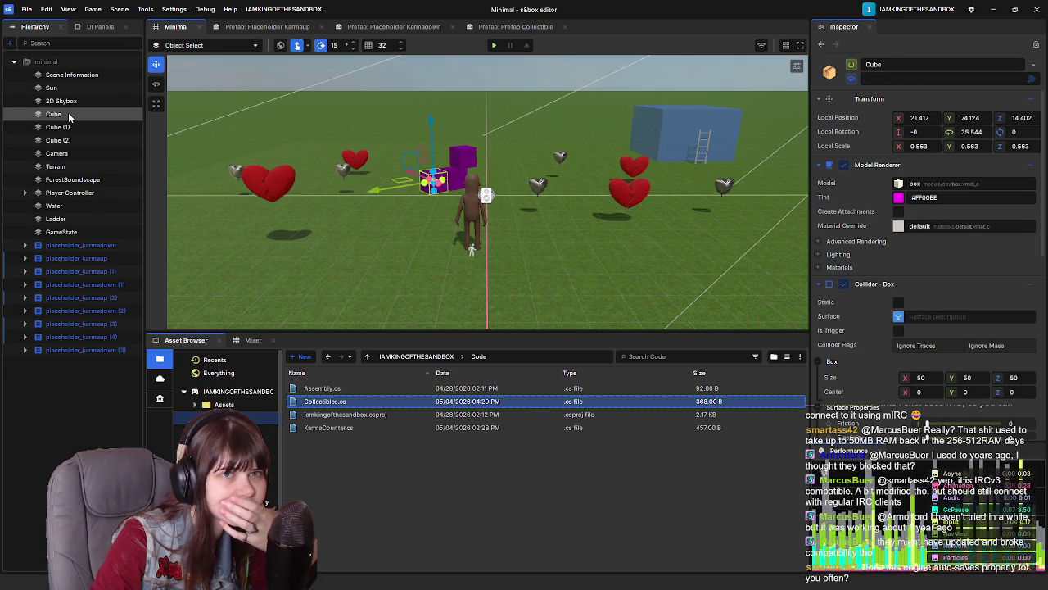
scroll(875, 344, down, 10)
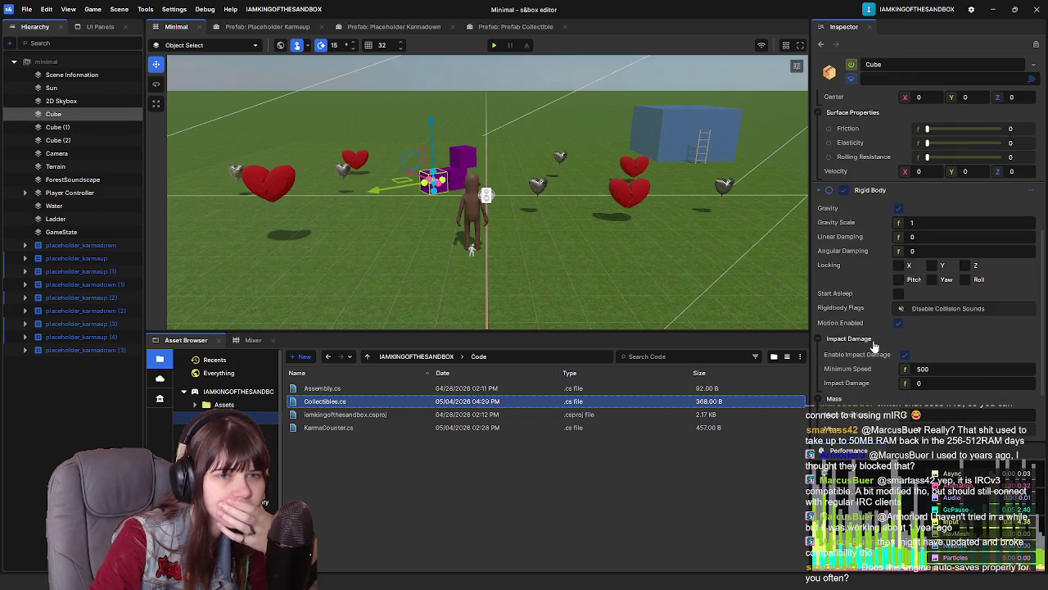
click(70, 128)
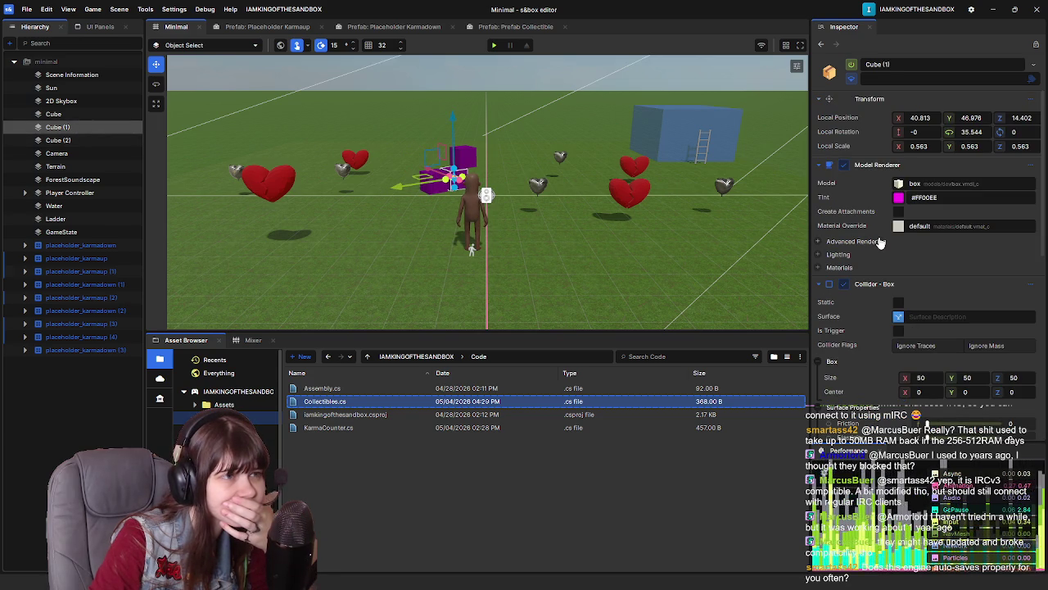
scroll(879, 243, down, 10)
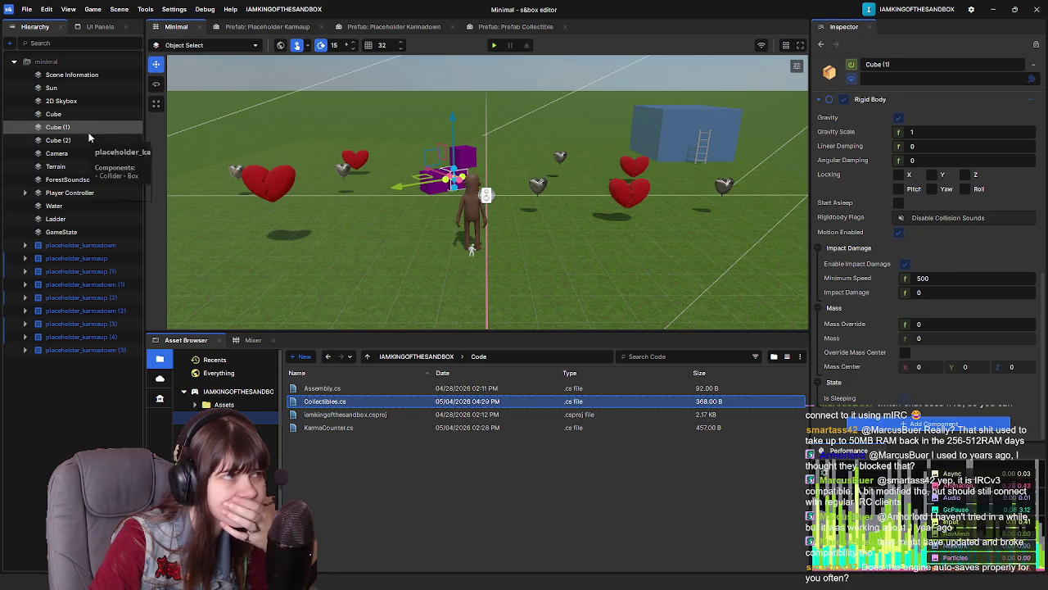
click(70, 141)
scroll(884, 213, down, 10)
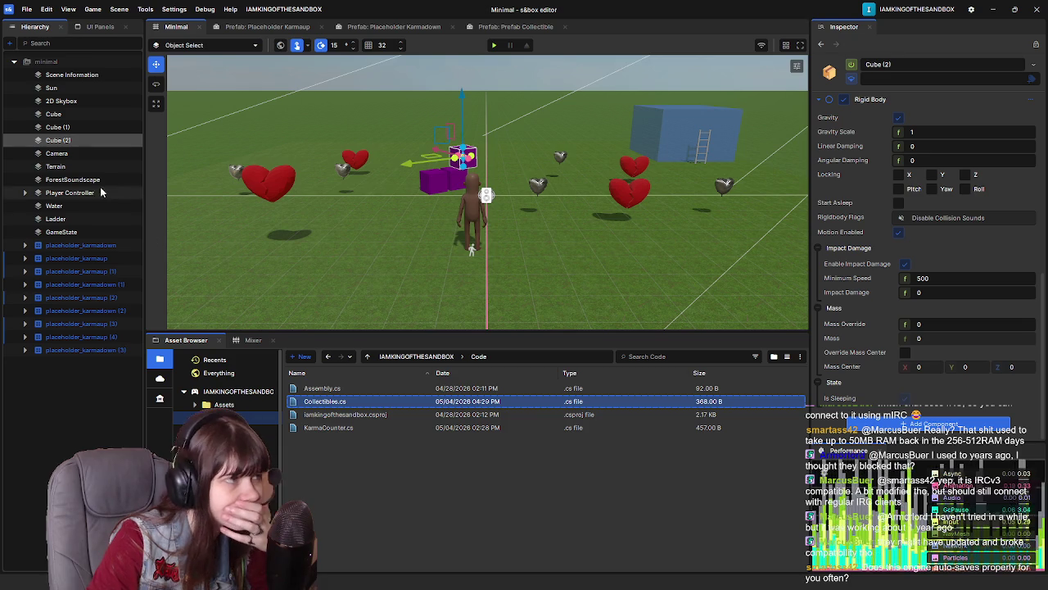
click(81, 153)
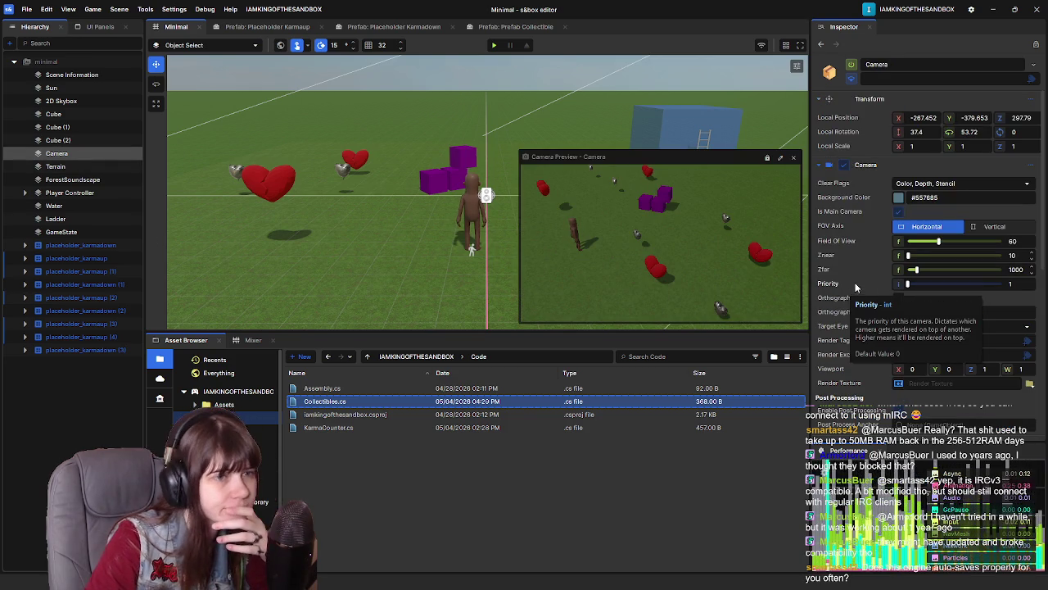
scroll(856, 291, down, 6)
scroll(868, 291, up, 6)
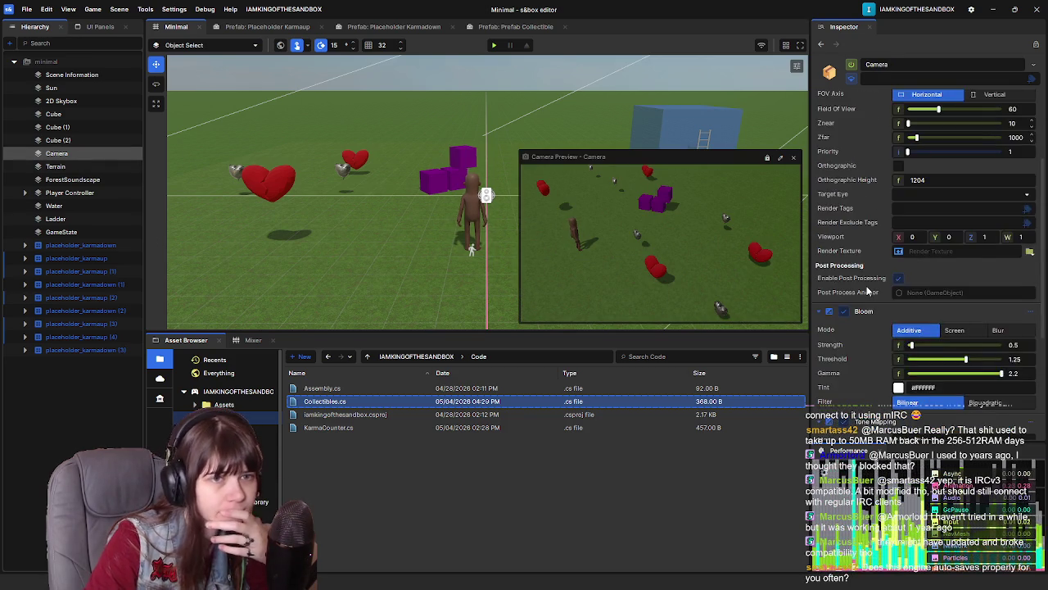
click(55, 166)
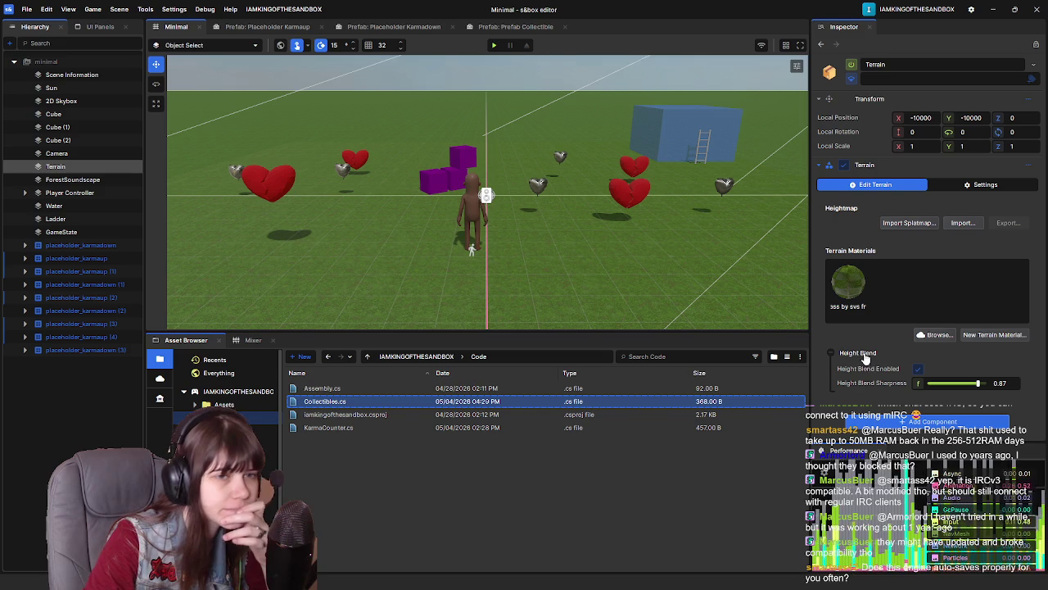
click(70, 182)
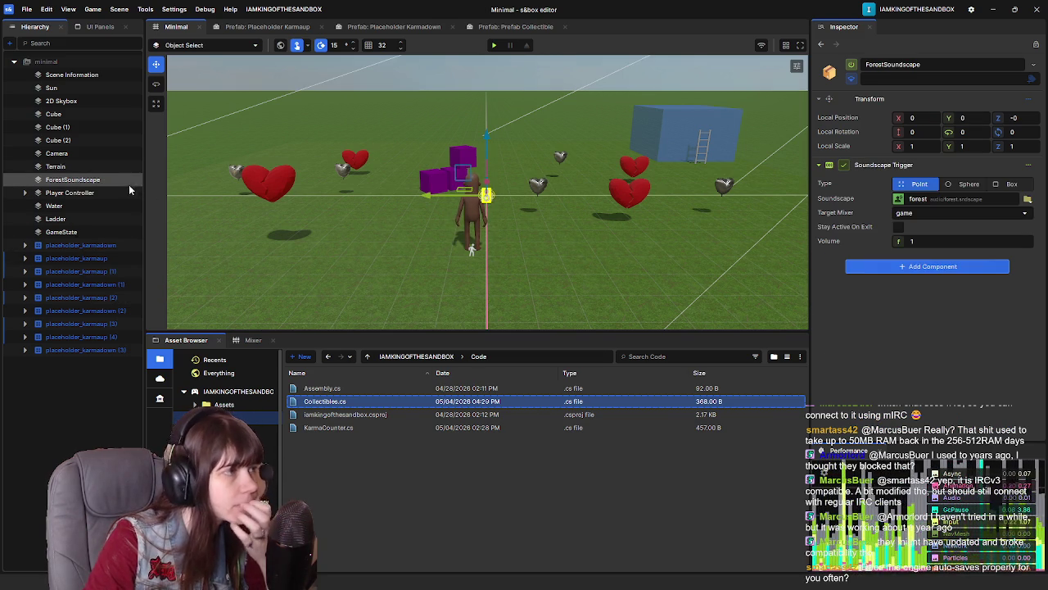
click(114, 195)
scroll(877, 286, down, 5)
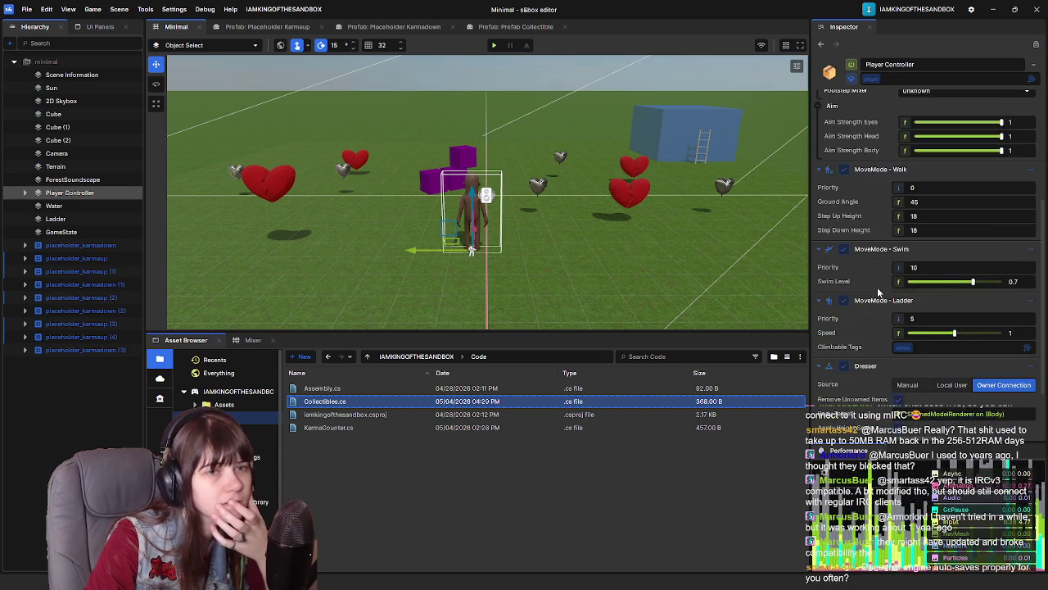
click(24, 192)
click(64, 206)
scroll(856, 262, down, 1)
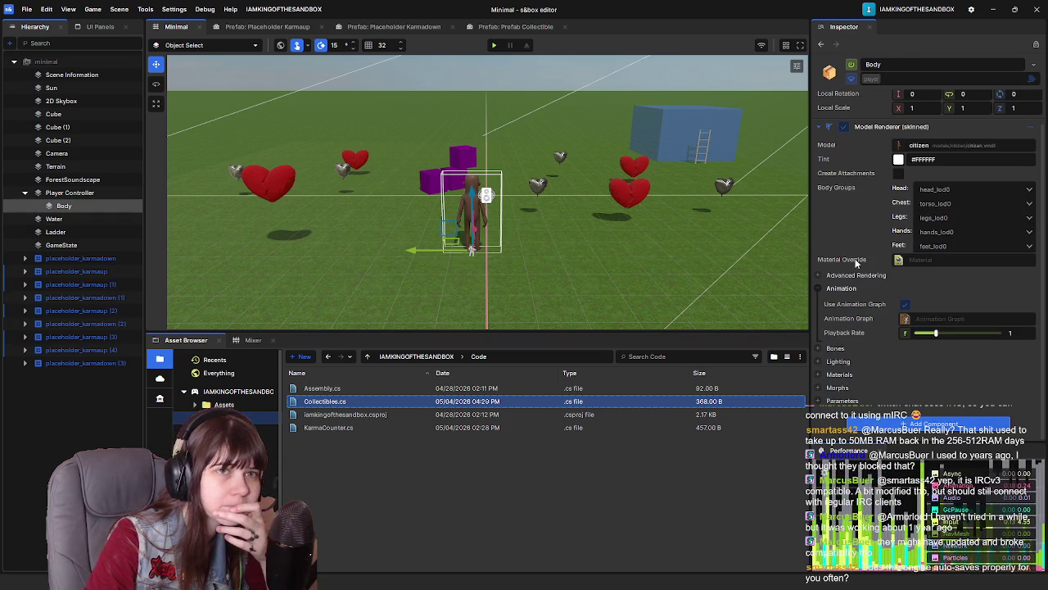
click(24, 193)
click(54, 205)
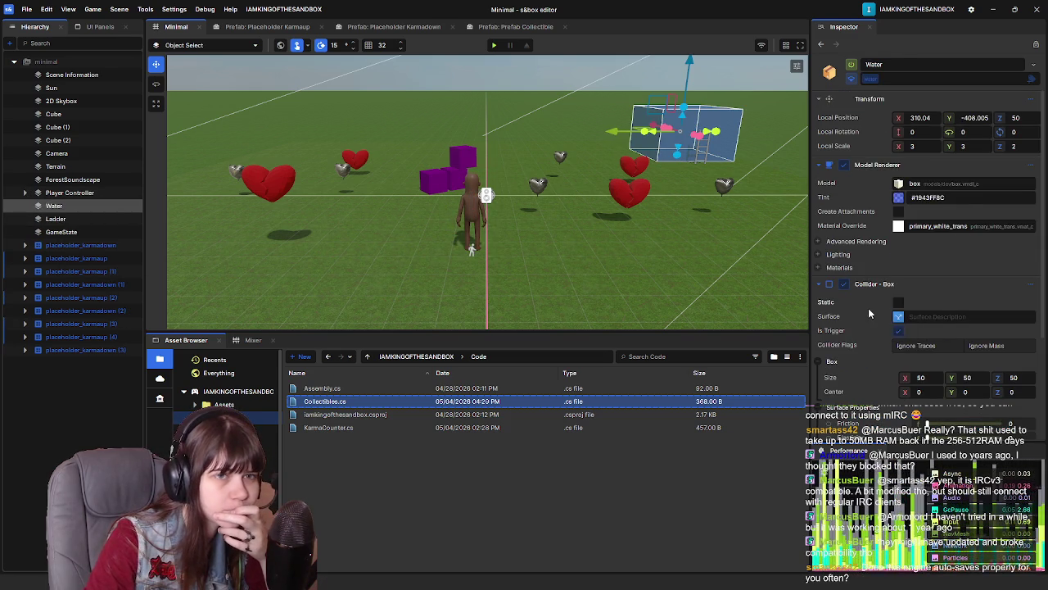
scroll(868, 308, down, 4)
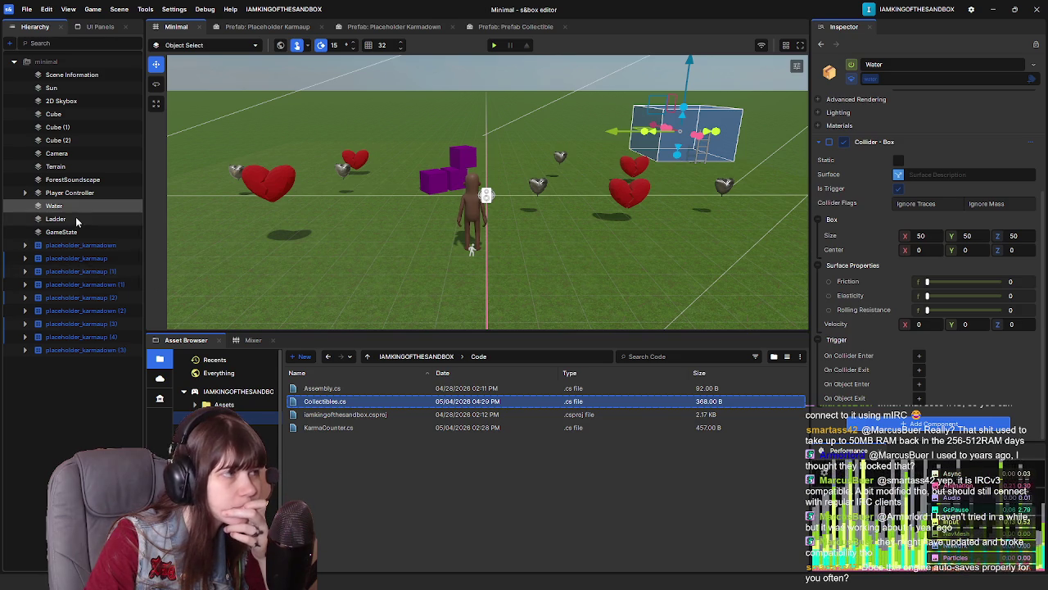
click(77, 221)
scroll(855, 250, down, 5)
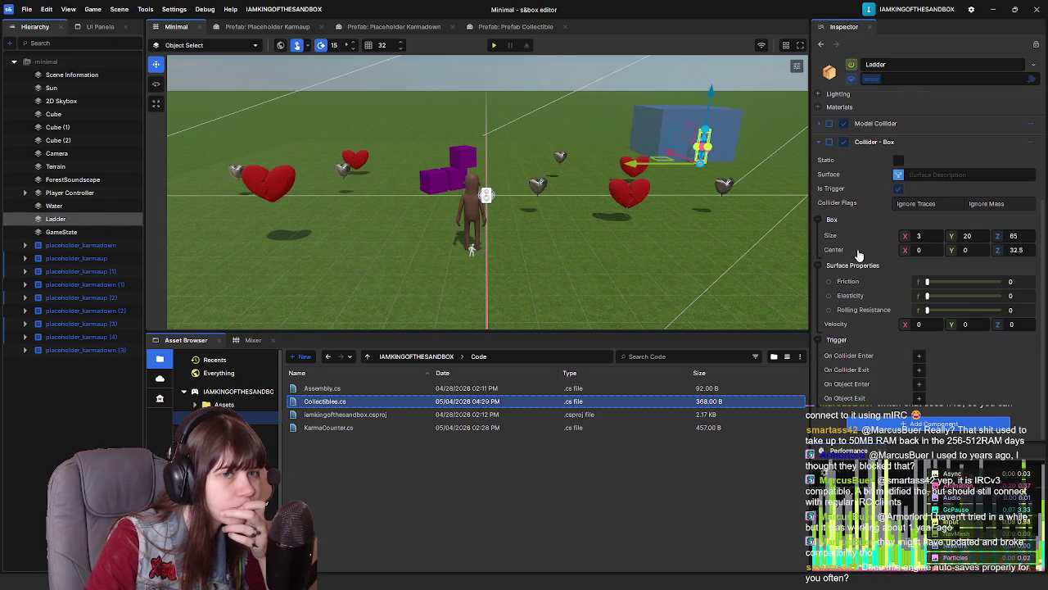
click(78, 232)
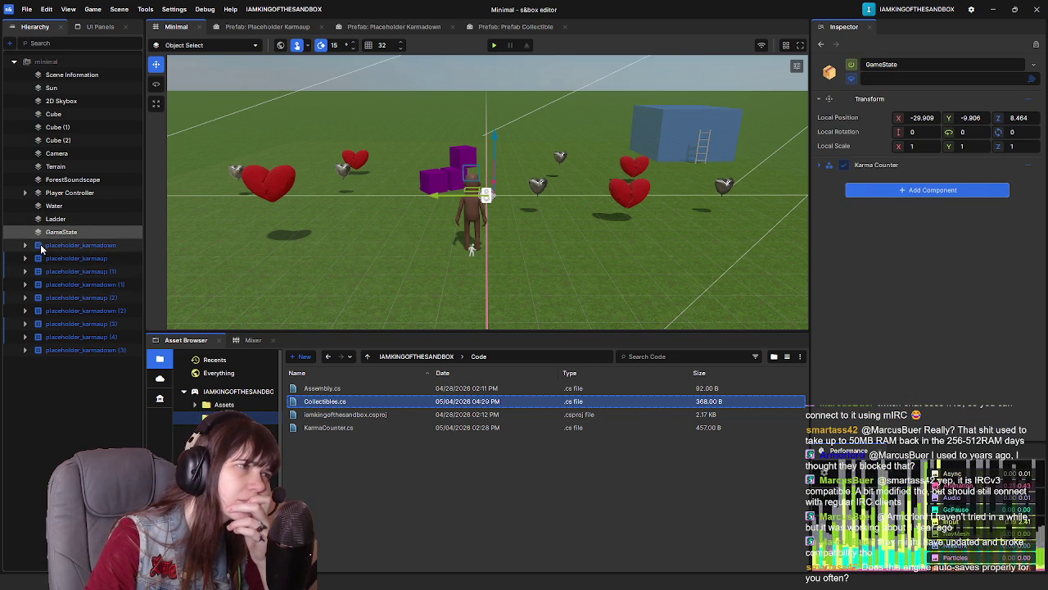
click(77, 245)
click(101, 395)
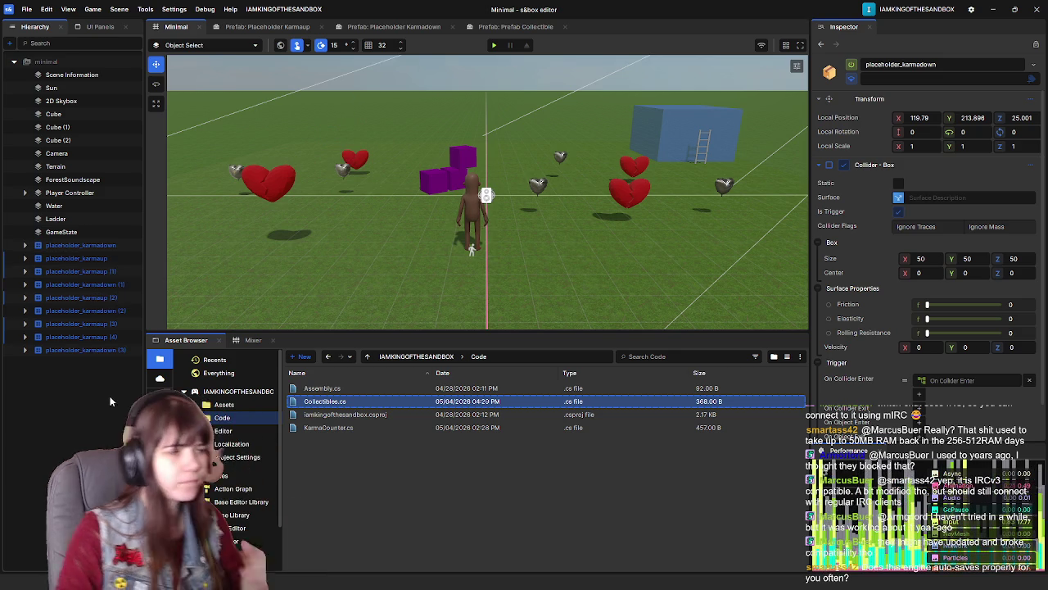
click(418, 359)
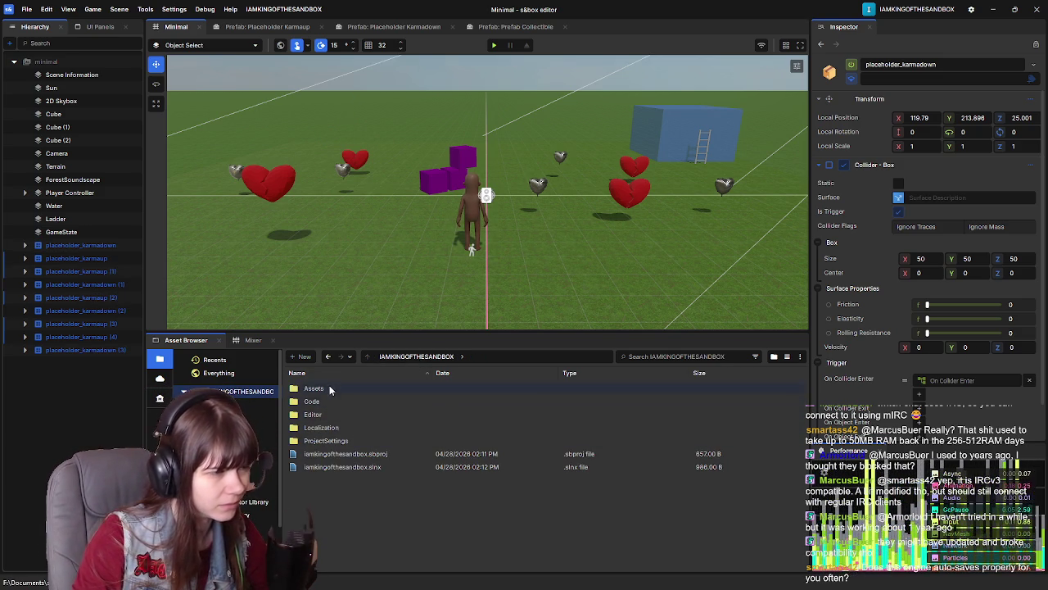
Place Prefab_Collectible.prefab from Assets into the scene, left of the player among the hearts
double_click(313, 388)
mouse_move(354, 440)
mouse_down()
mouse_move(360, 409)
mouse_move(300, 273)
mouse_move(275, 307)
mouse_up()
key(f)
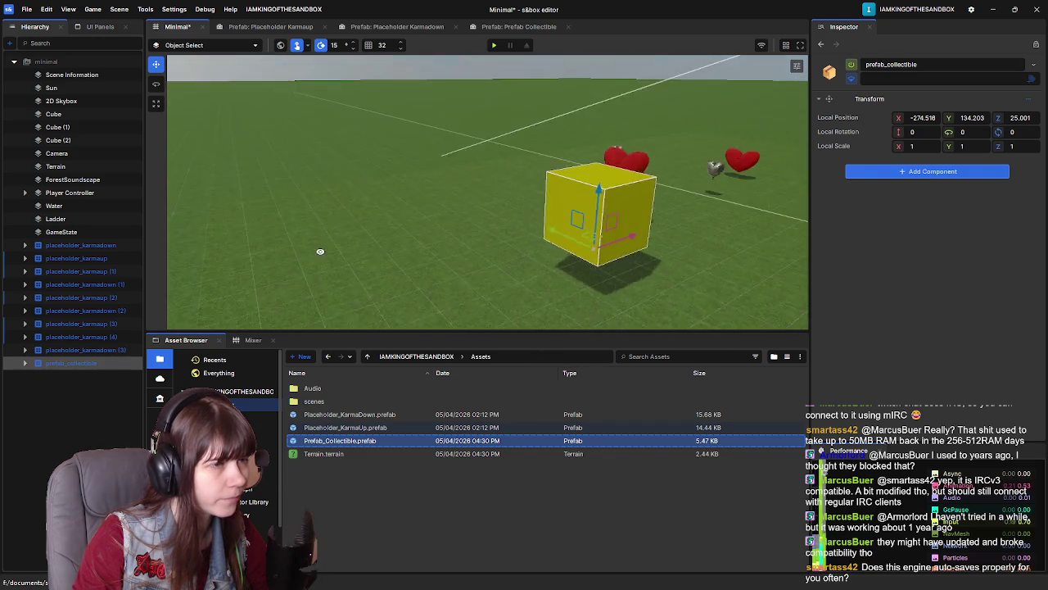
drag(435, 247, 237, 262)
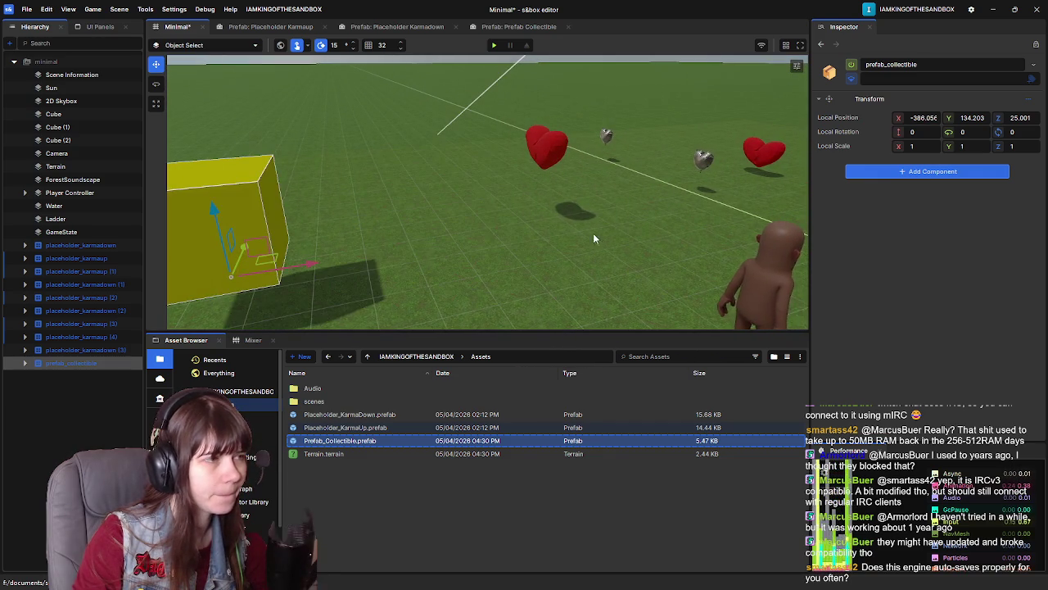
drag(769, 232, 512, 238)
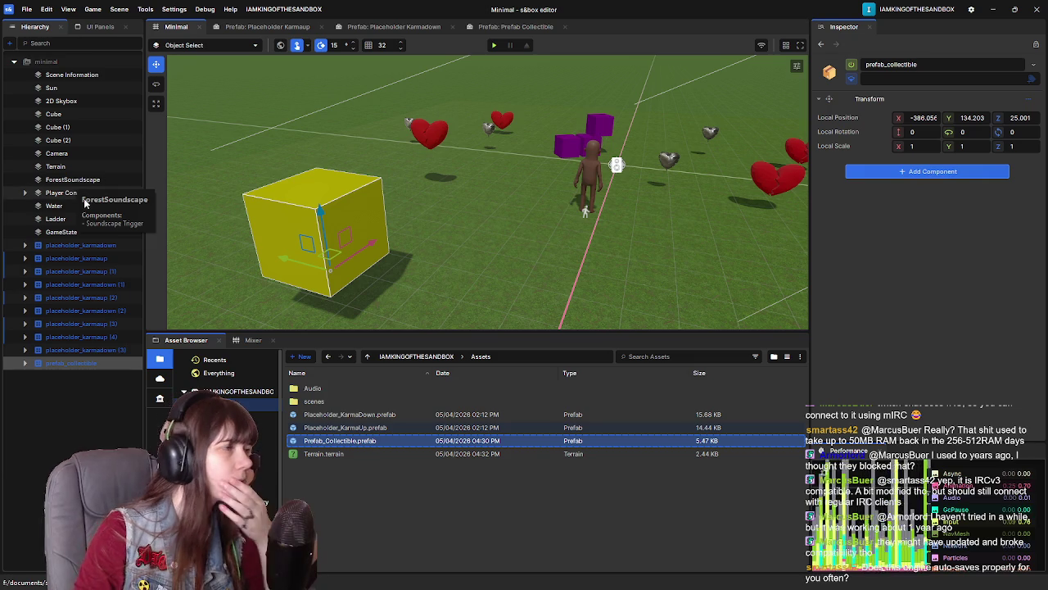
Bring up the GameState object's Karma Counter component options
click(65, 231)
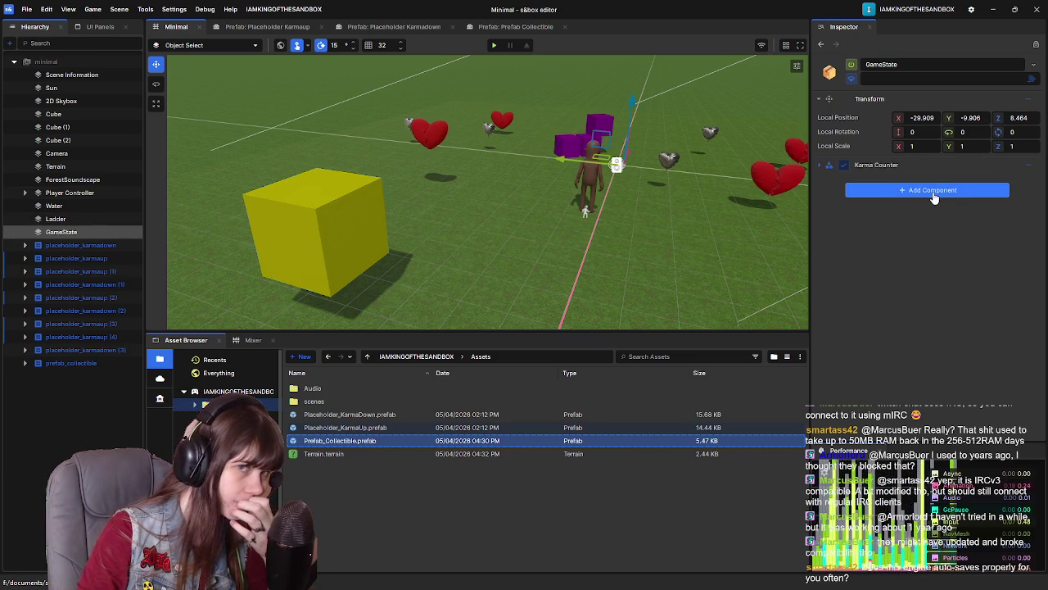
click(1026, 166)
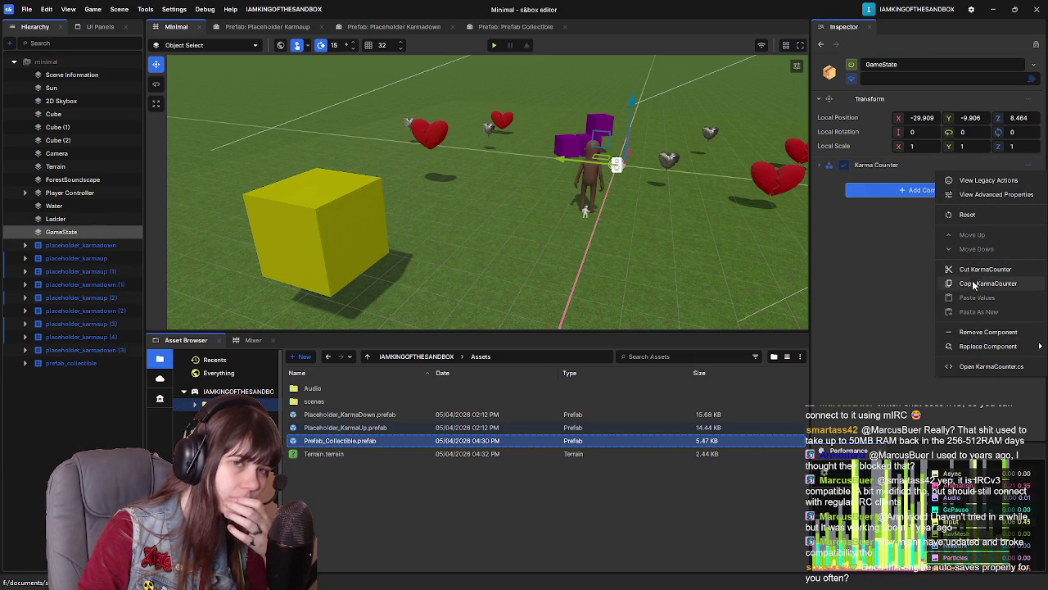
click(903, 283)
right_click(939, 228)
Review KarmaCounter.cs, closing its duplicate tab, and return to Collectibles.cs
click(968, 366)
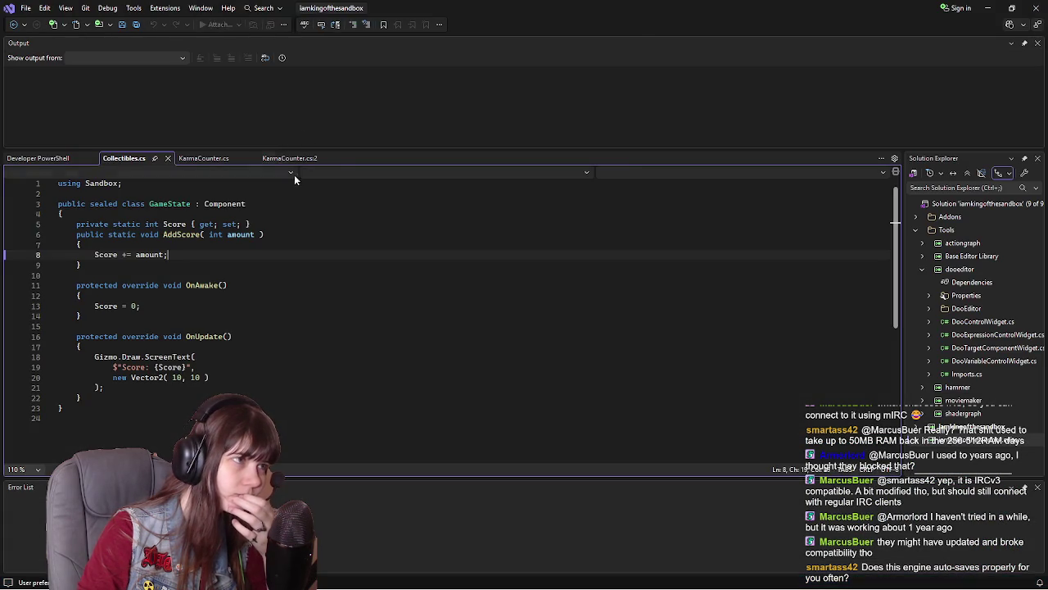
click(295, 159)
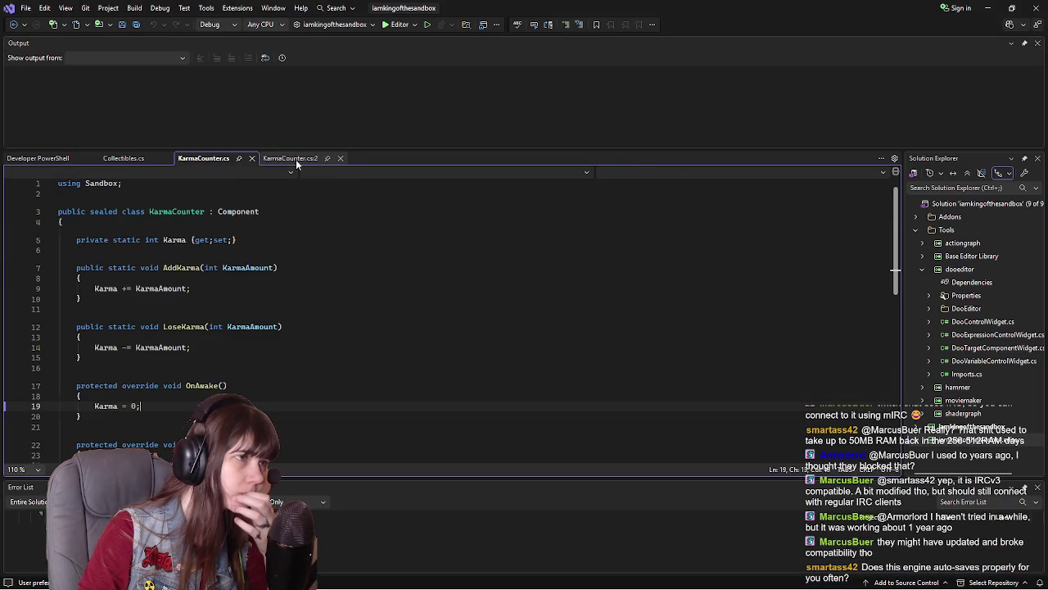
click(339, 158)
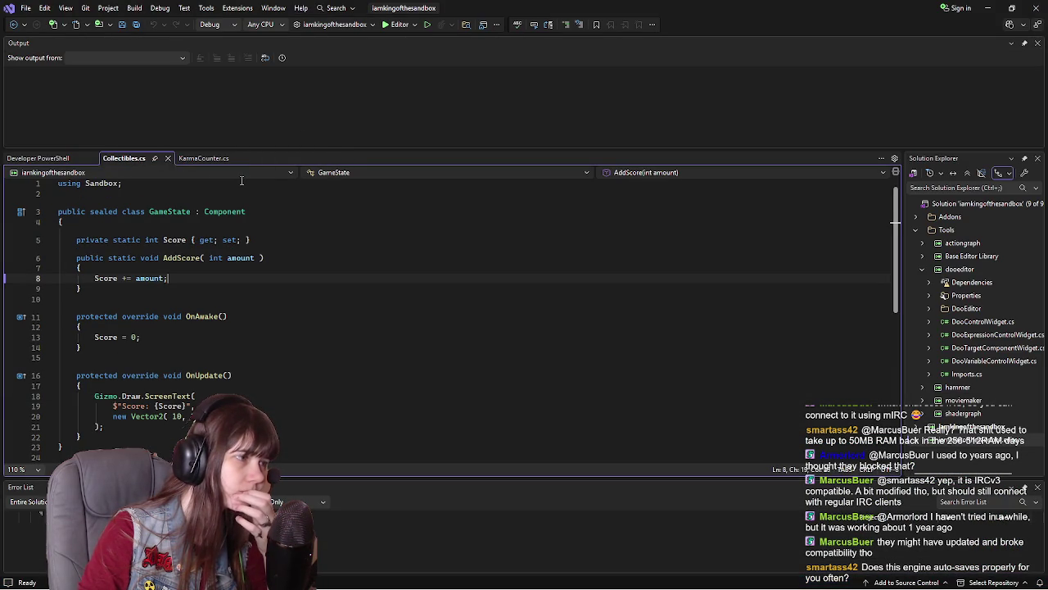
click(203, 158)
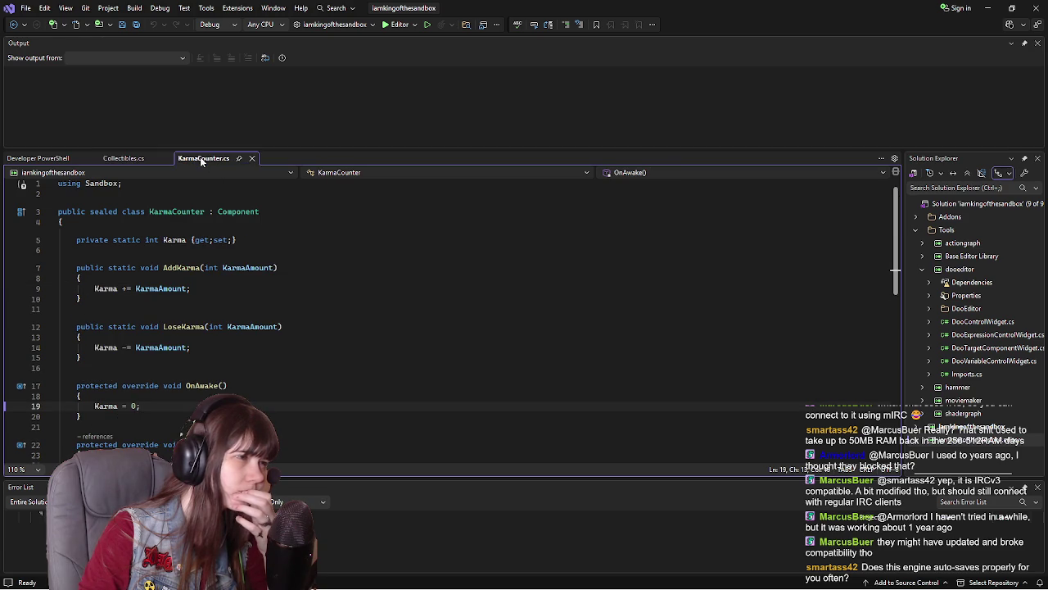
click(131, 159)
Rename the AddScore method to AddCollectible and save Collectibles.cs
click(199, 258)
key(BackSpace)
key(BackSpace)
key(BackSpace)
key(BackSpace)
key(BackSpace)
text(Collecti)
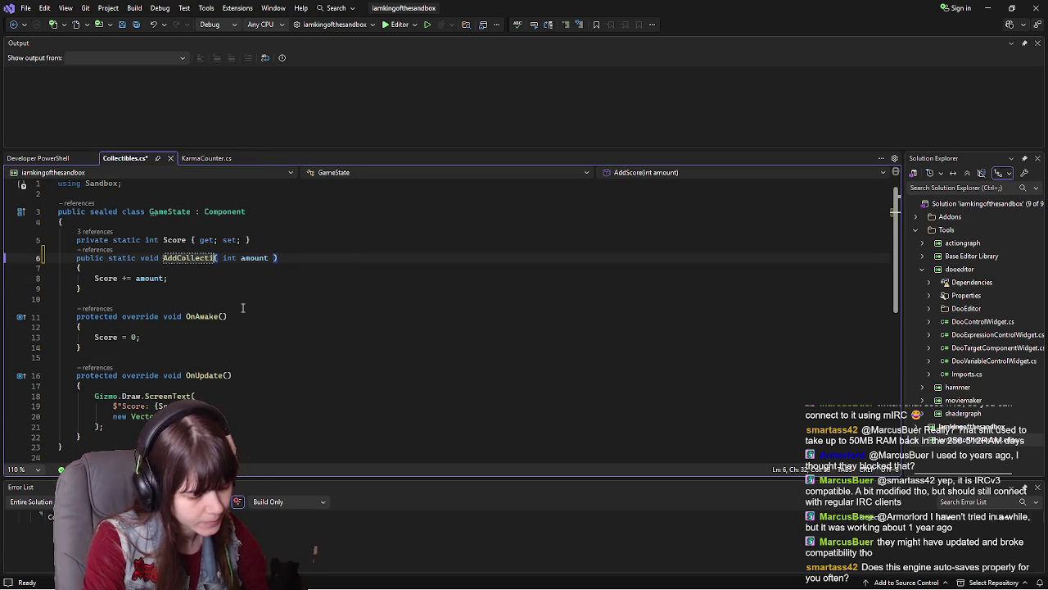
text(ble)
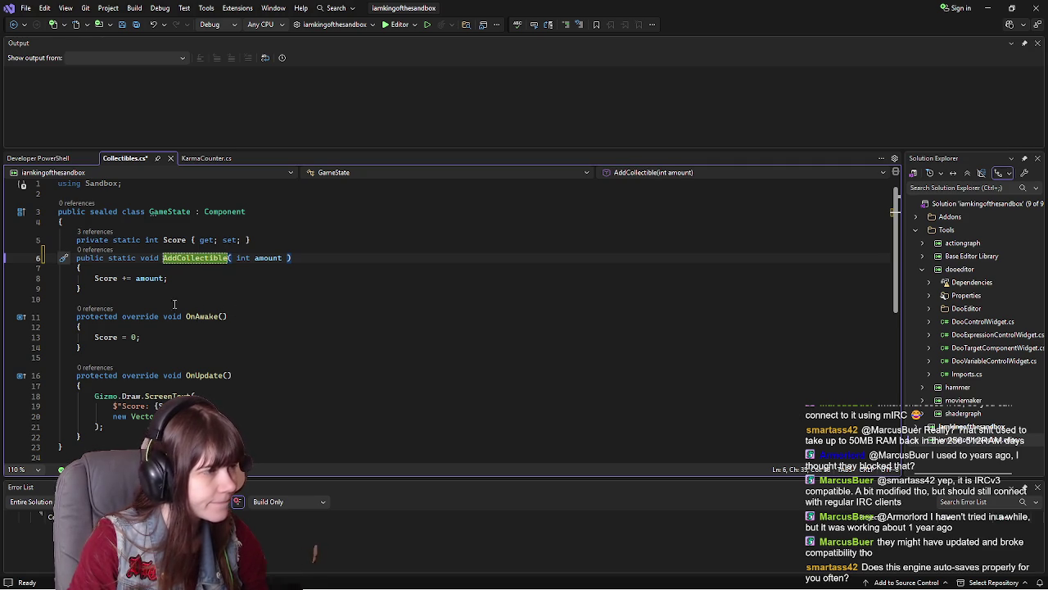
click(187, 281)
key(ctrl+s)
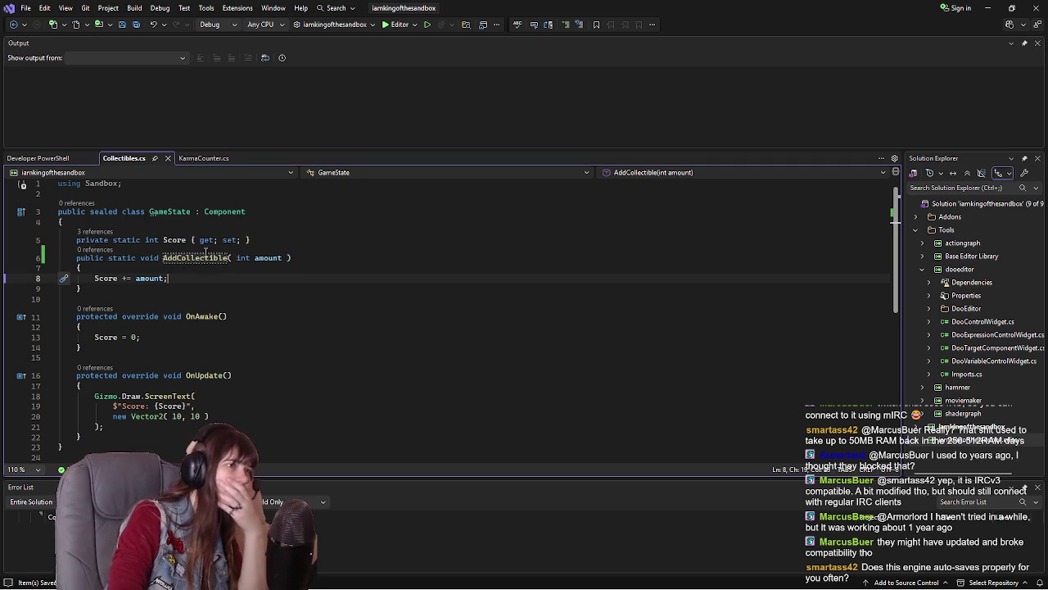
Rename the Score property on line 5 to Collectibles
double_click(165, 239)
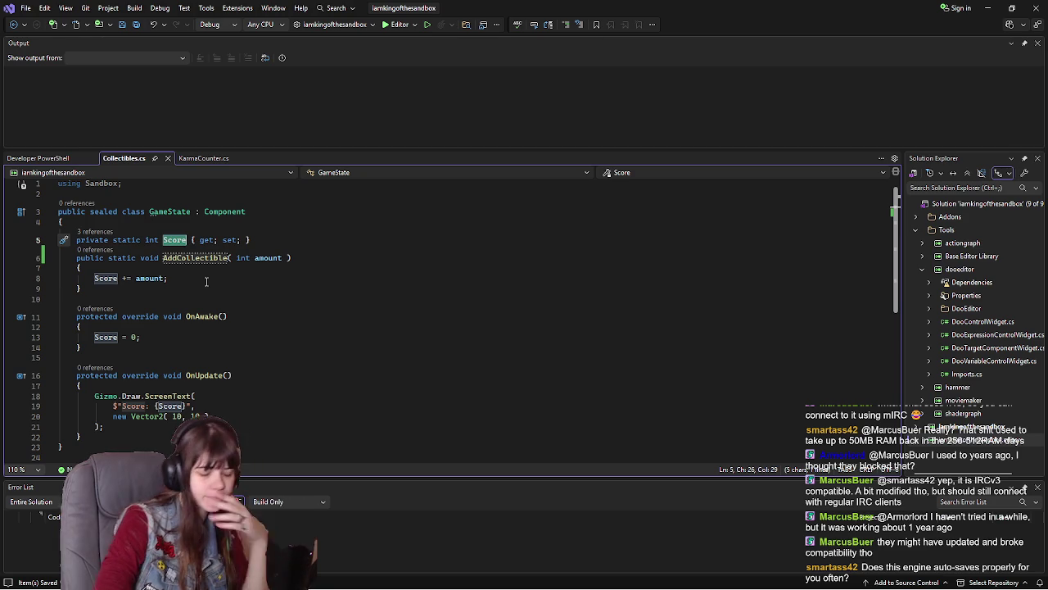
text(Coll)
text(ectibles)
text(Collected)
key(BackSpace)
key(BackSpace)
key(BackSpace)
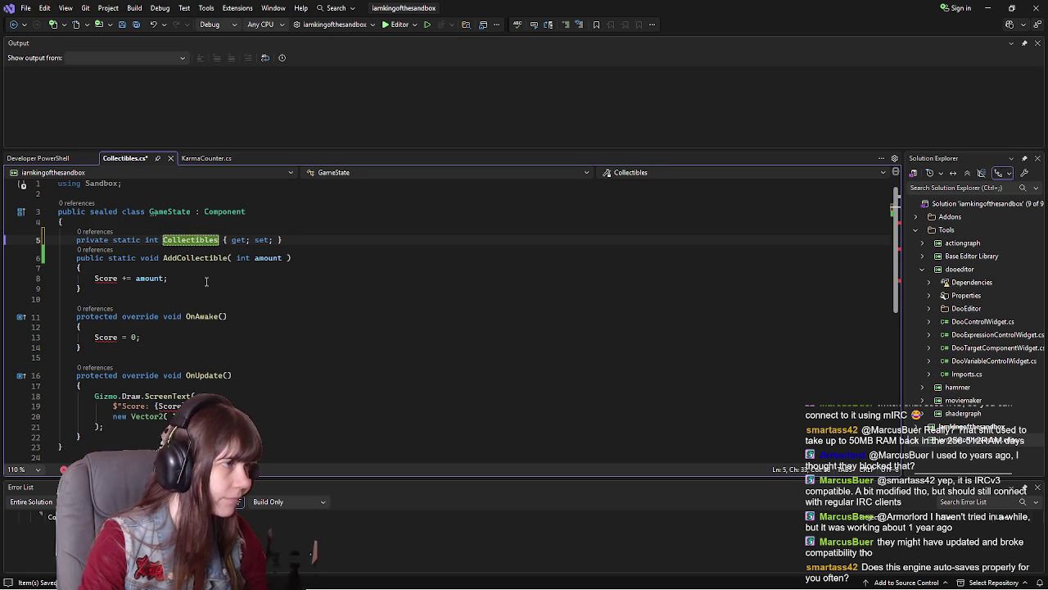
Replace Score with Collectibles in AddCollectible and the OnAwake reset, then save the script
double_click(102, 279)
text(Collectible)
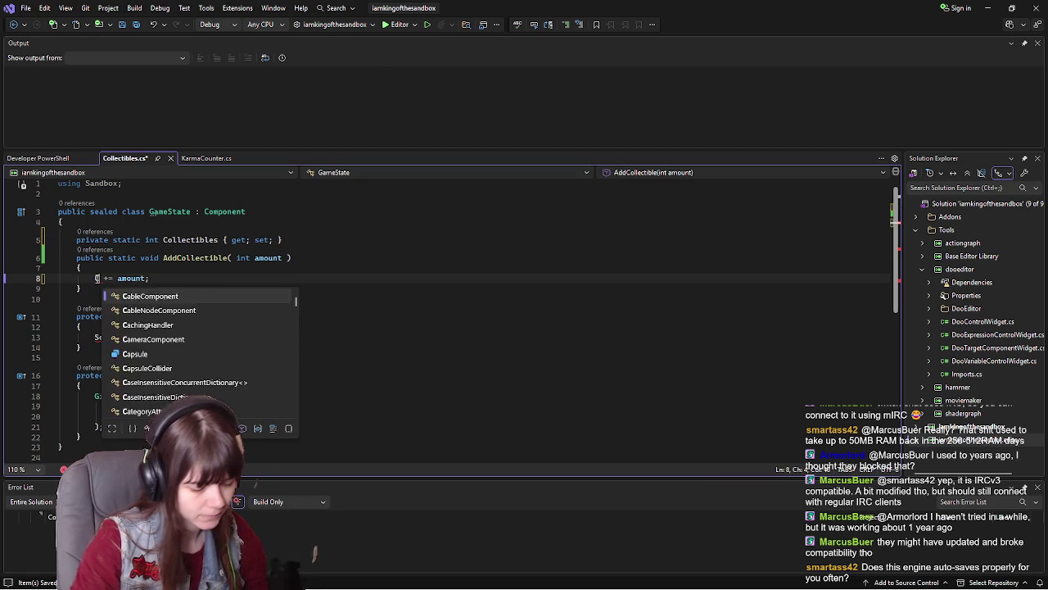
text(s)
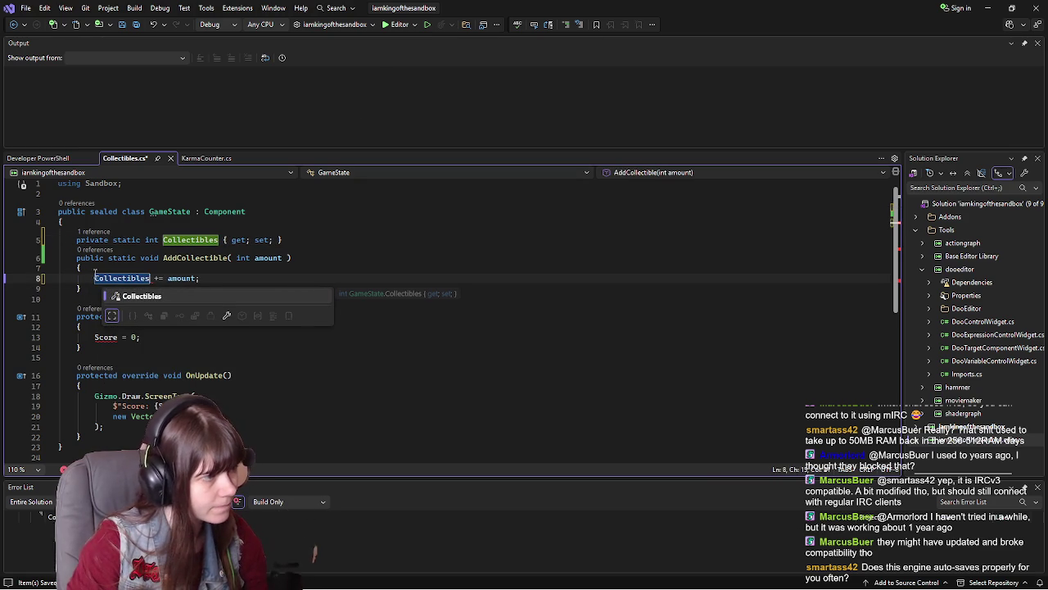
click(121, 337)
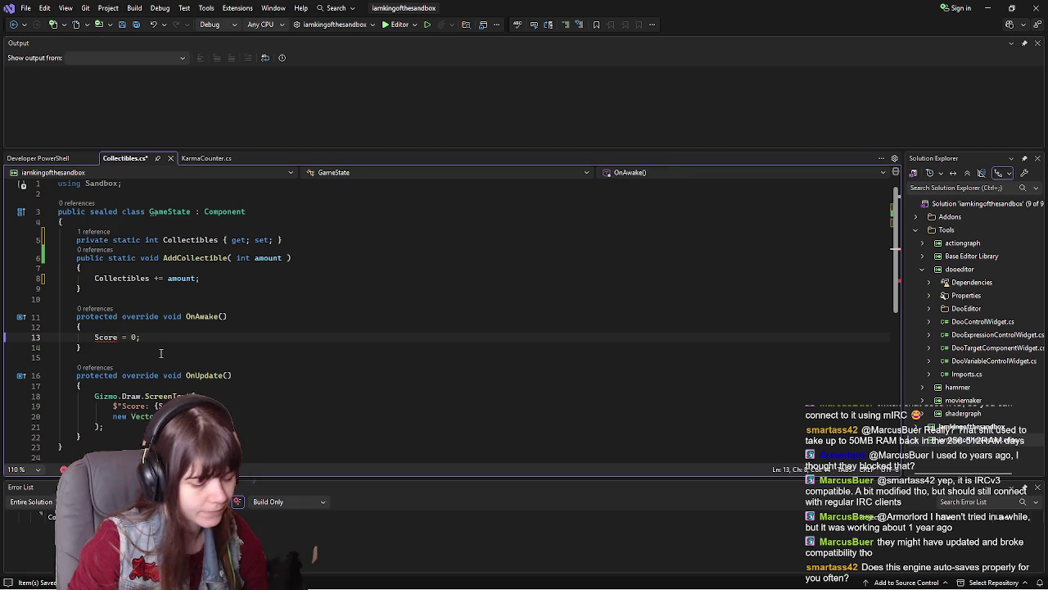
key(BackSpace)
key(BackSpace)
key(BackSpace)
text(Collectibles)
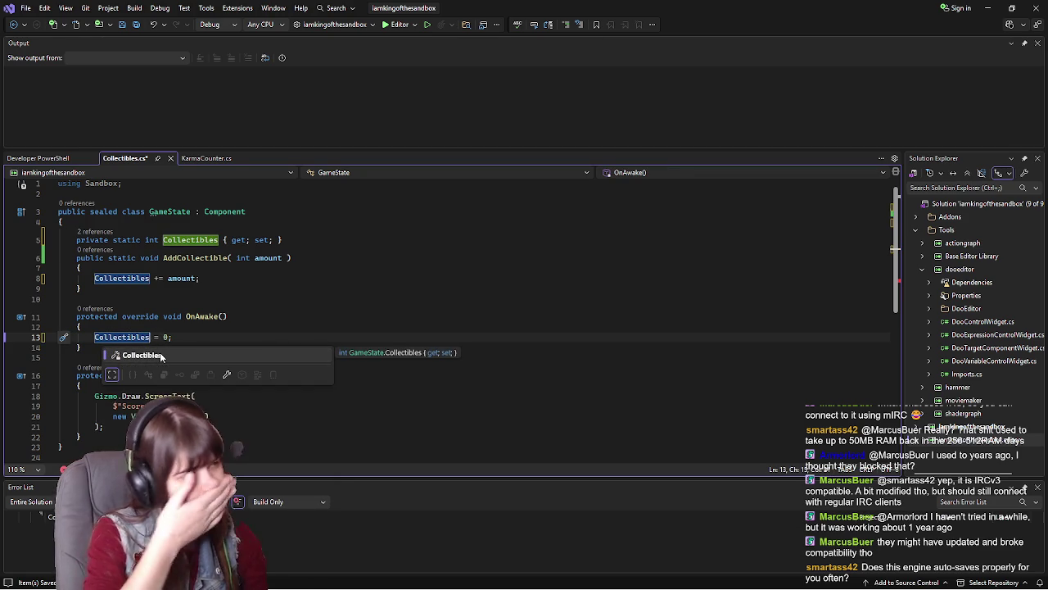
key(ctrl+s)
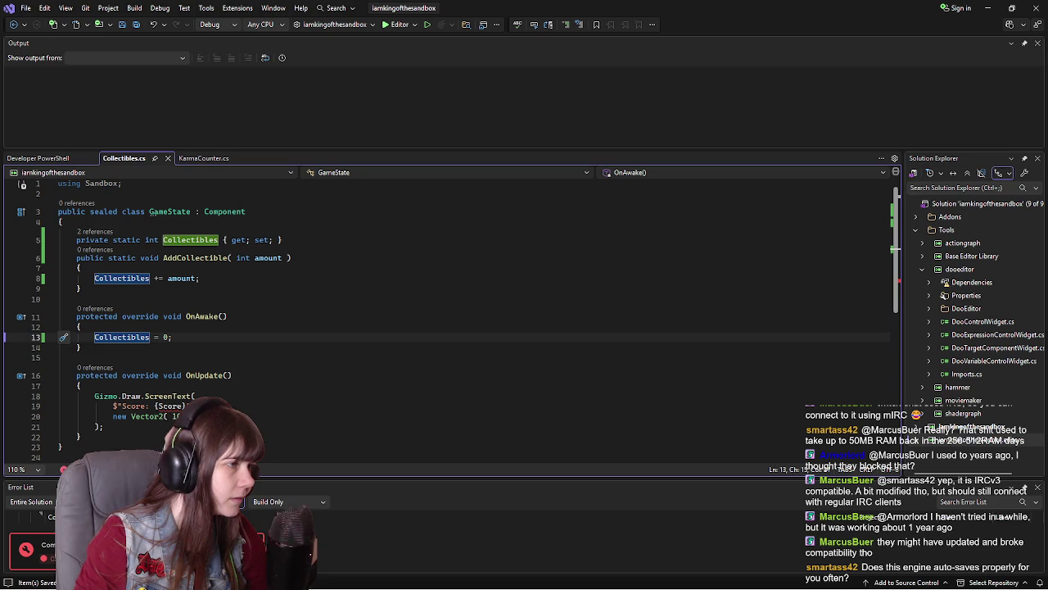
Make the OnUpdate on-screen text use Collectibles instead of Score, and save
click(184, 405)
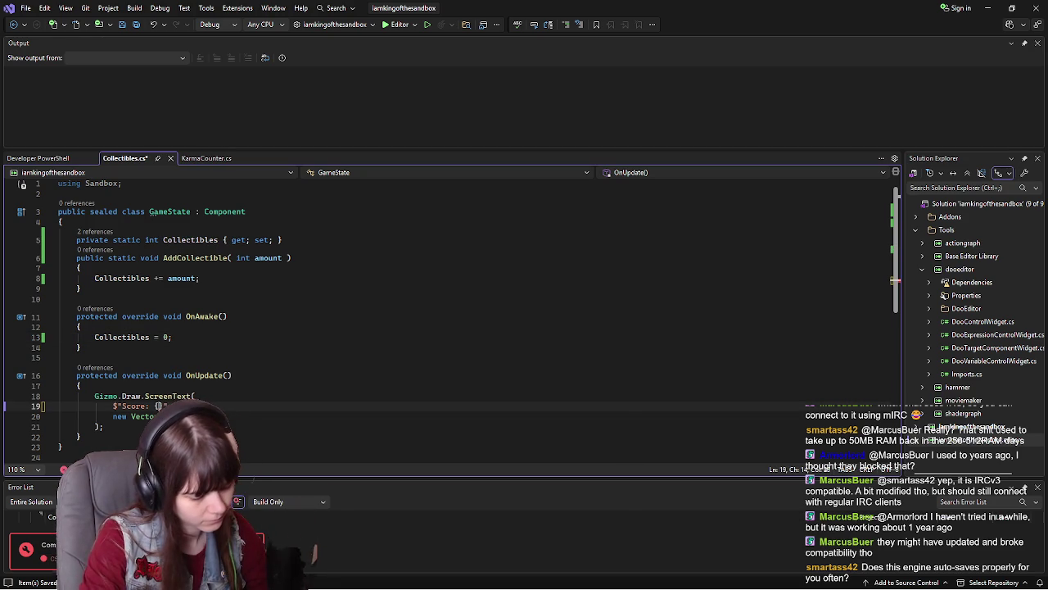
text(Cl)
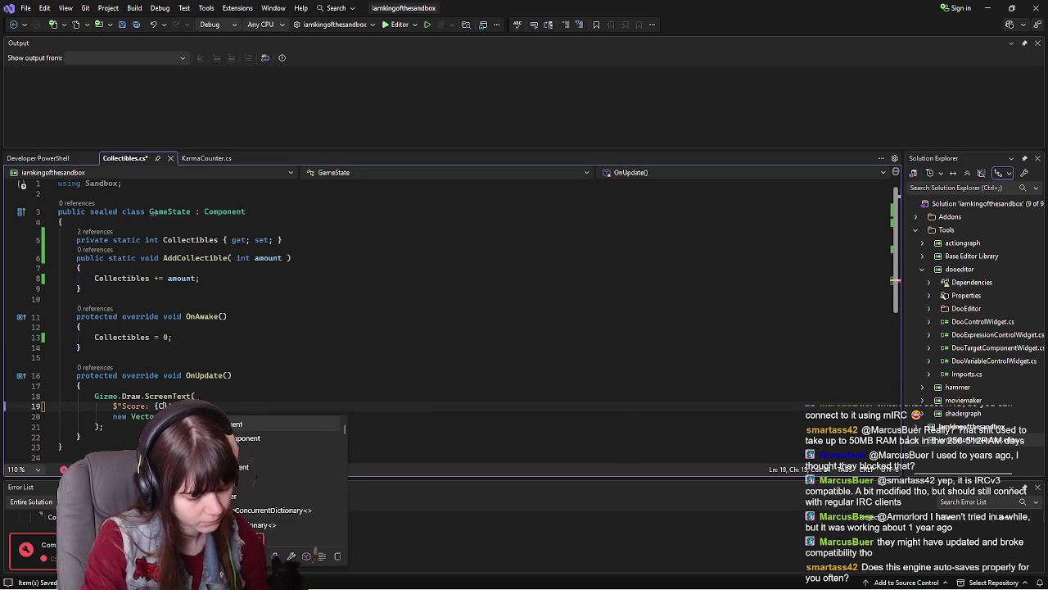
key(Tab)
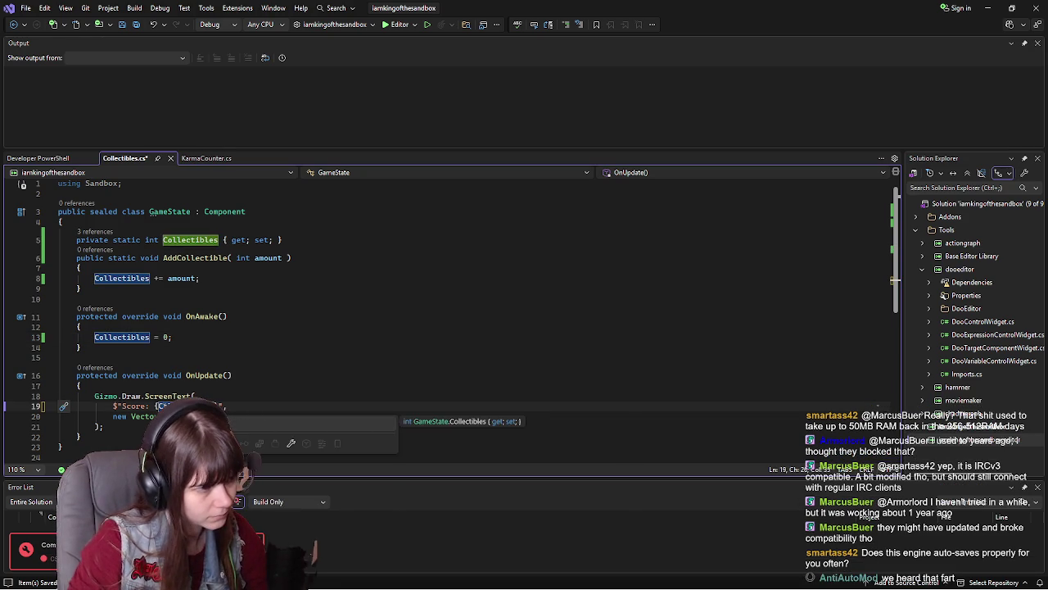
key(End)
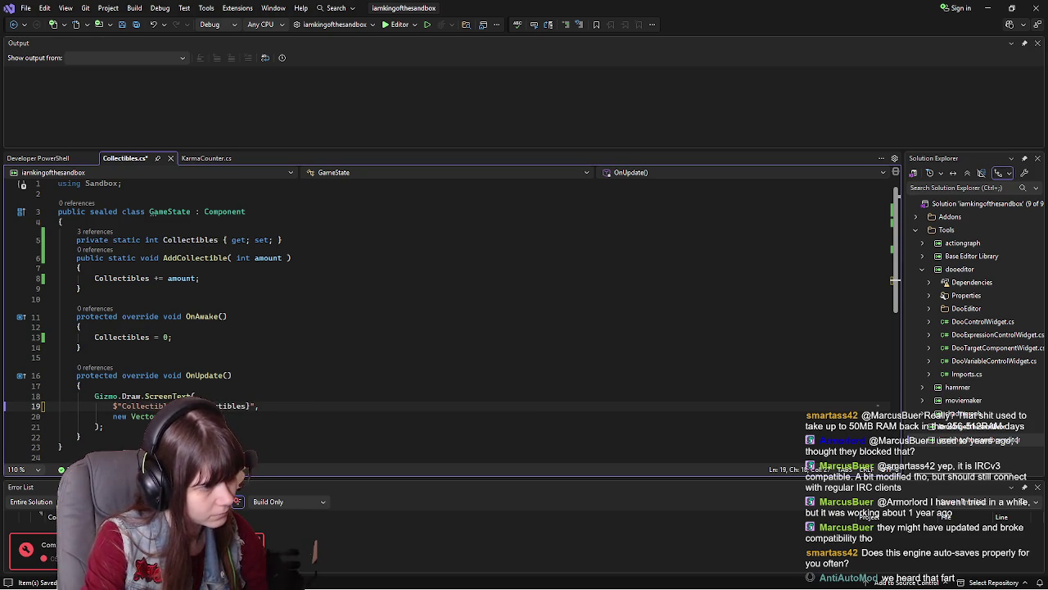
key(ctrl+s)
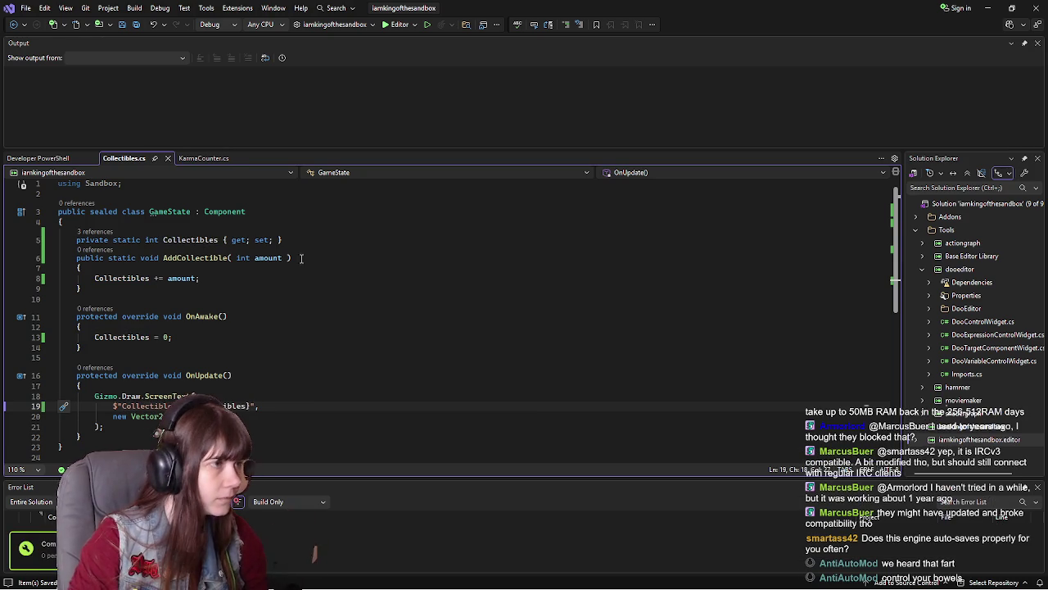
Rename AddCollectible's amount parameter to CollectedAmount on lines 6 and 8, then save
click(271, 257)
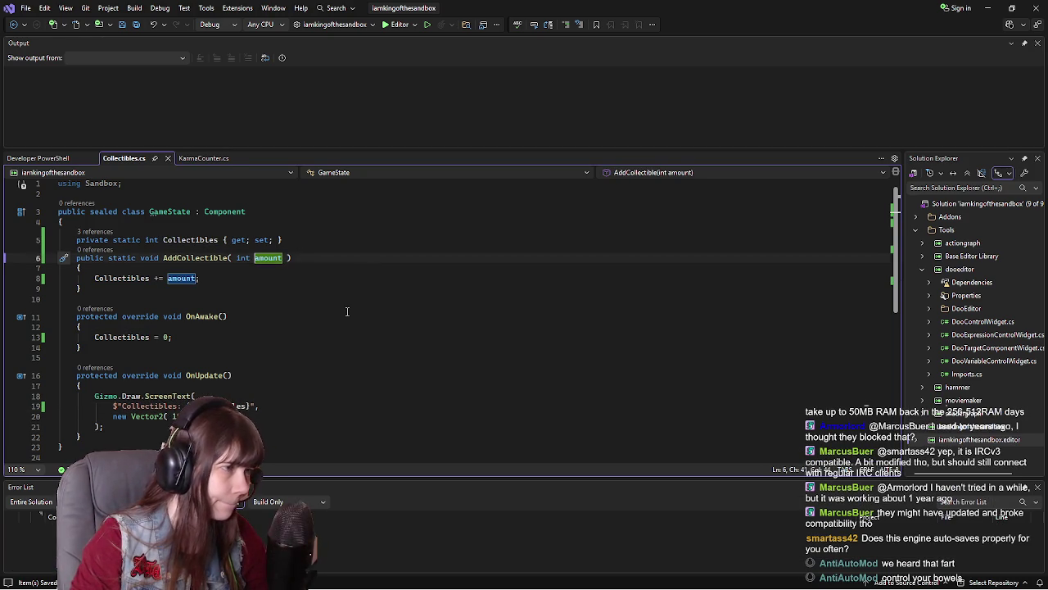
text(Colle)
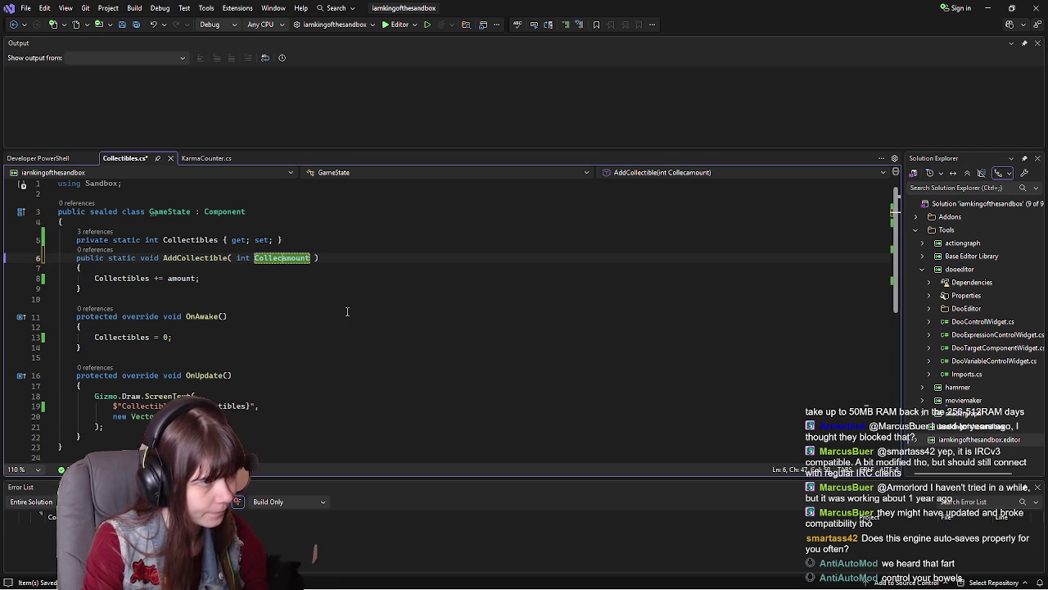
key(BackSpace)
key(BackSpace)
key(BackSpace)
text(Collec)
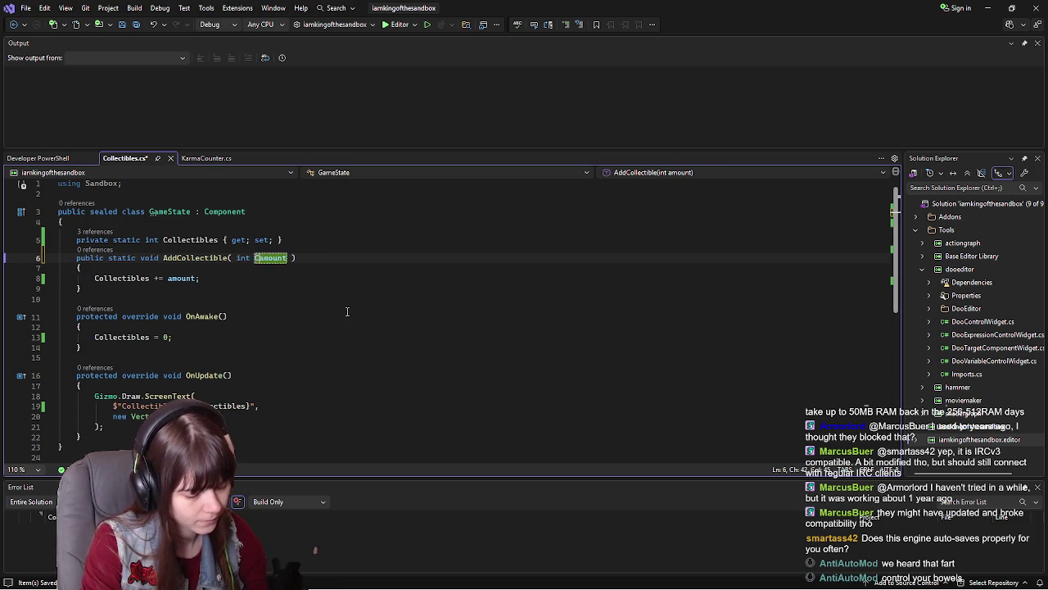
text(ted)
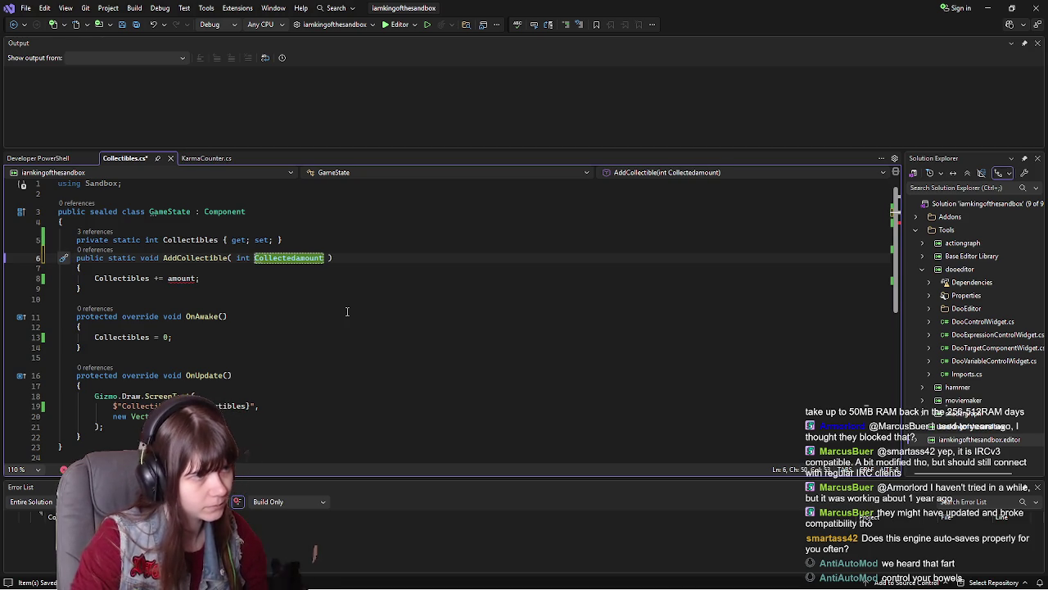
key(Delete)
click(168, 279)
text(CollectedA)
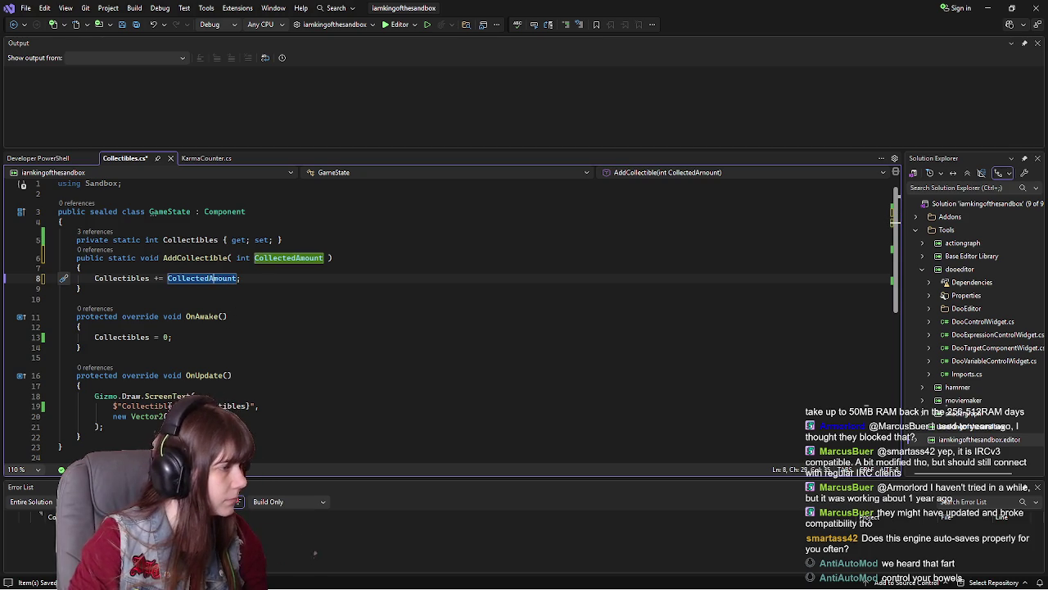
click(367, 405)
key(ctrl+s)
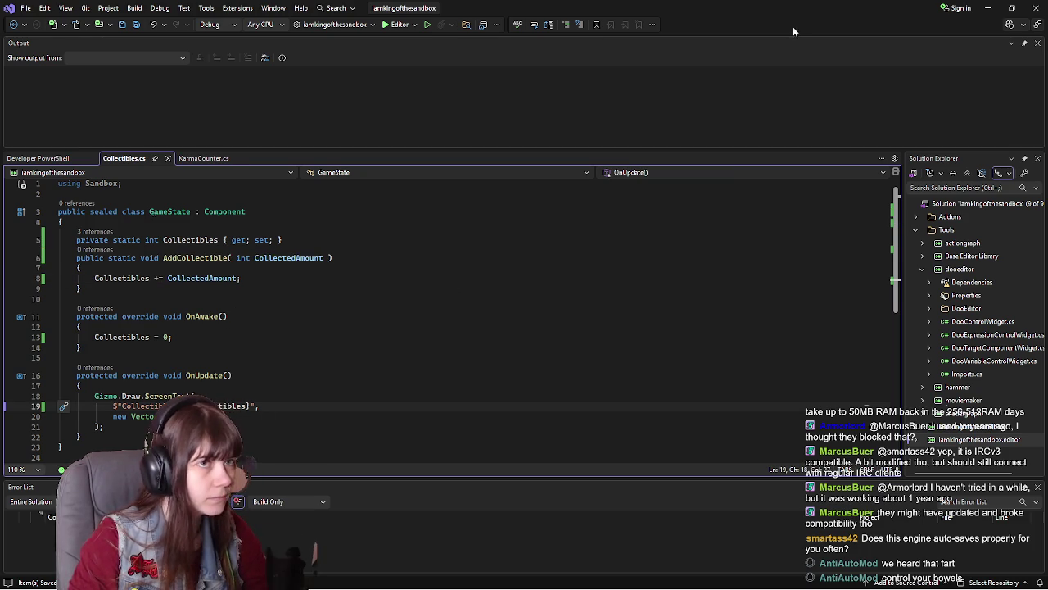
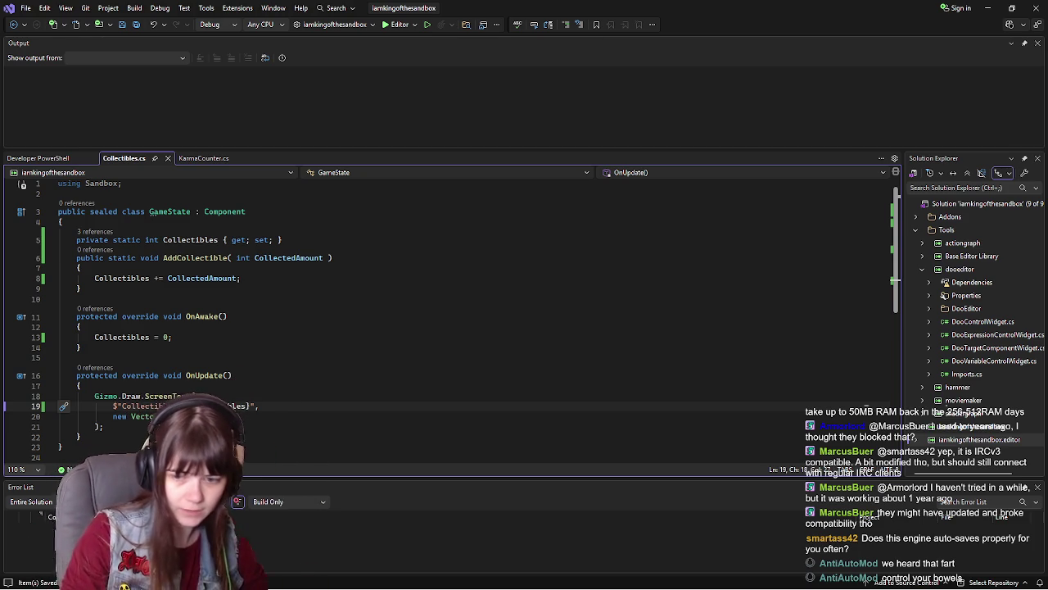
Leave Visual Studio and bring the s&box editor to the front
key(alt+Tab)
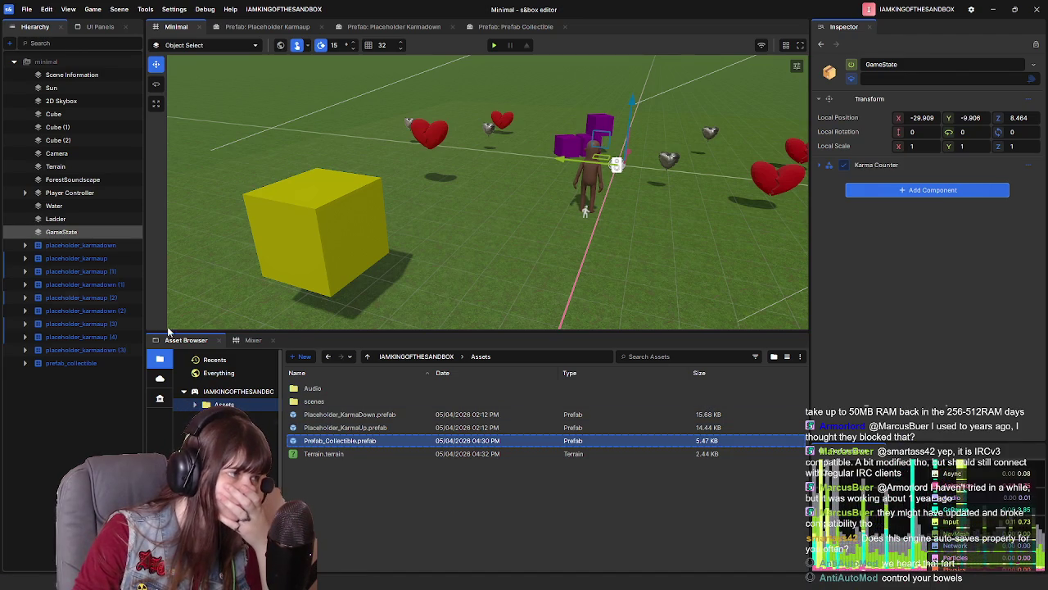
Add the Game State component from the Uncategorized category to the GameState object
click(901, 191)
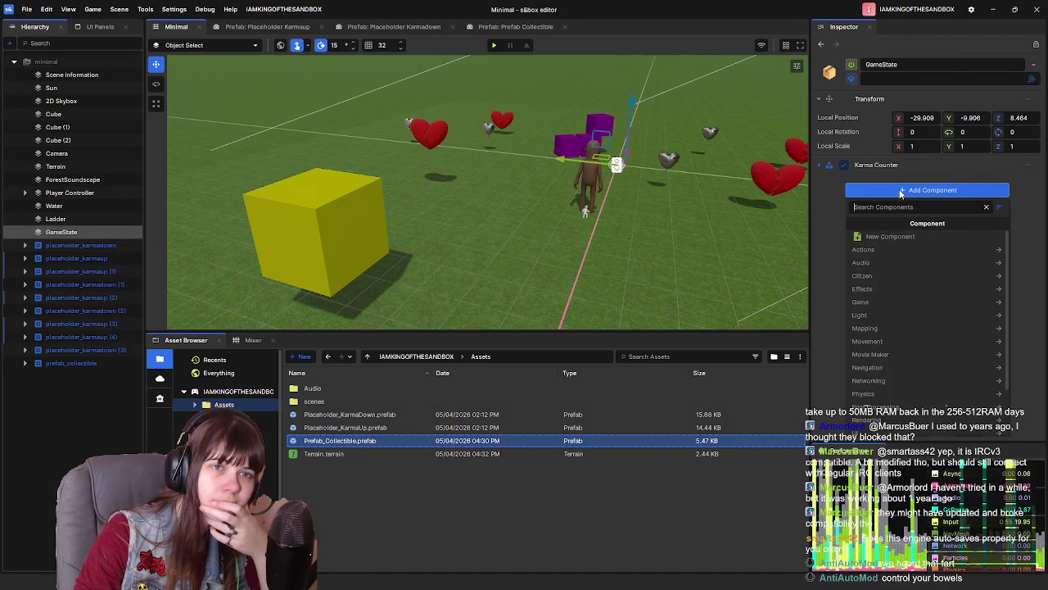
scroll(880, 372, down, 3)
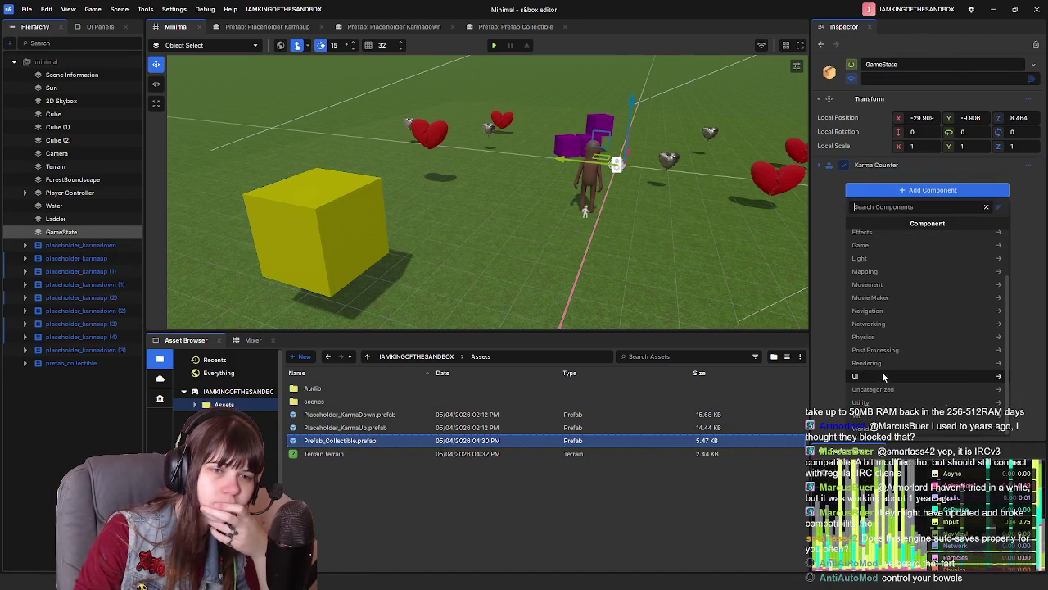
click(876, 390)
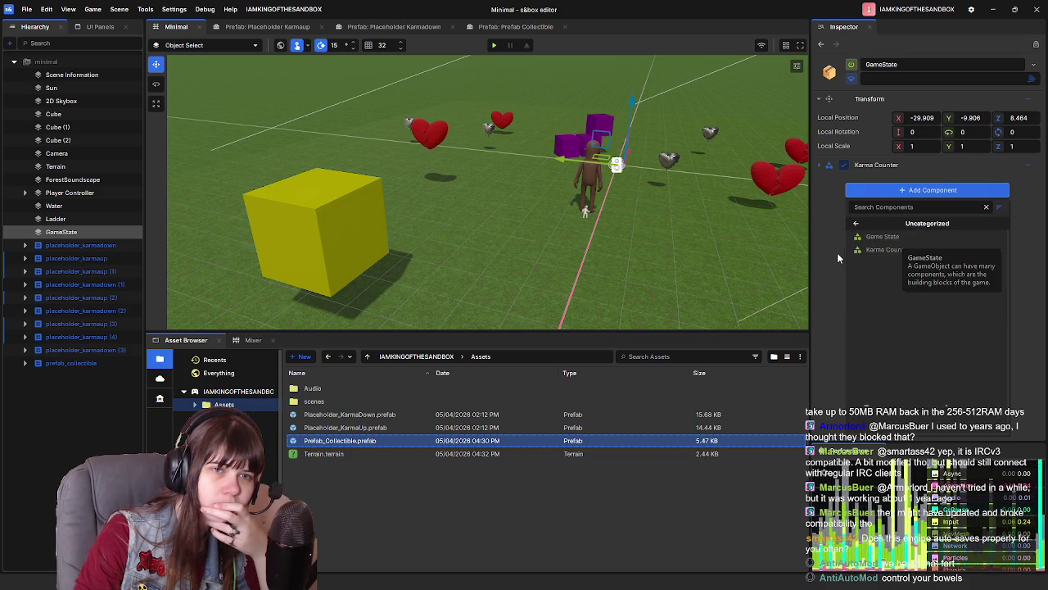
click(879, 236)
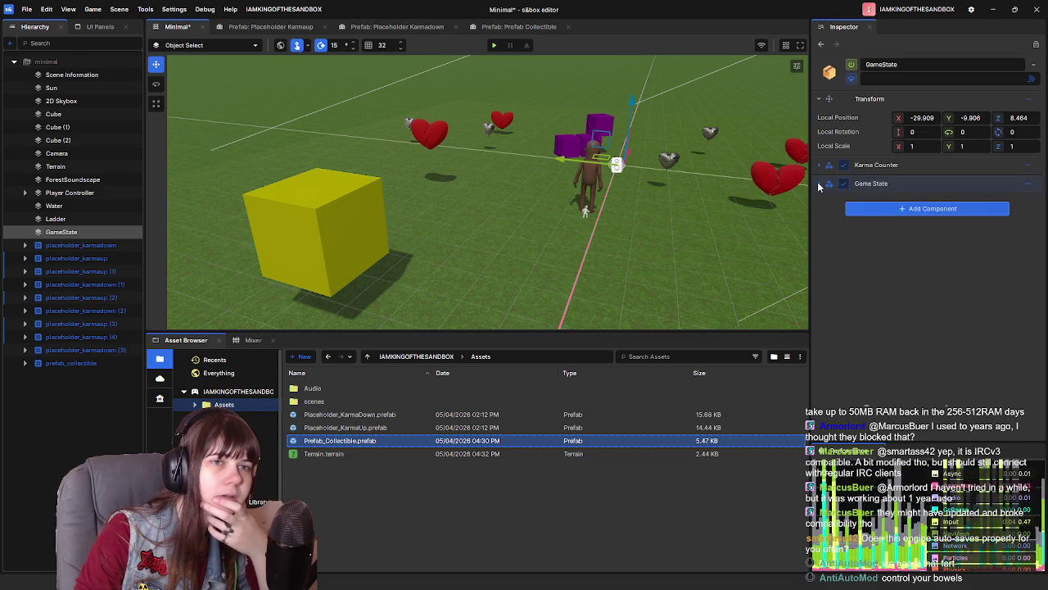
Look over the Game State component's options without changes and show the Code folder scripts
click(1026, 184)
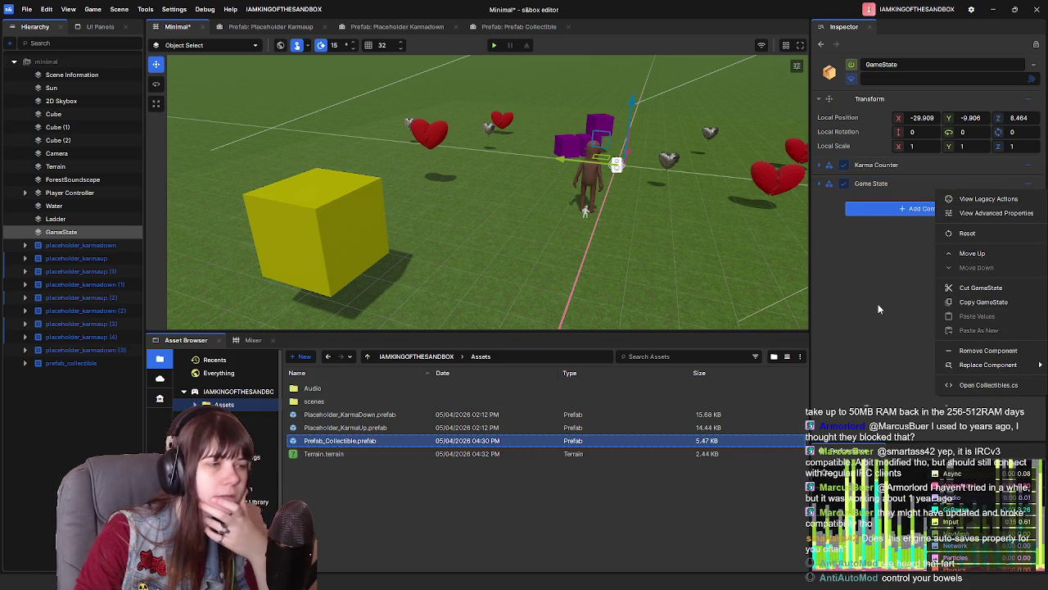
click(439, 512)
click(222, 418)
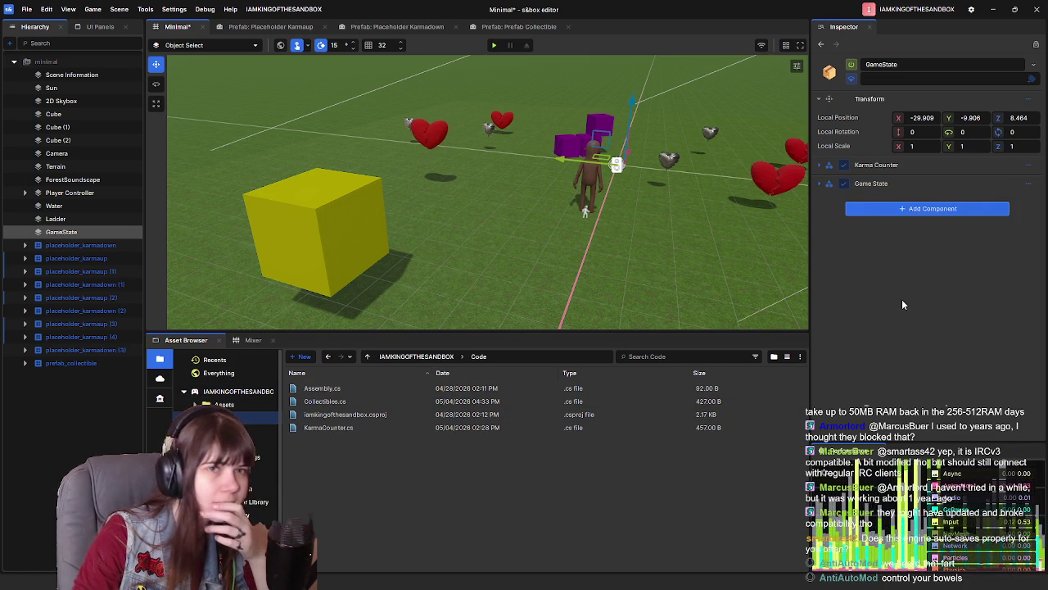
right_click(911, 183)
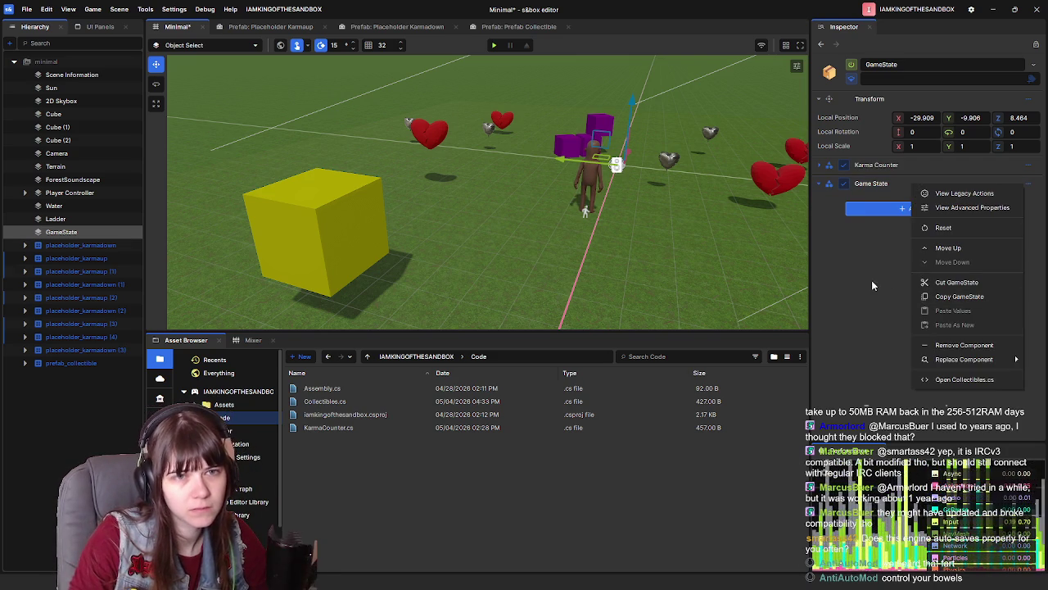
mouse_move(984, 363)
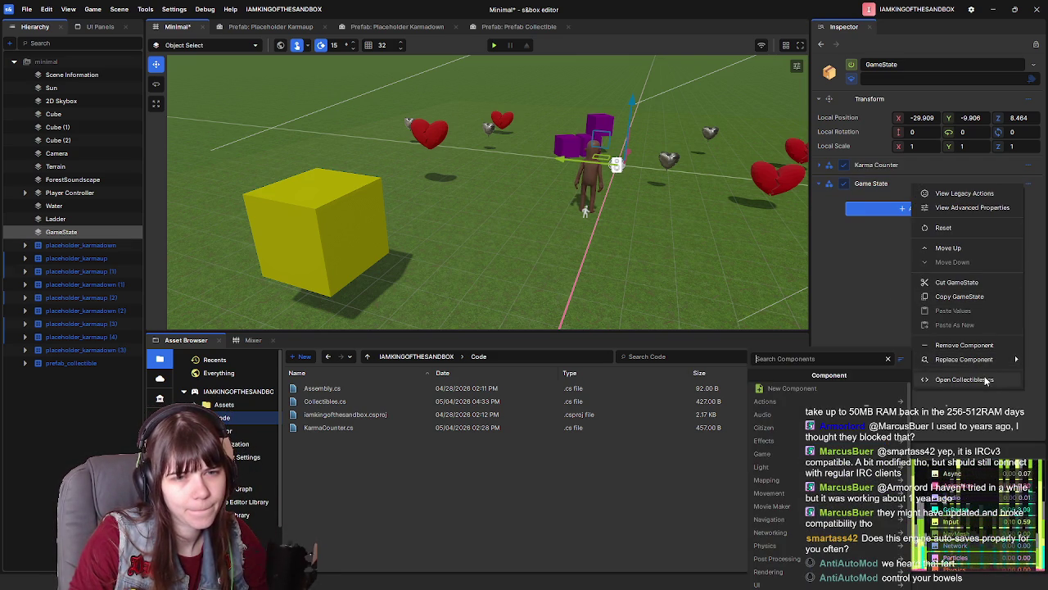
click(860, 265)
click(1032, 185)
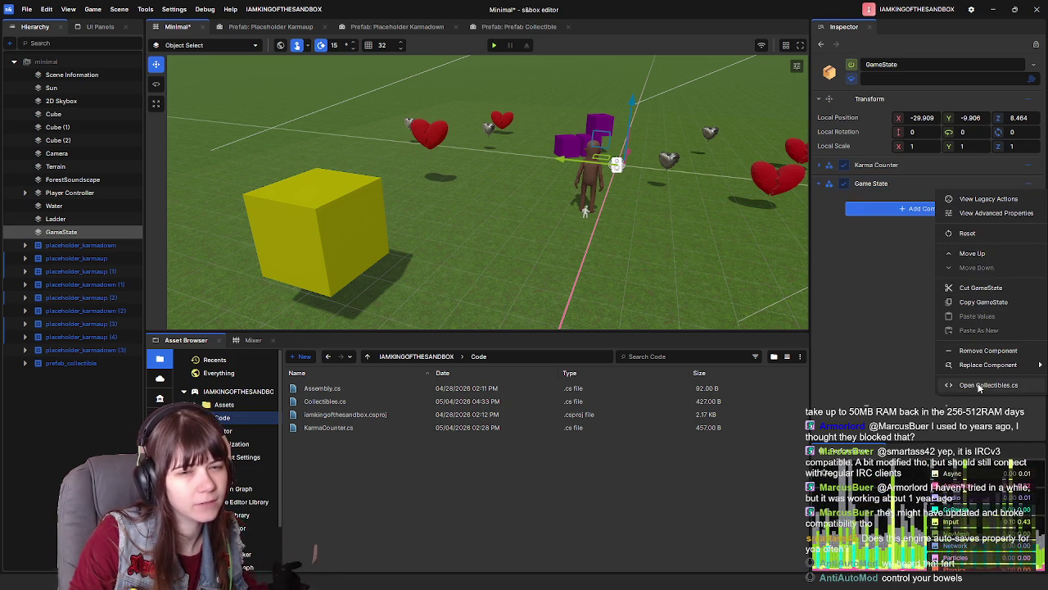
mouse_move(983, 366)
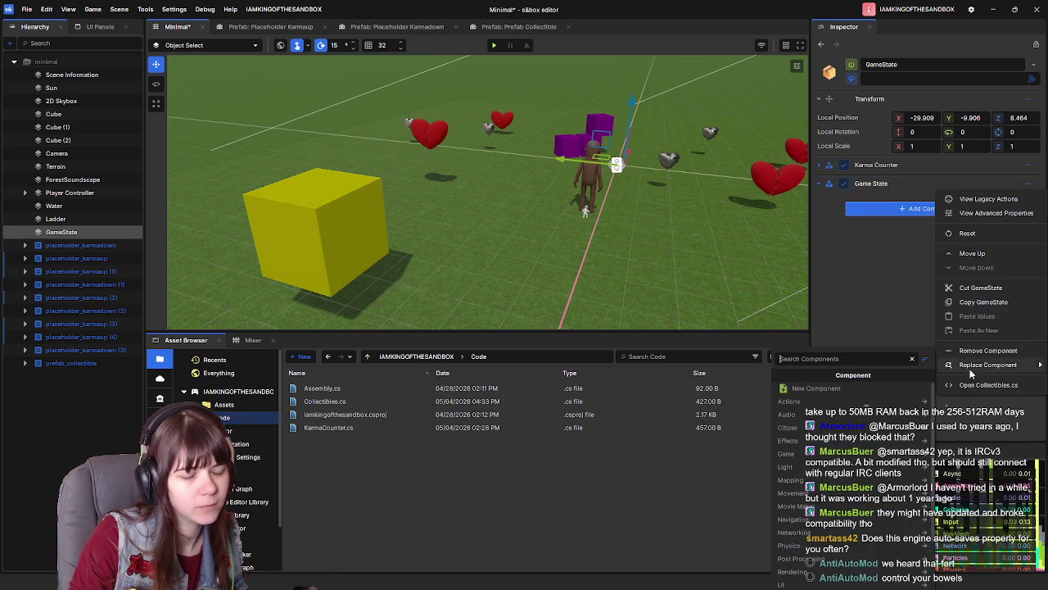
click(905, 254)
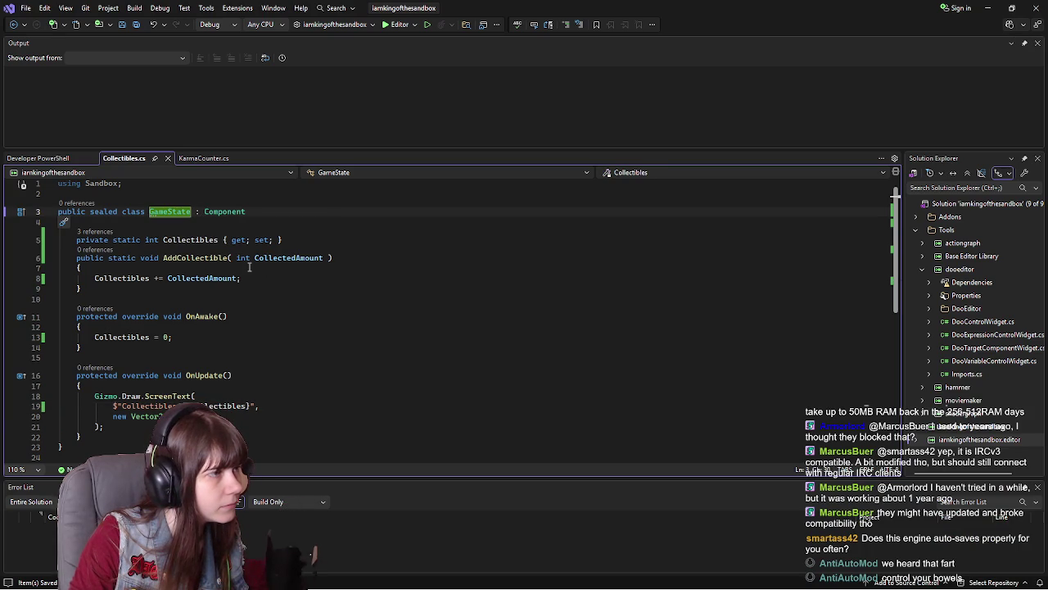
Rename the GameState class to Collectibles and save the file
key(BackSpace)
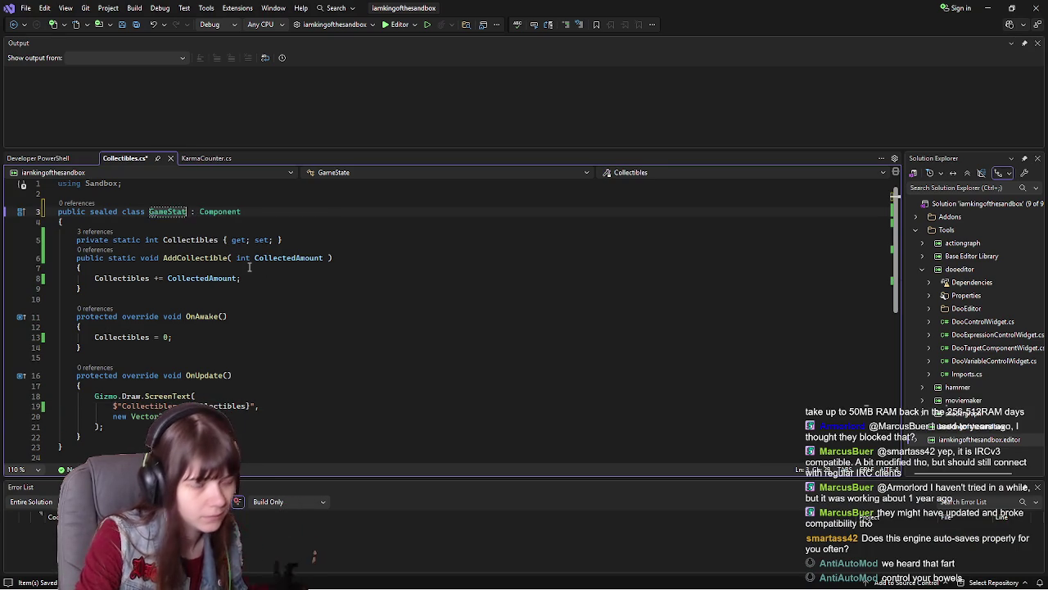
key(BackSpace)
key(BackSpace)
key(BackSpace)
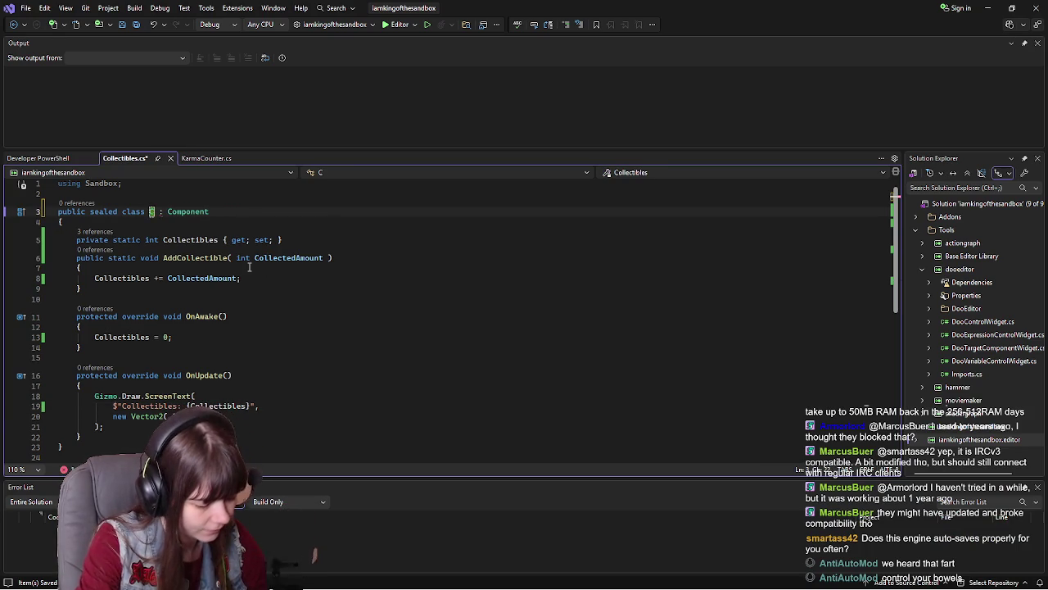
text(lectr)
key(BackSpace)
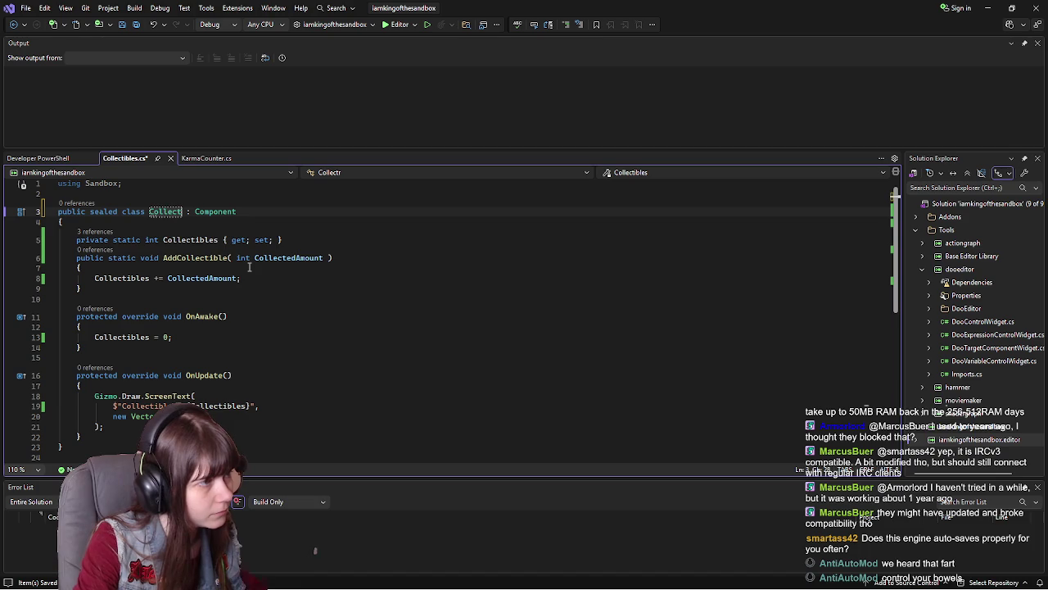
text(ibles)
key(ctrl+s)
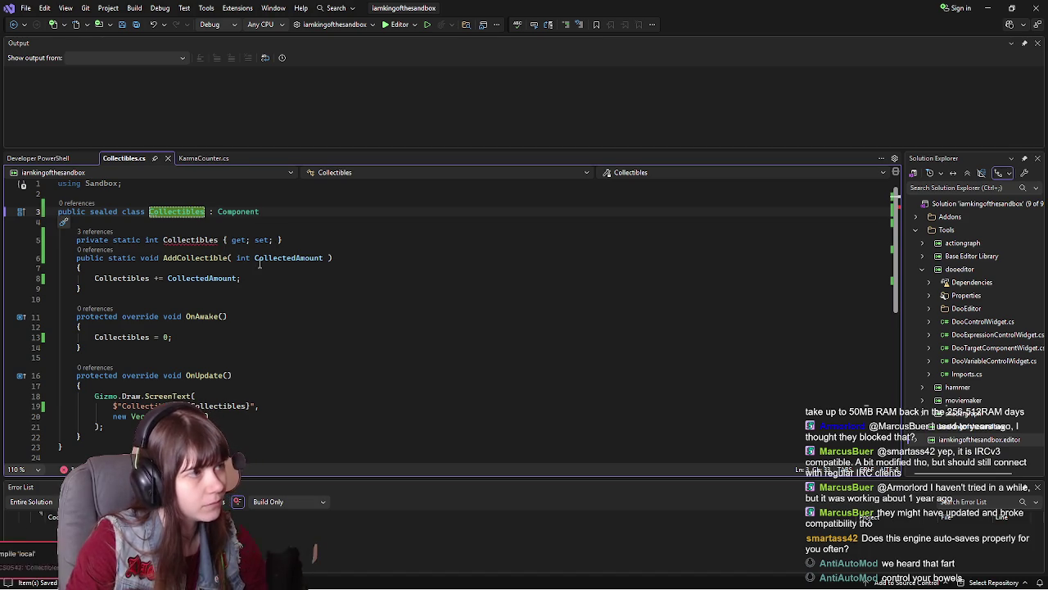
Extend the class name to CollectiblesSystem, save, and close Visual Studio
click(186, 240)
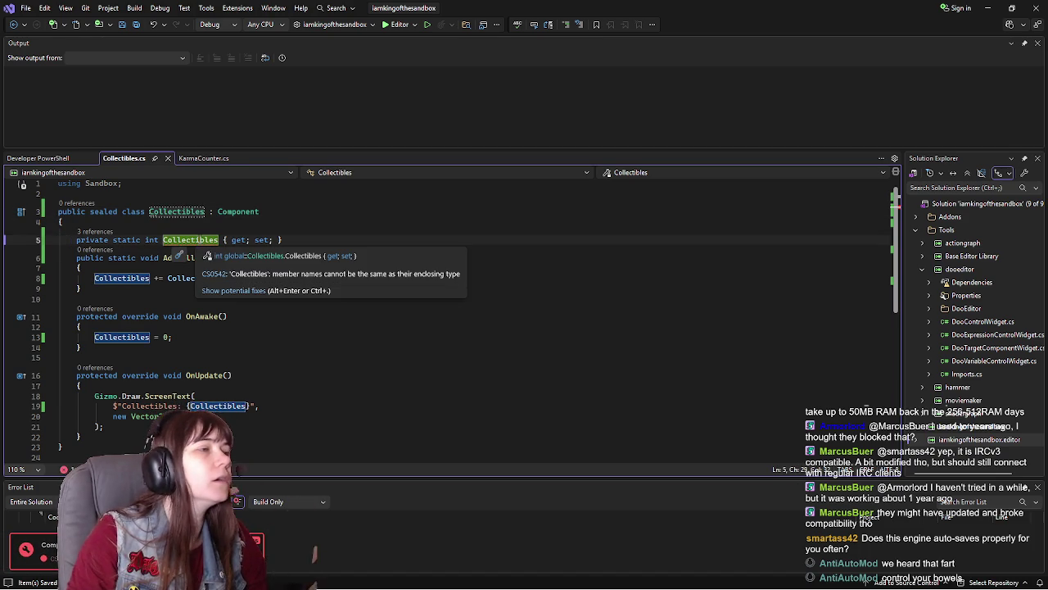
click(206, 212)
text(System)
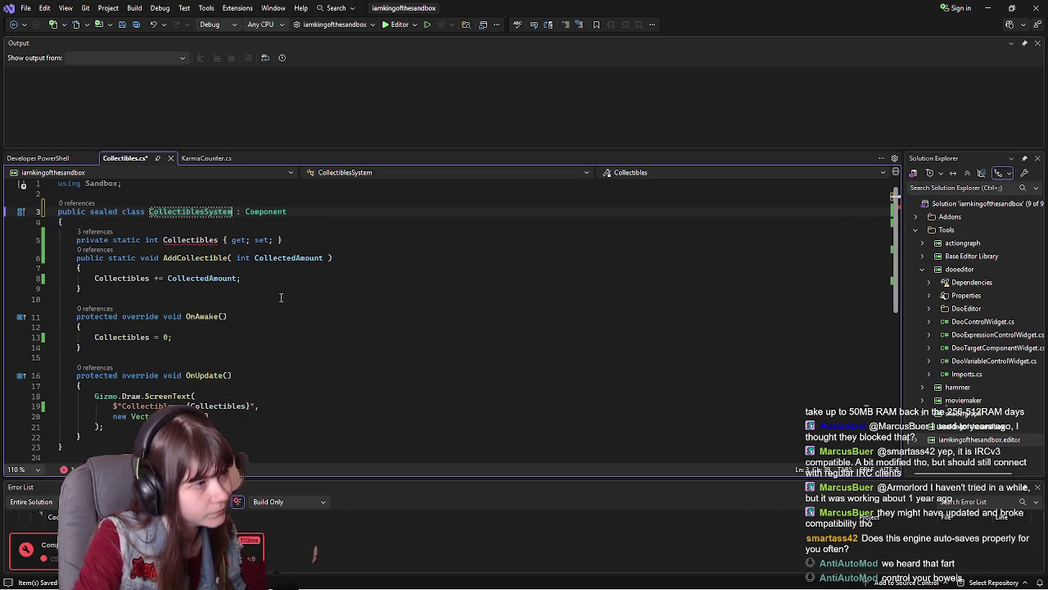
text(ystem)
key(ctrl+s)
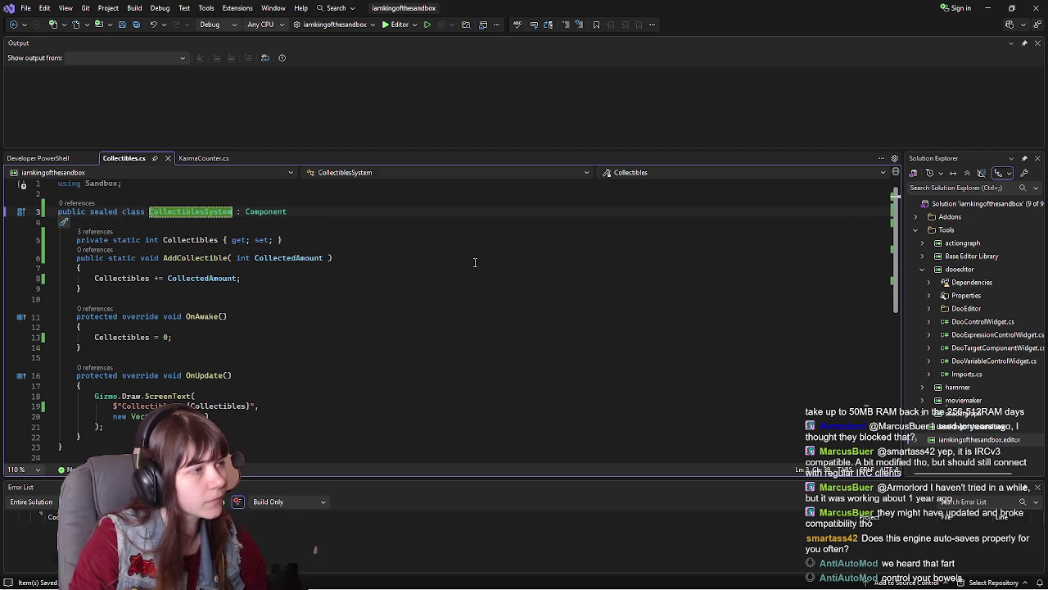
click(1036, 9)
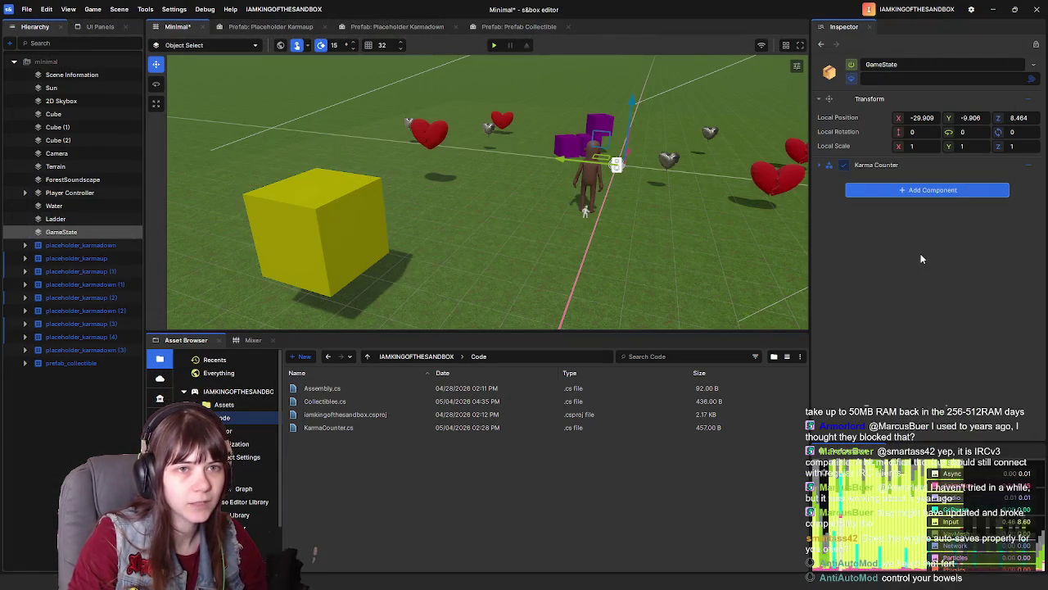
Add the Collectibles System component, save the Minimal scene, and run a quick play test
click(890, 191)
text(Collec)
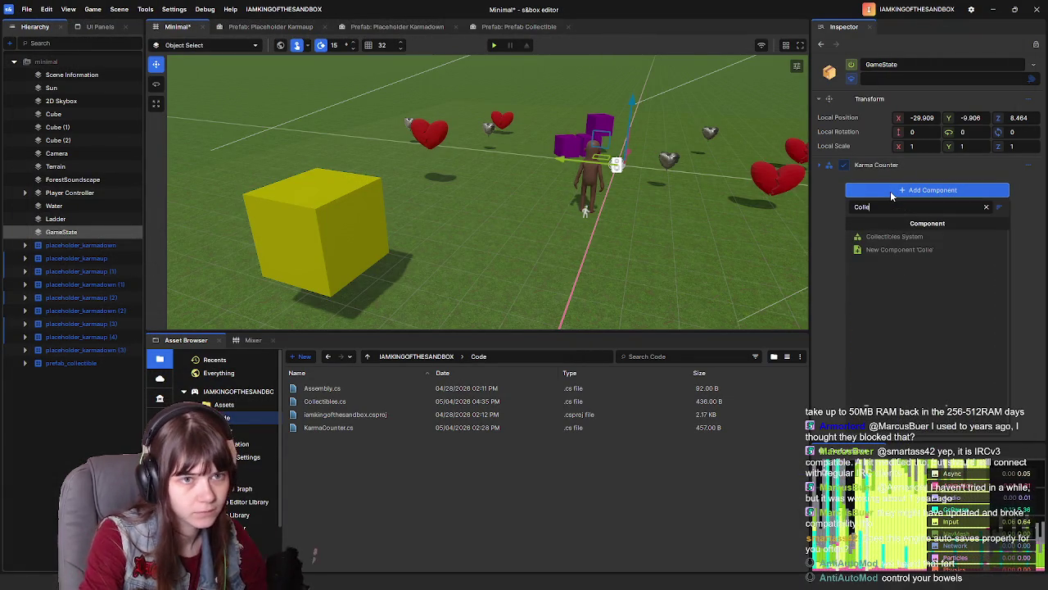
click(900, 236)
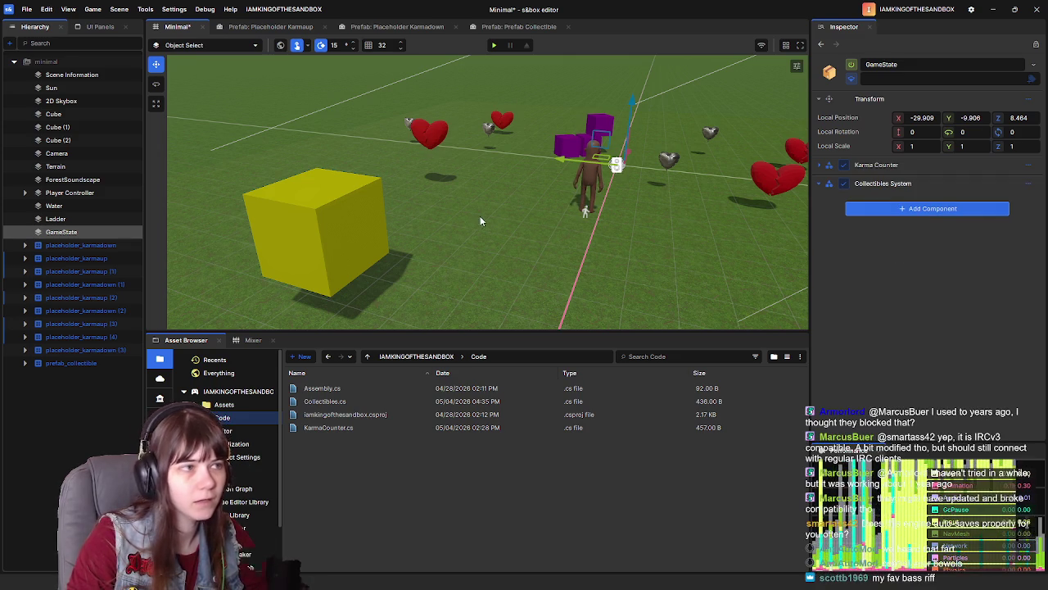
key(ctrl+s)
click(495, 46)
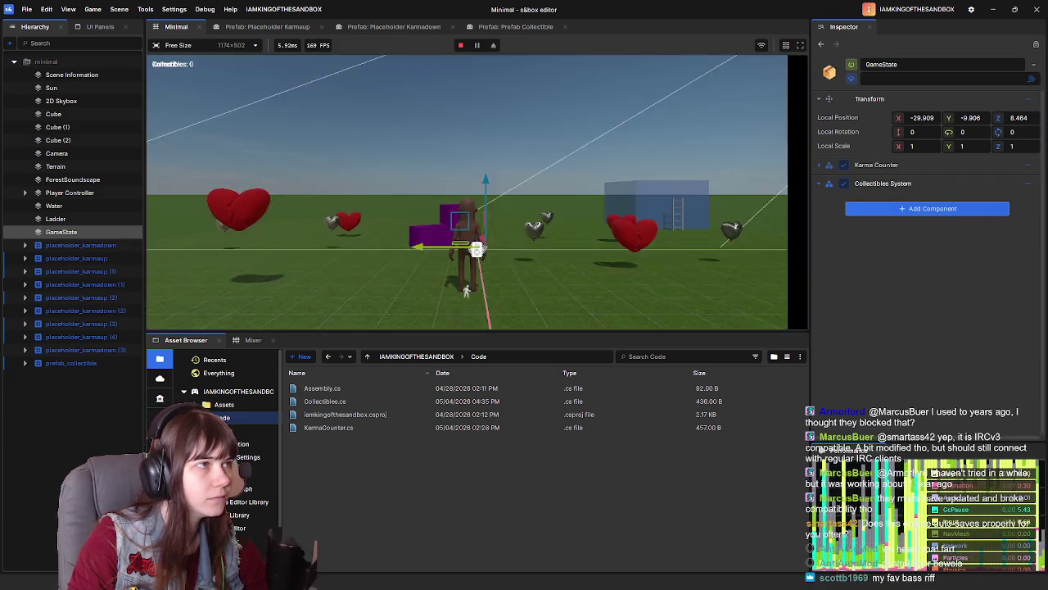
key(Escape)
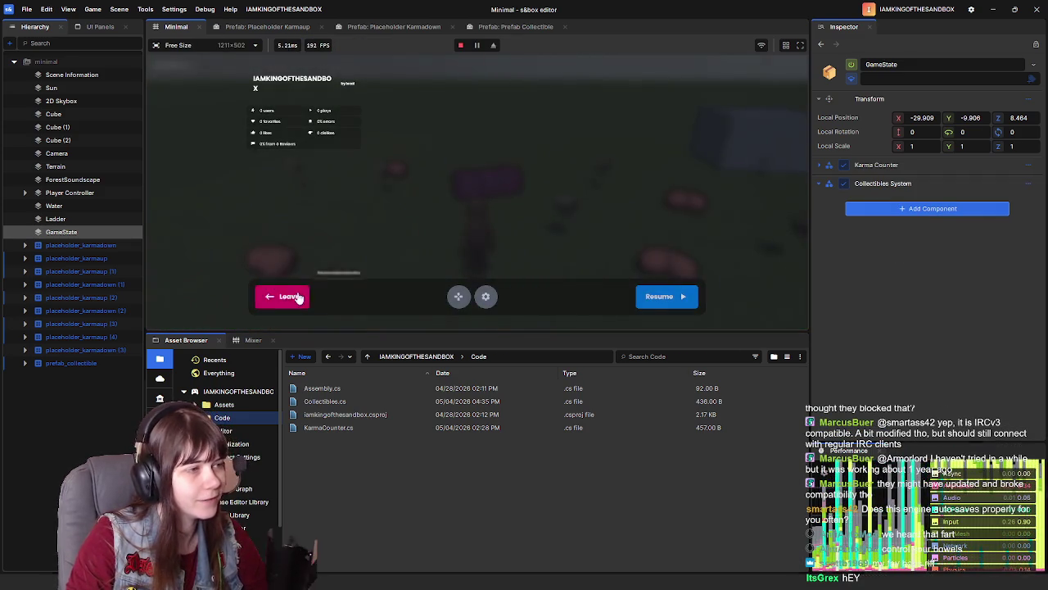
click(294, 296)
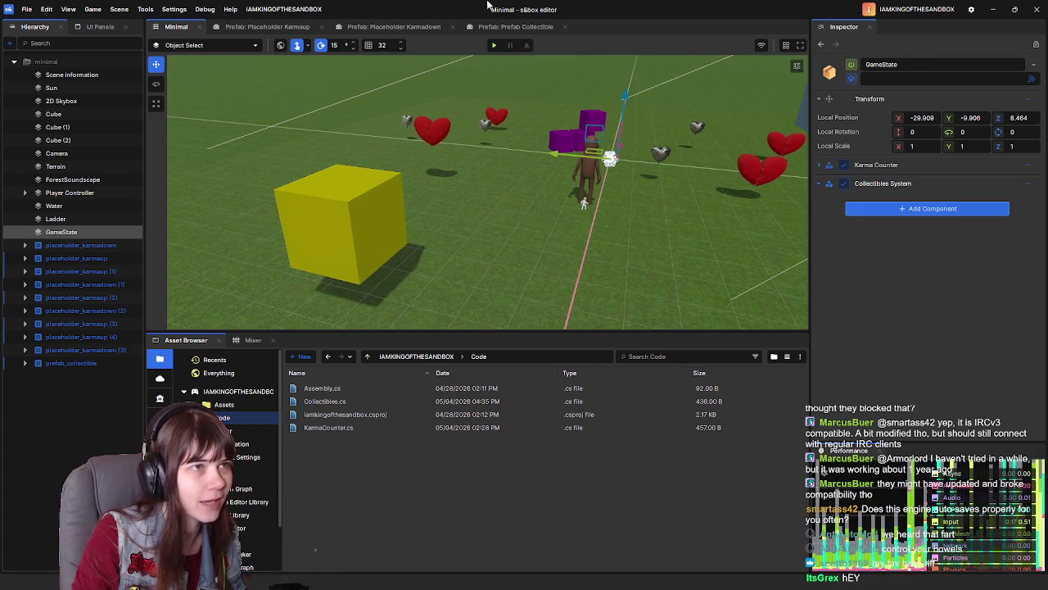
Review the Prefab Collectible and Placeholder Karmadown prefabs, then open Collectibles.cs from the Minimal scene
click(508, 27)
click(435, 29)
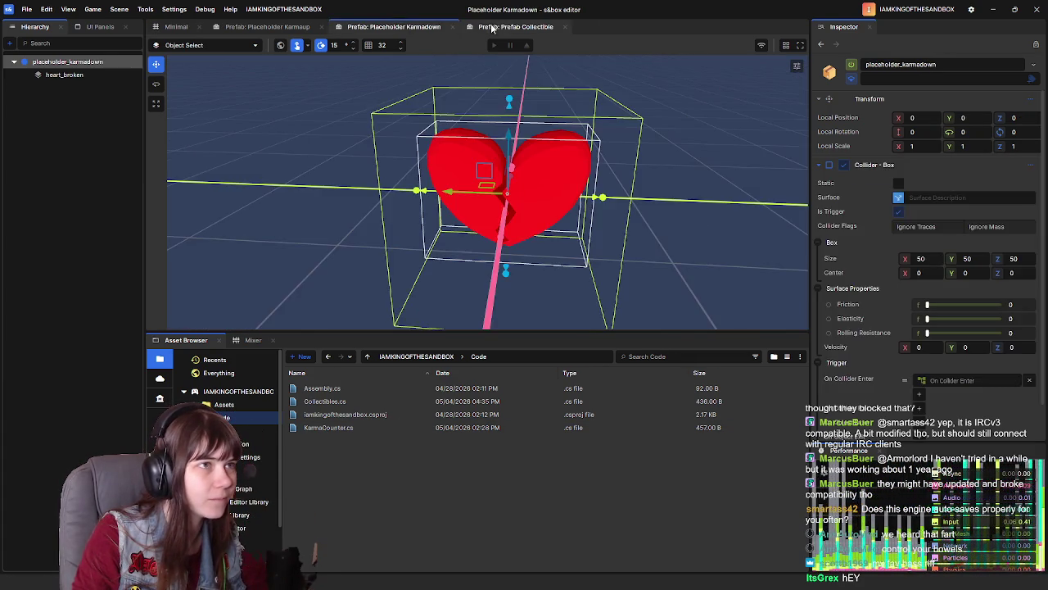
click(513, 31)
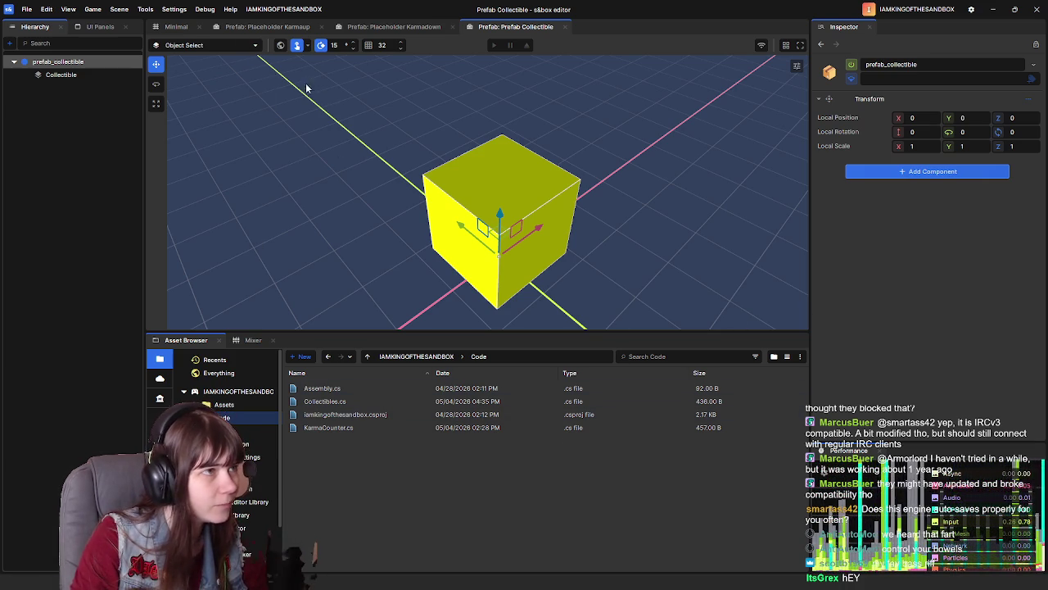
click(181, 29)
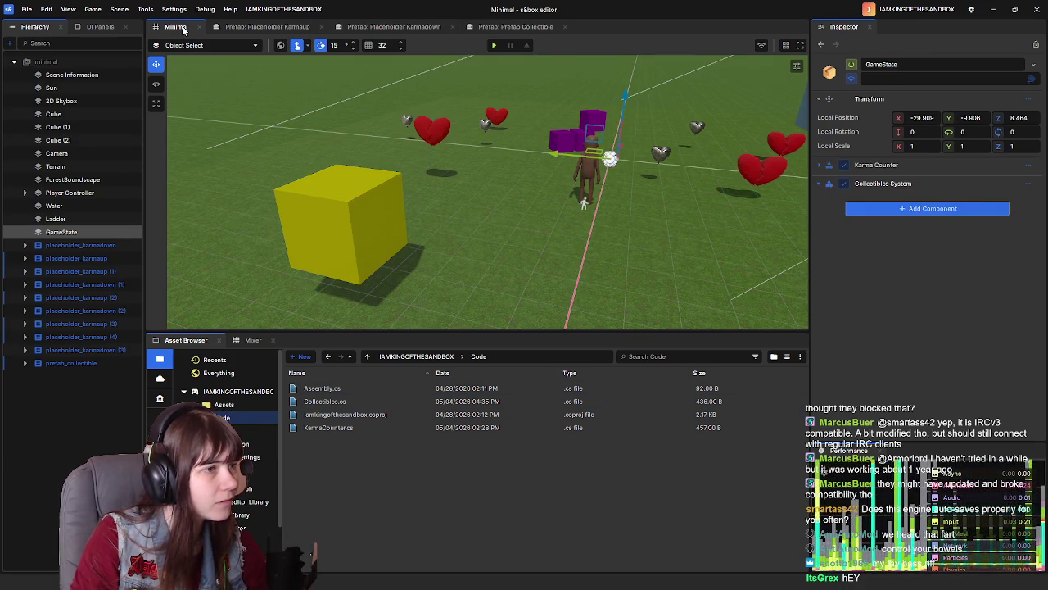
click(356, 241)
click(365, 401)
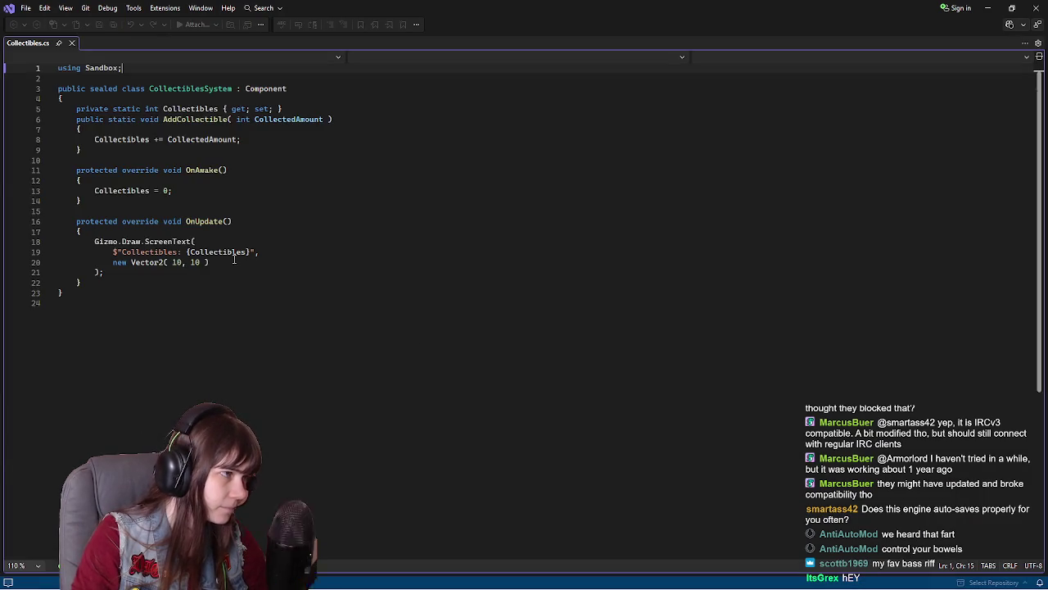
Save Collectibles.cs and run a brief play test in the s&box editor
click(234, 259)
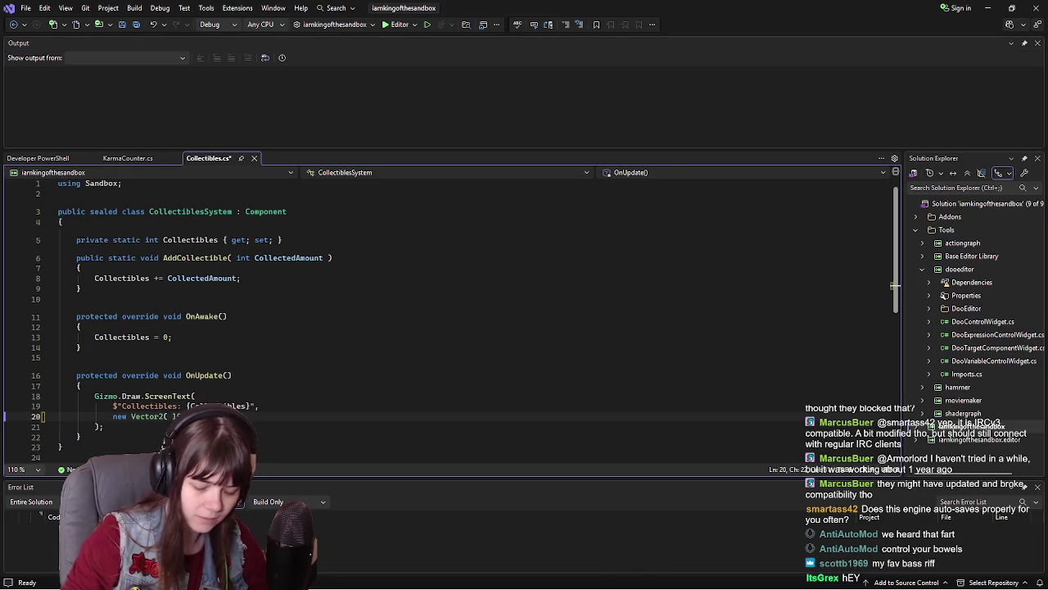
key(ctrl+s)
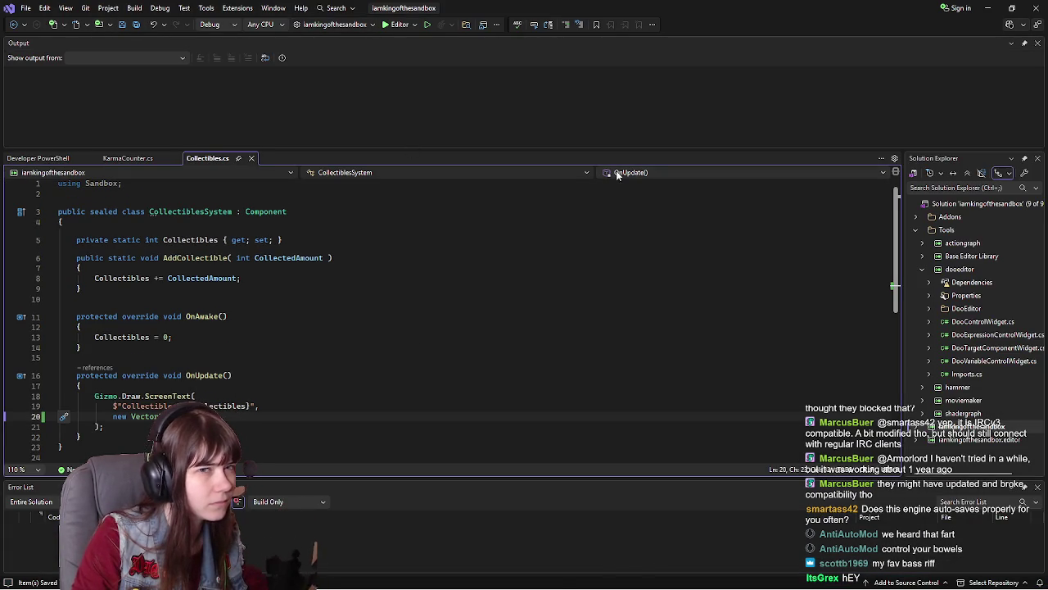
mouse_move(576, 580)
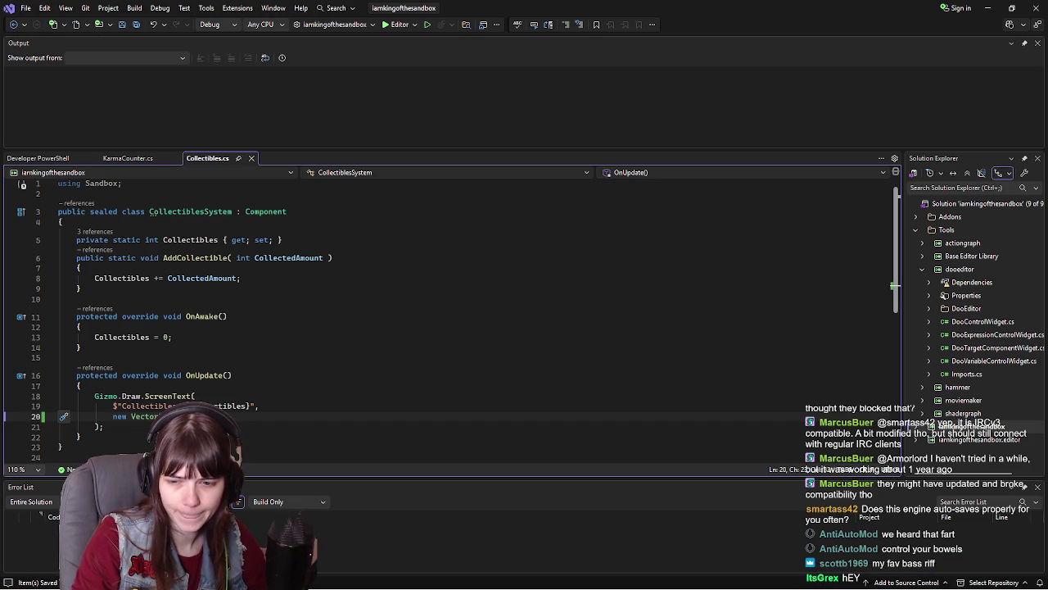
key(alt+Tab)
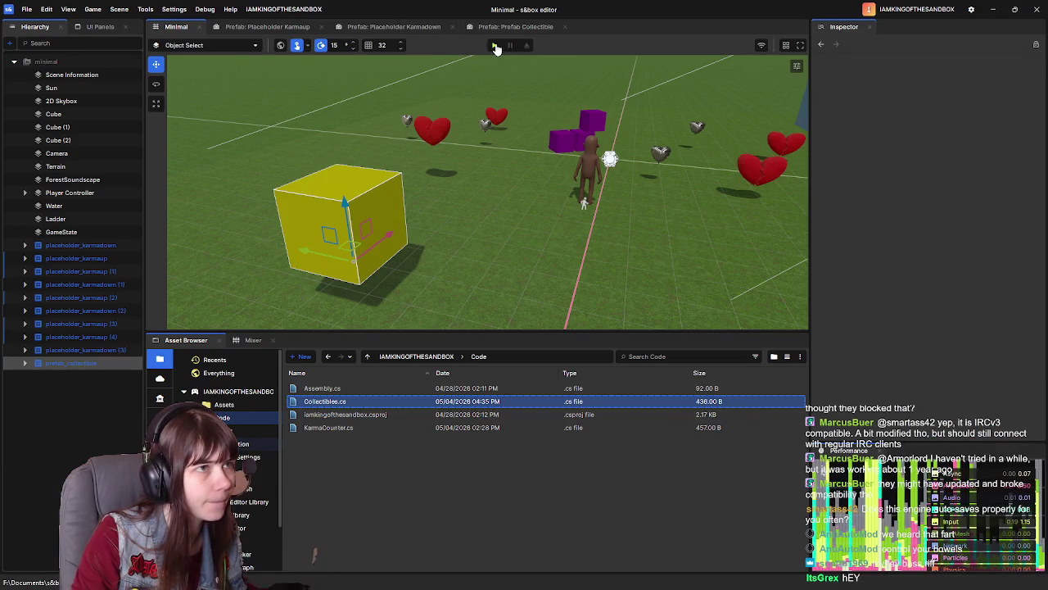
click(496, 47)
key(Escape)
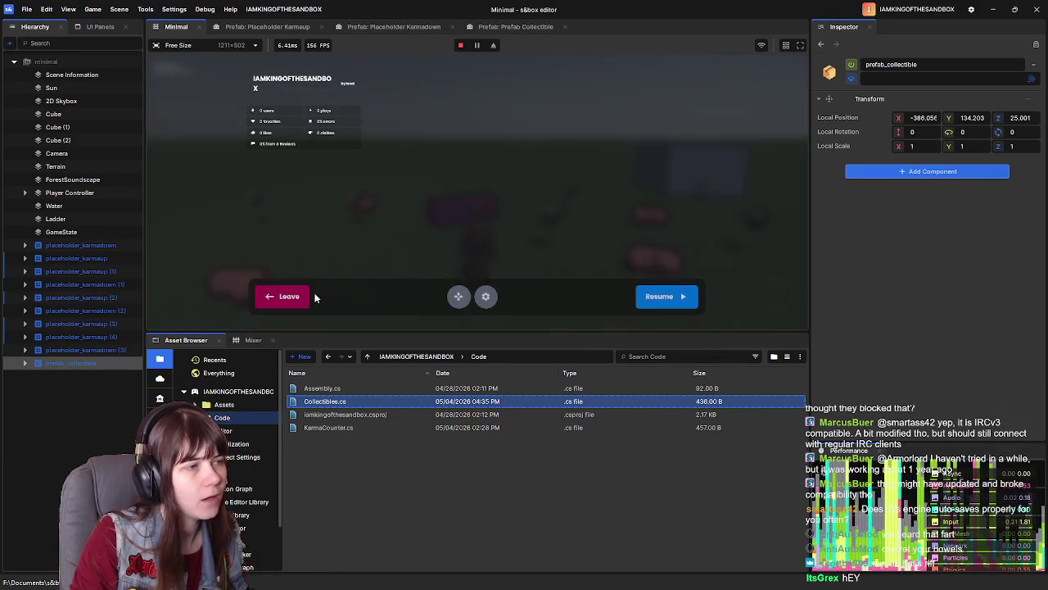
click(317, 301)
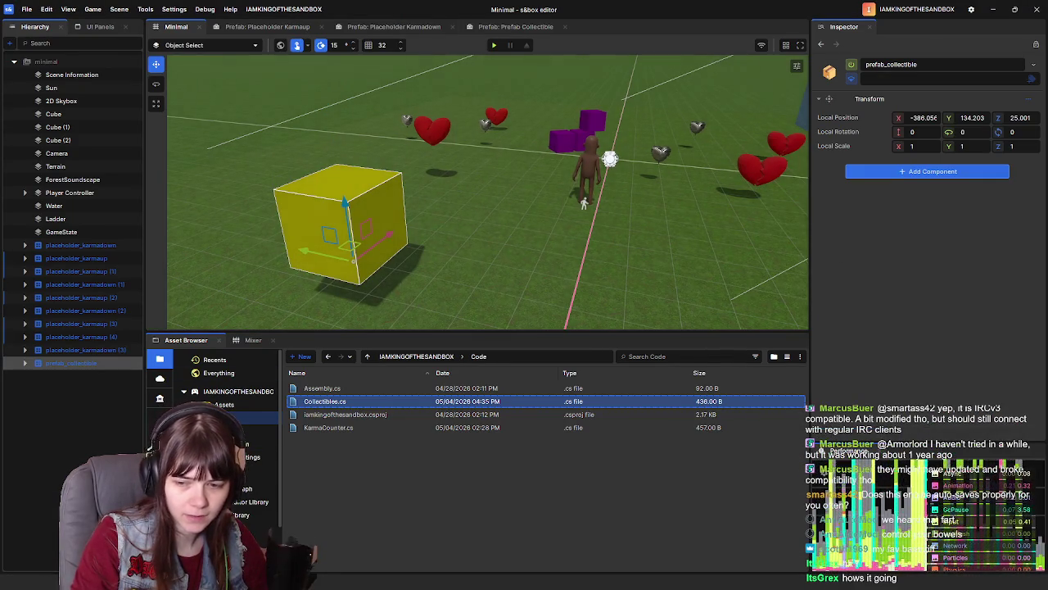
Make the line-20 Vector2 text position start at 10, save, and return to the editor
key(alt+Tab)
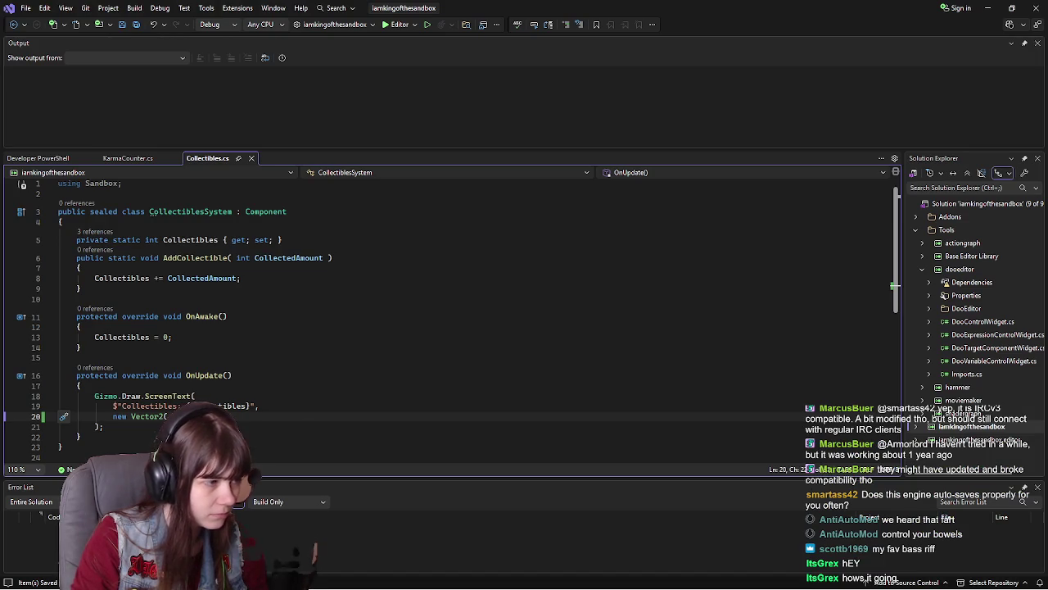
text(10.)
key(ctrl+s)
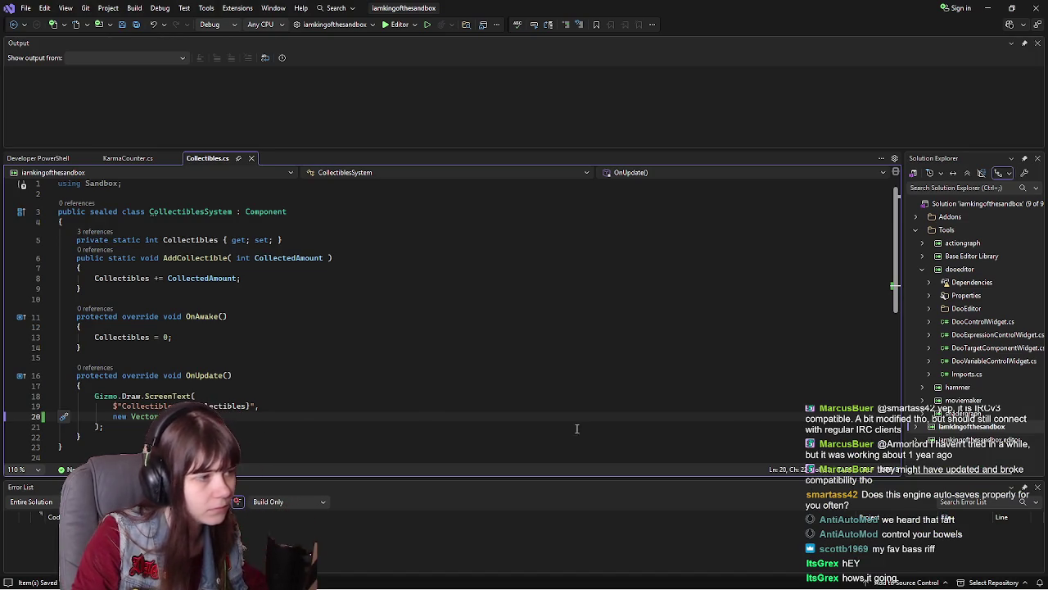
key(alt+Tab)
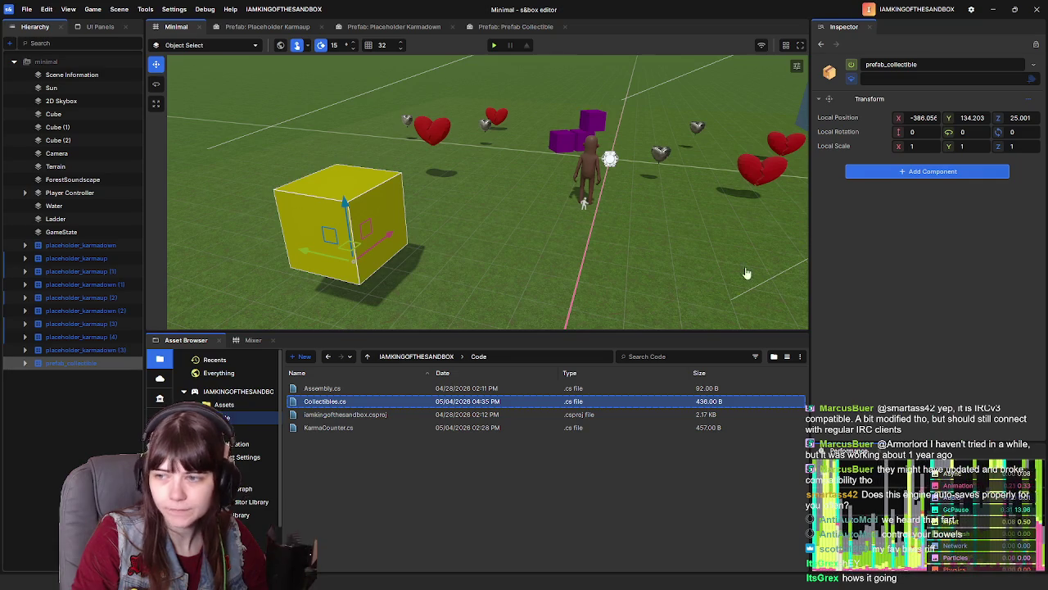
click(491, 46)
key(w)
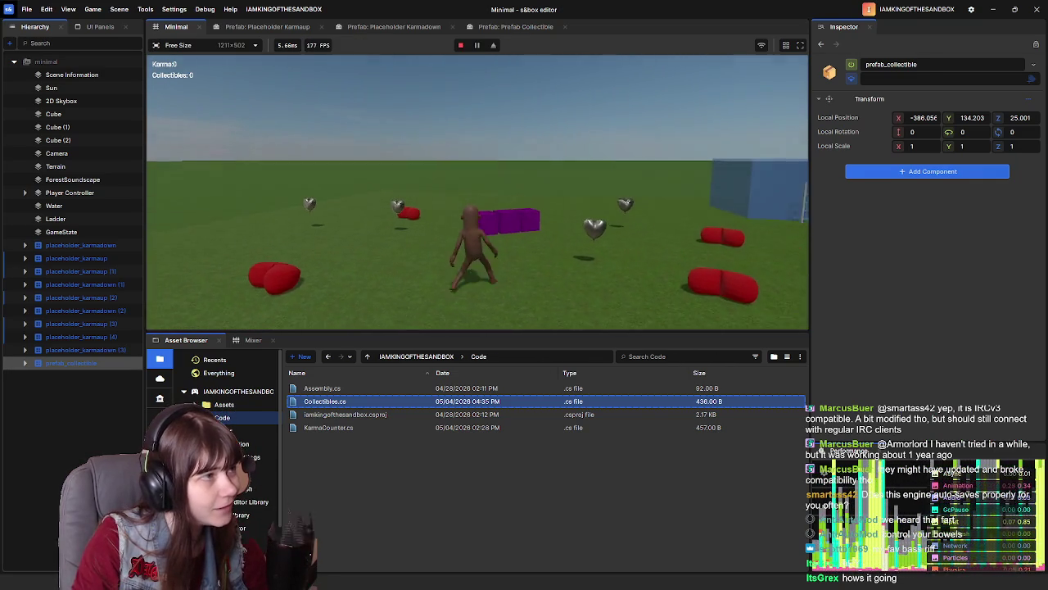
key(w)
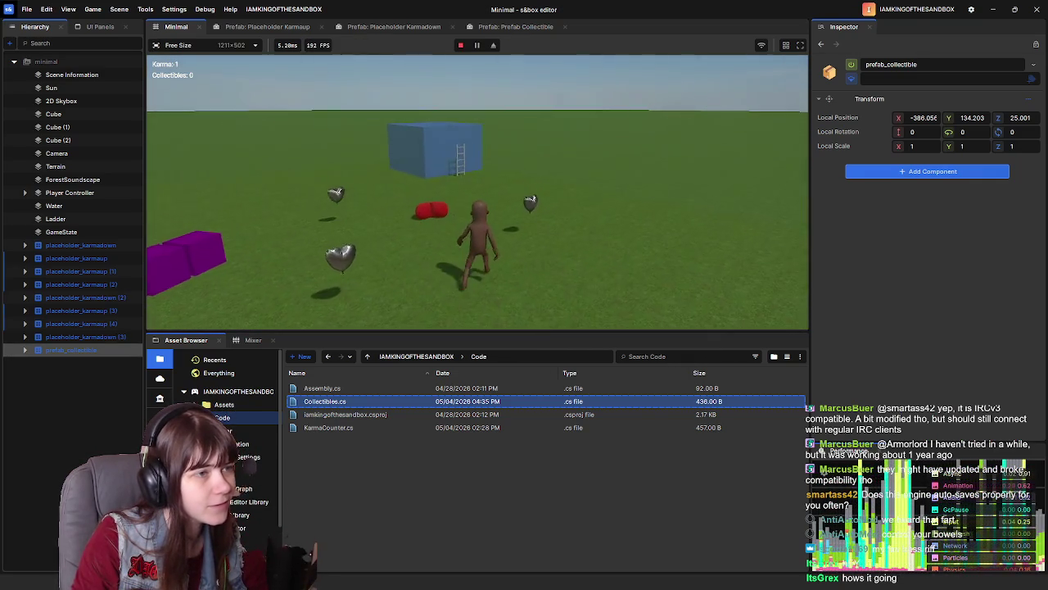
key(w)
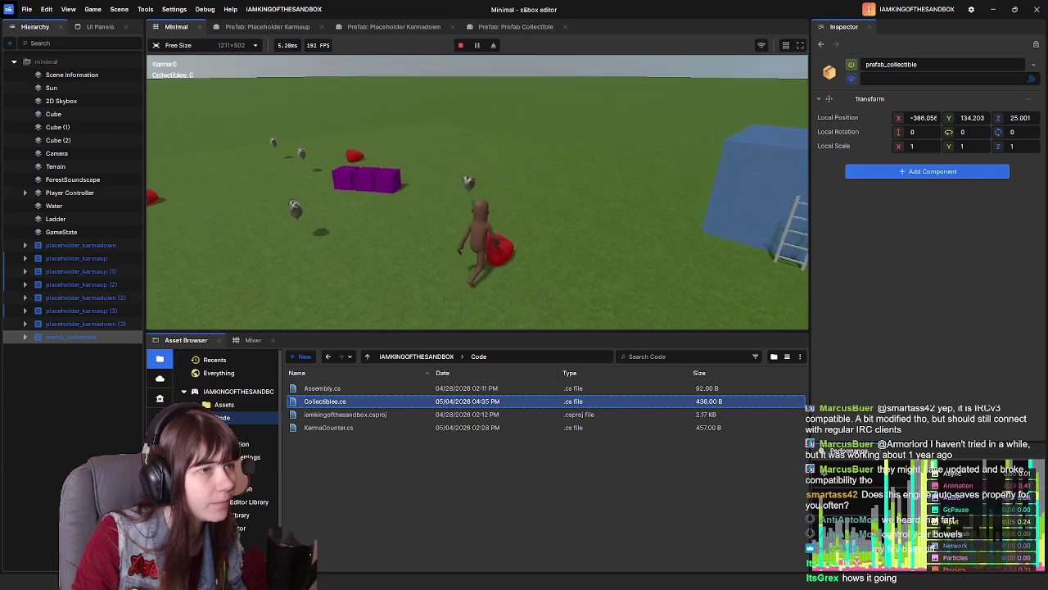
key(w)
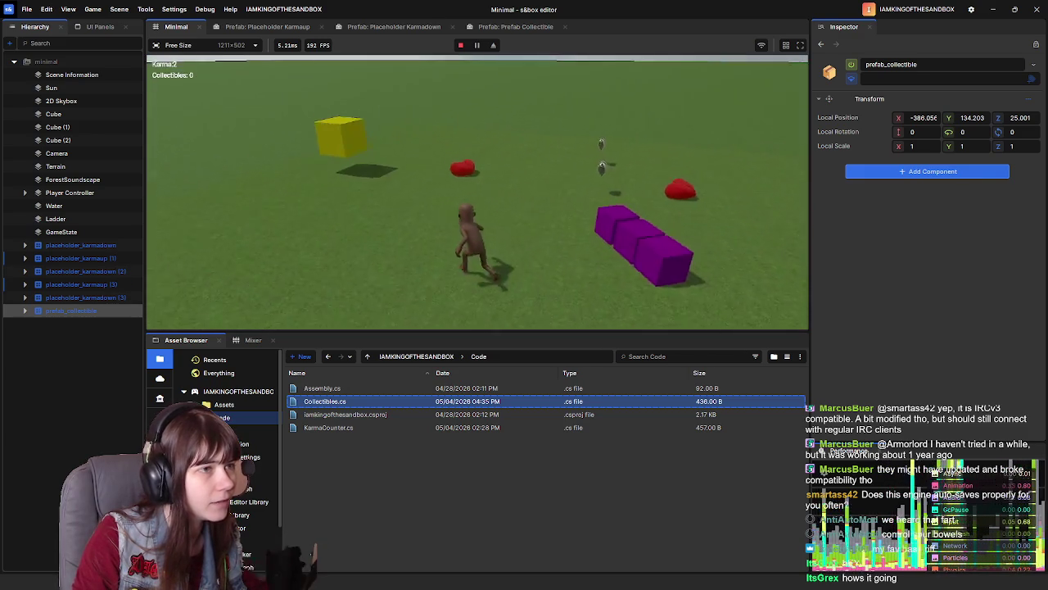
key(w)
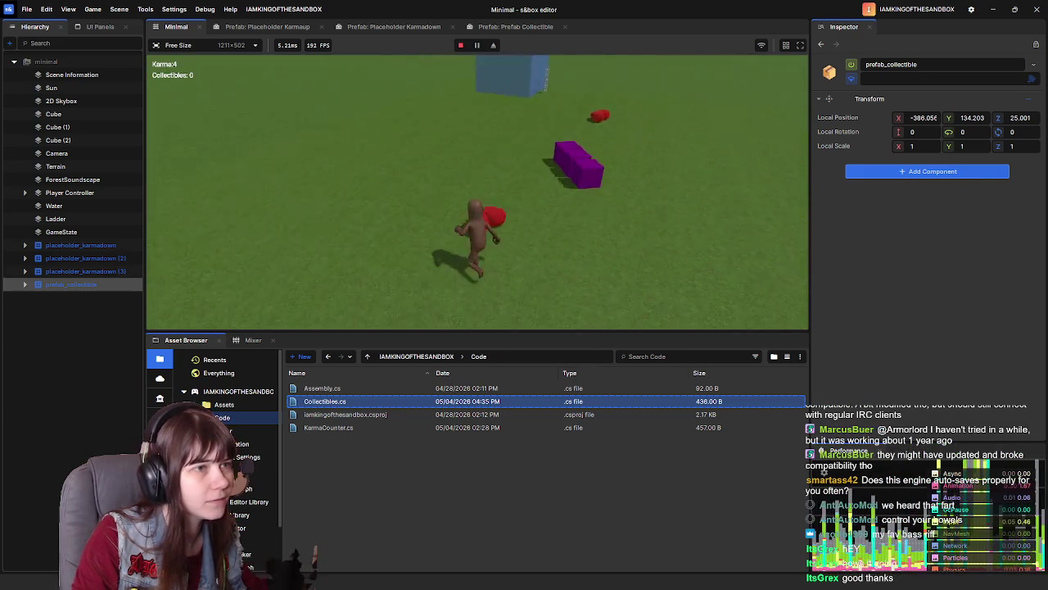
key(w)
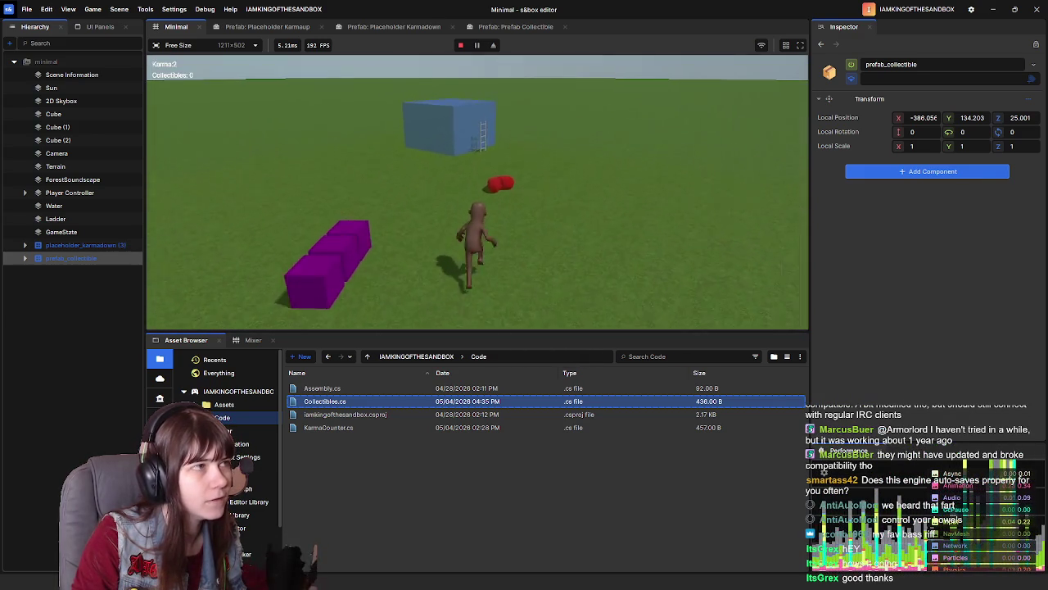
key(w)
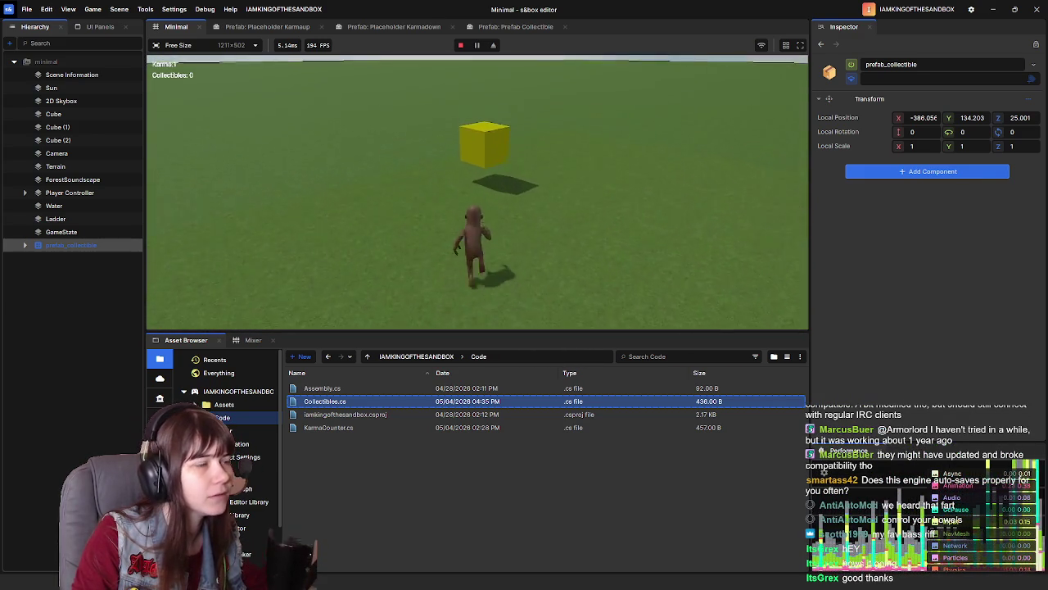
key(w)
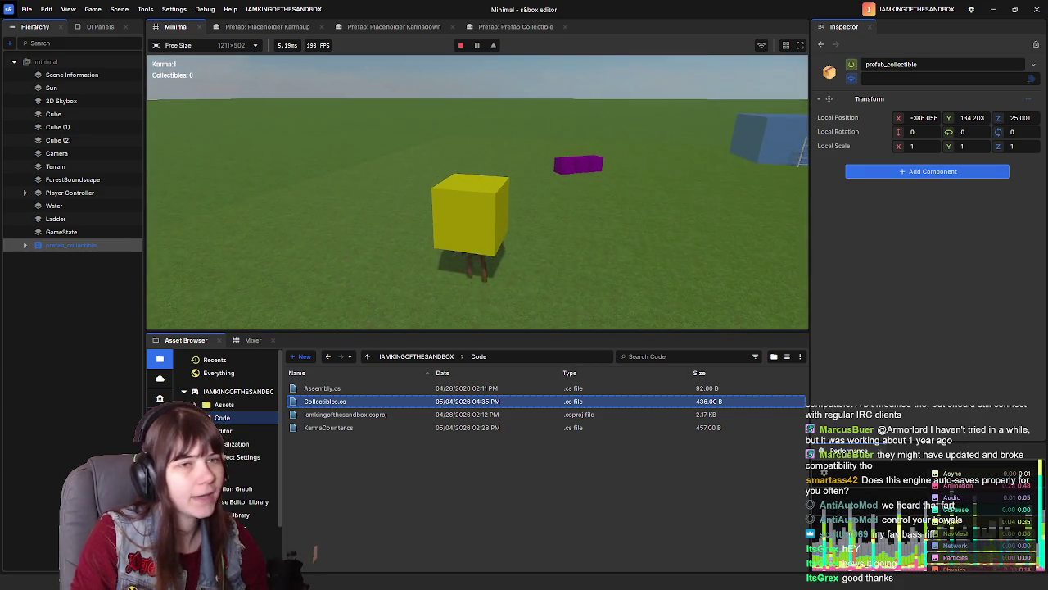
key(Escape)
click(279, 297)
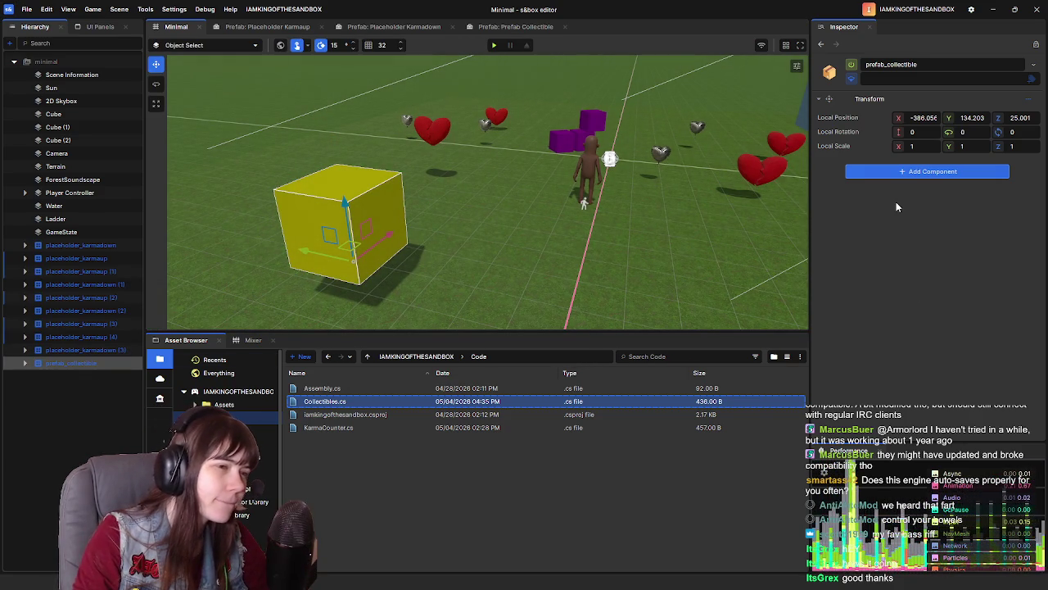
Cancel the Collectibles component search and select the Prefab Collectible's Collectible cube
click(898, 171)
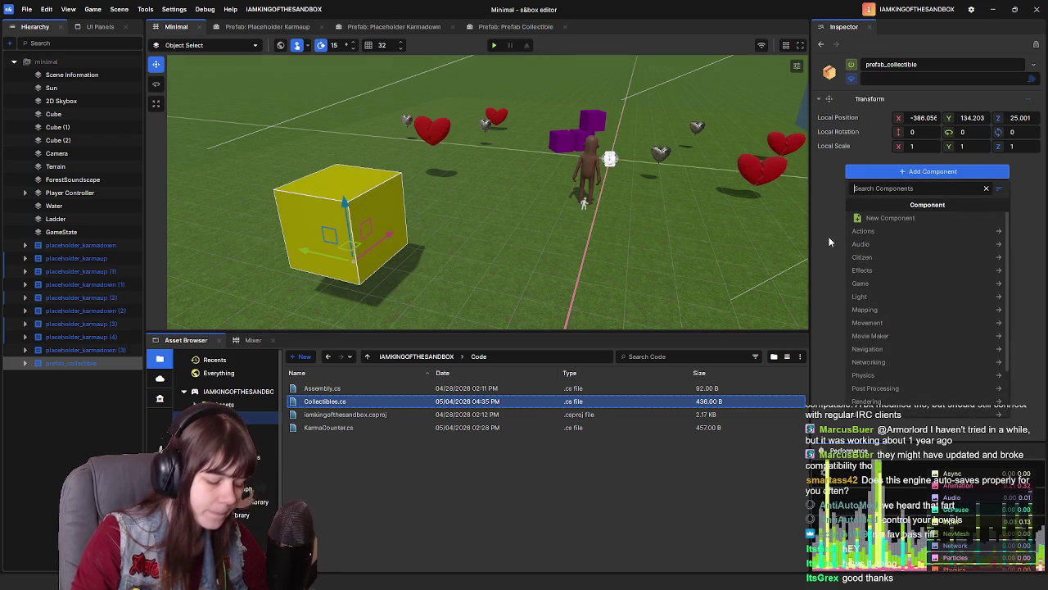
text(Collec)
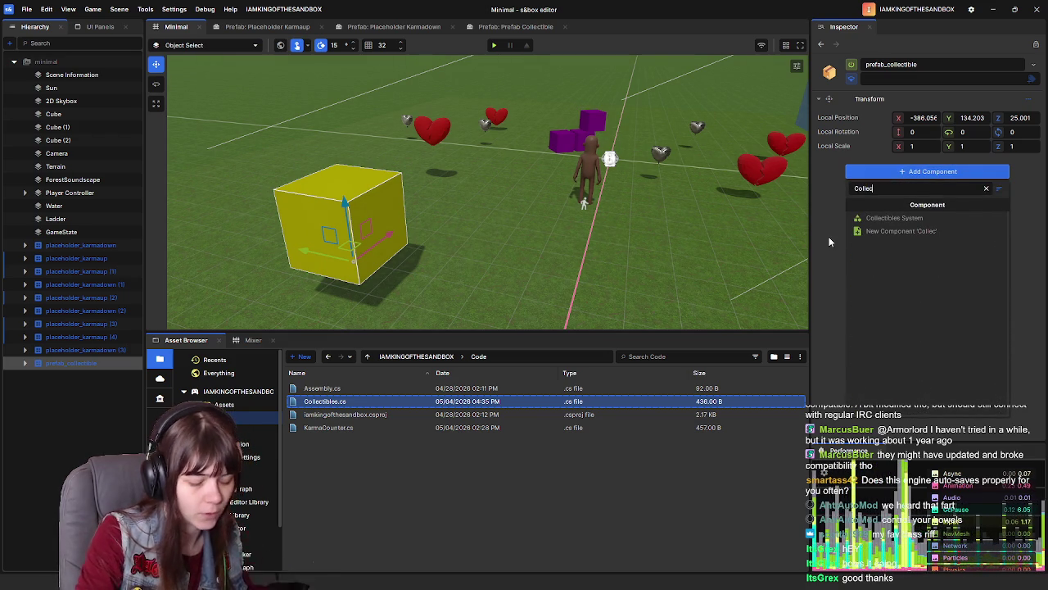
key(Escape)
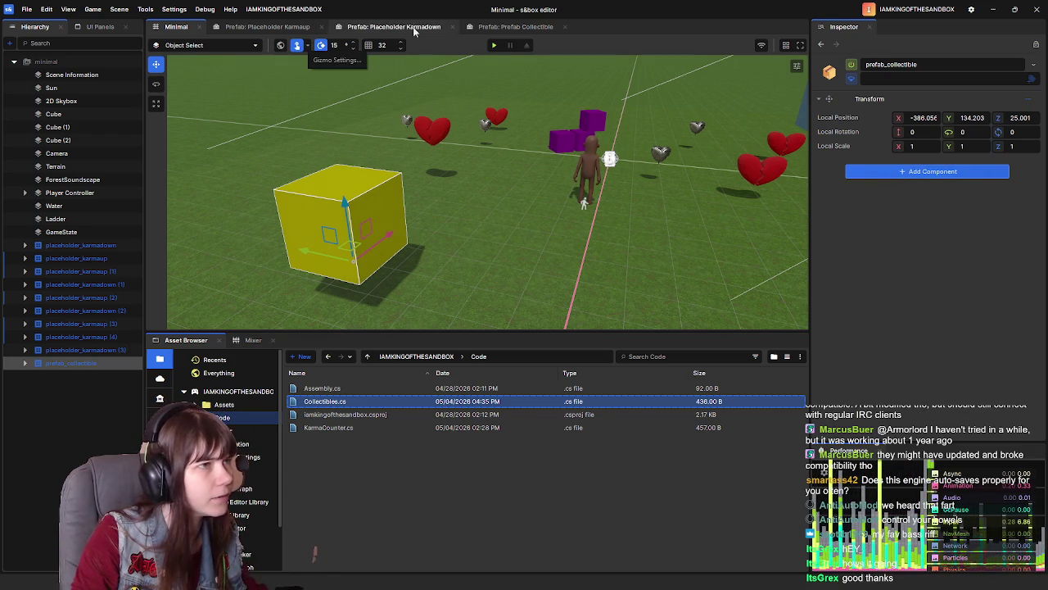
click(504, 26)
click(77, 74)
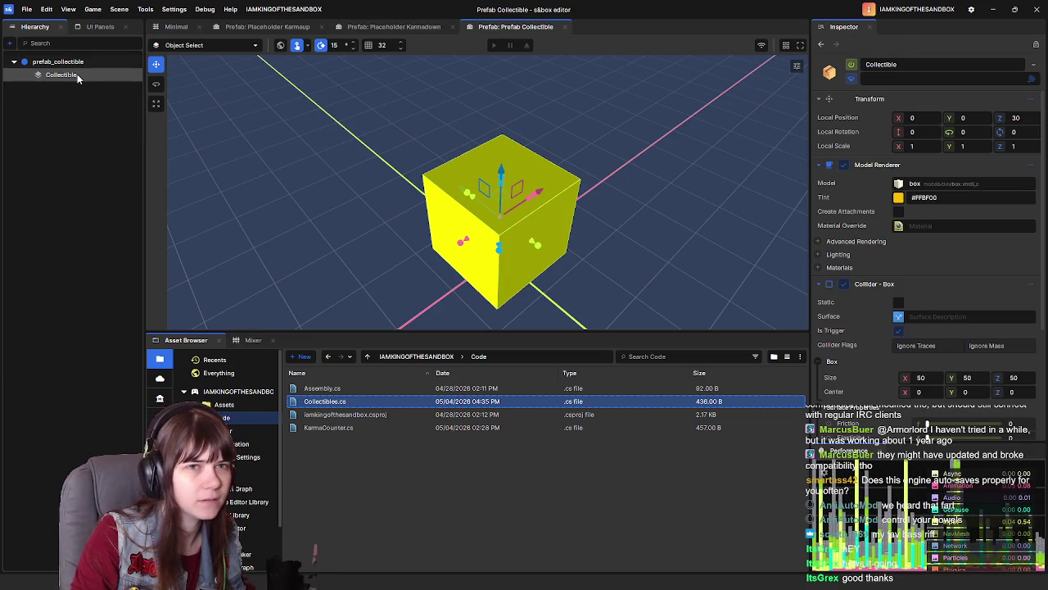
Inspect the cube's On Collider Enter action graph without changes, then select the prefab root
scroll(870, 355, down, 4)
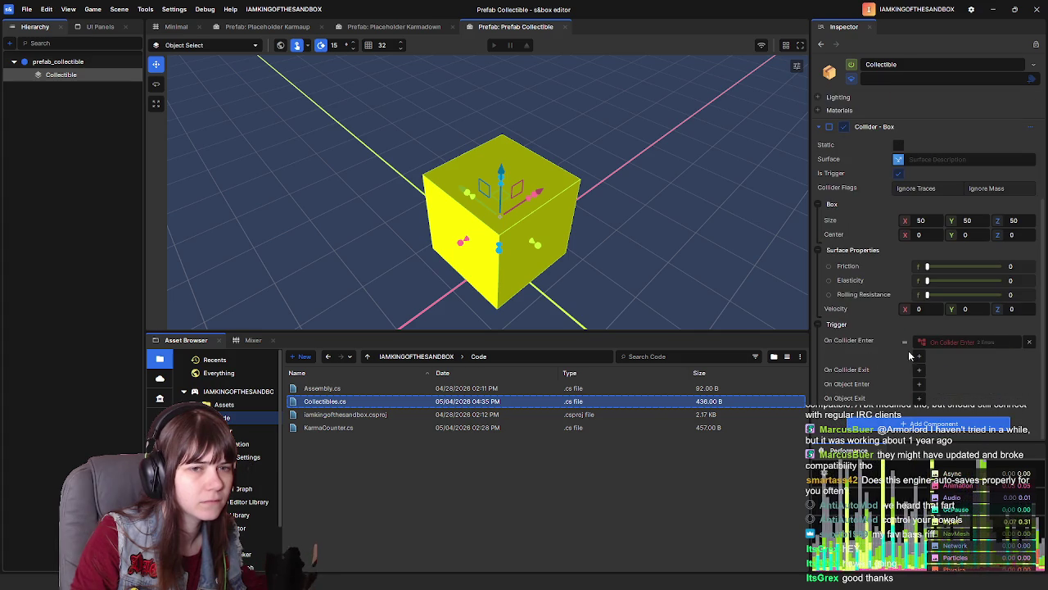
click(952, 344)
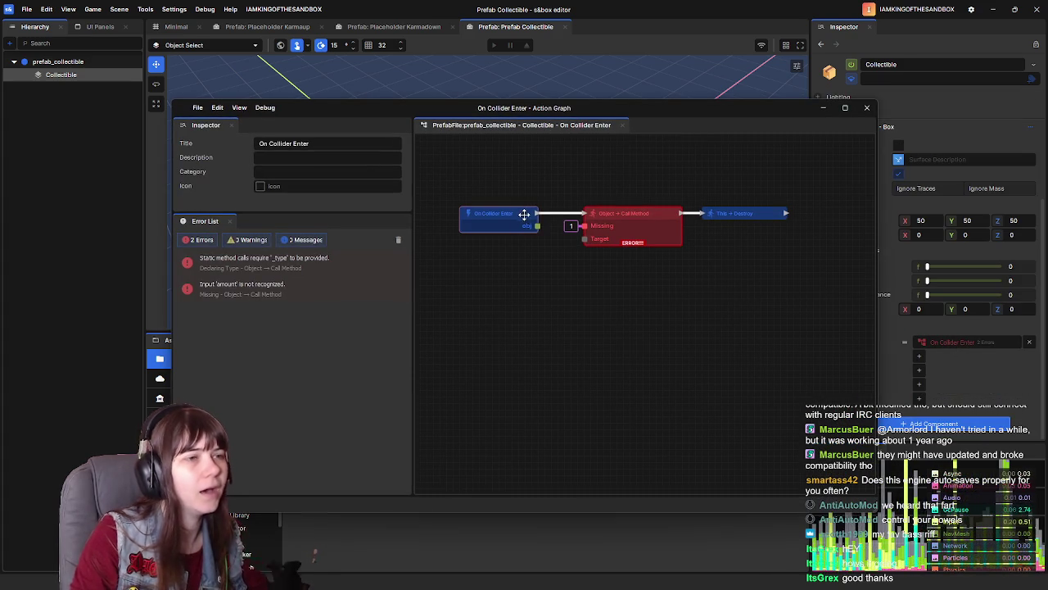
drag(537, 226, 559, 199)
click(521, 289)
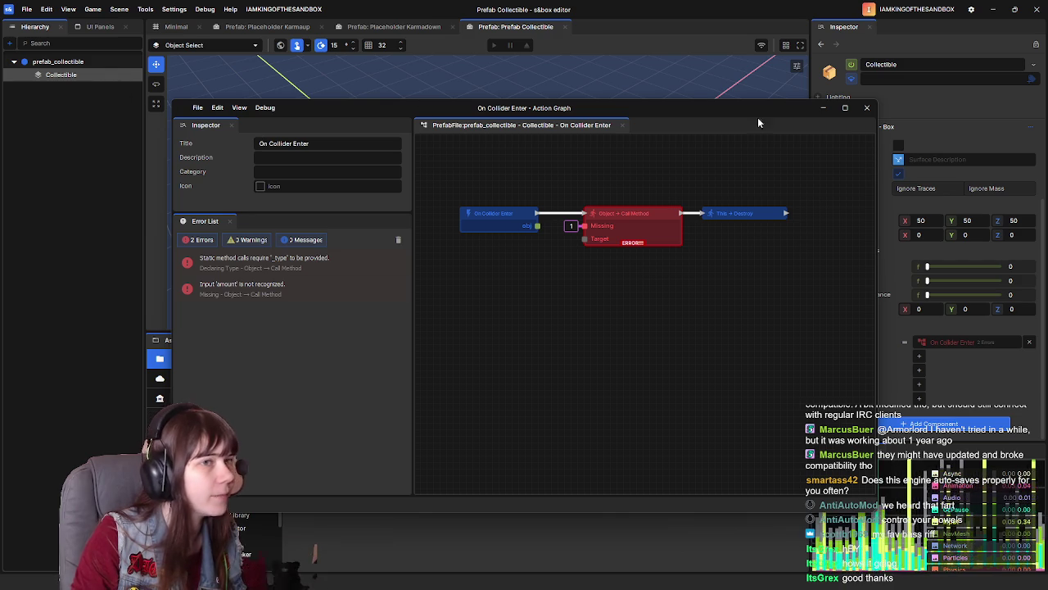
click(867, 108)
click(101, 63)
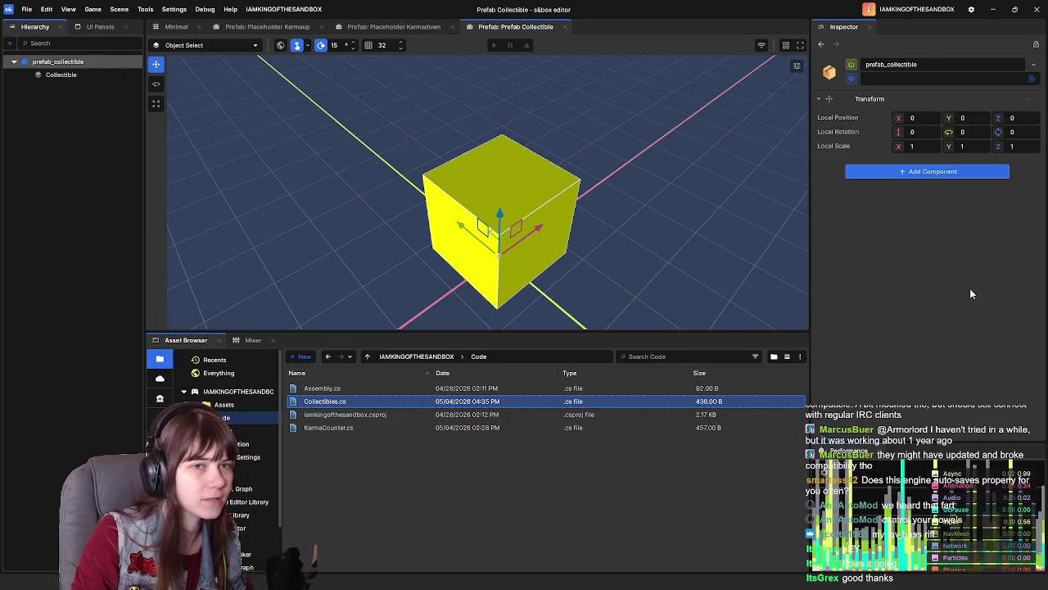
Add a trigger Box Collider to the prefab_collectible root
click(878, 171)
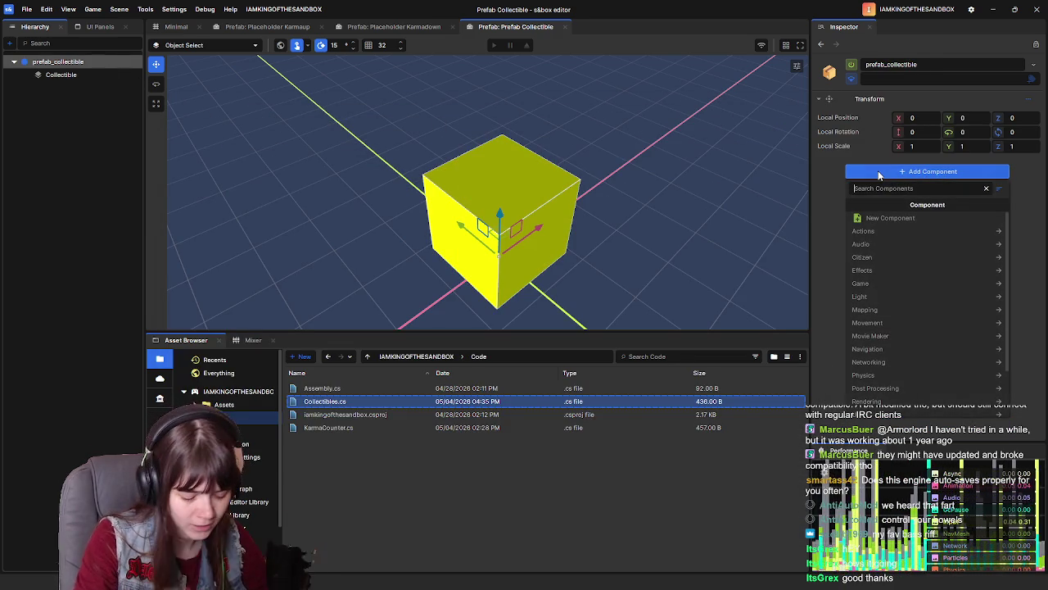
text(box collid)
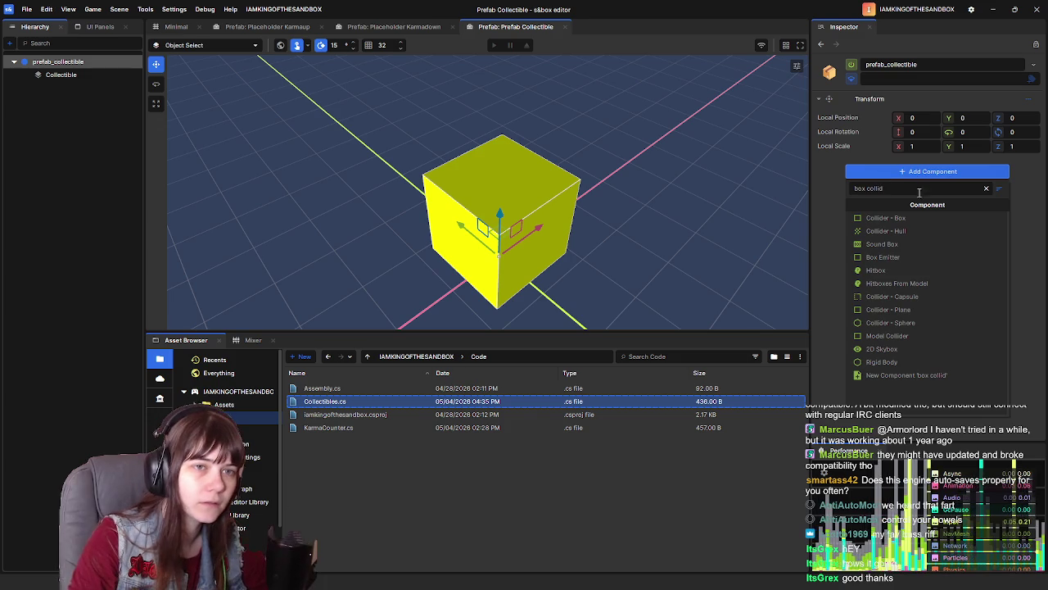
click(886, 218)
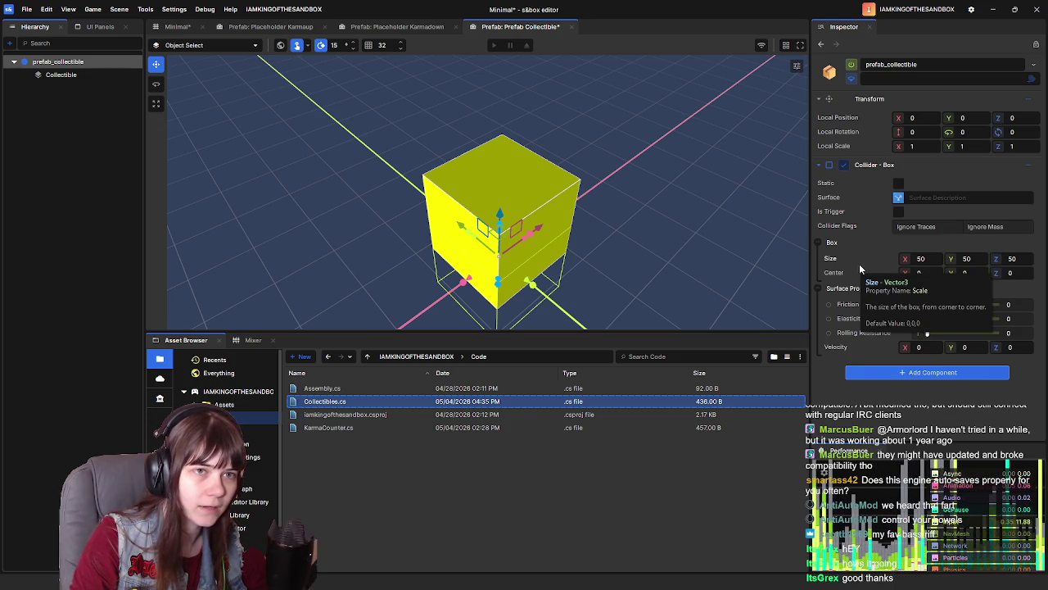
click(898, 211)
scroll(901, 246, down, 1)
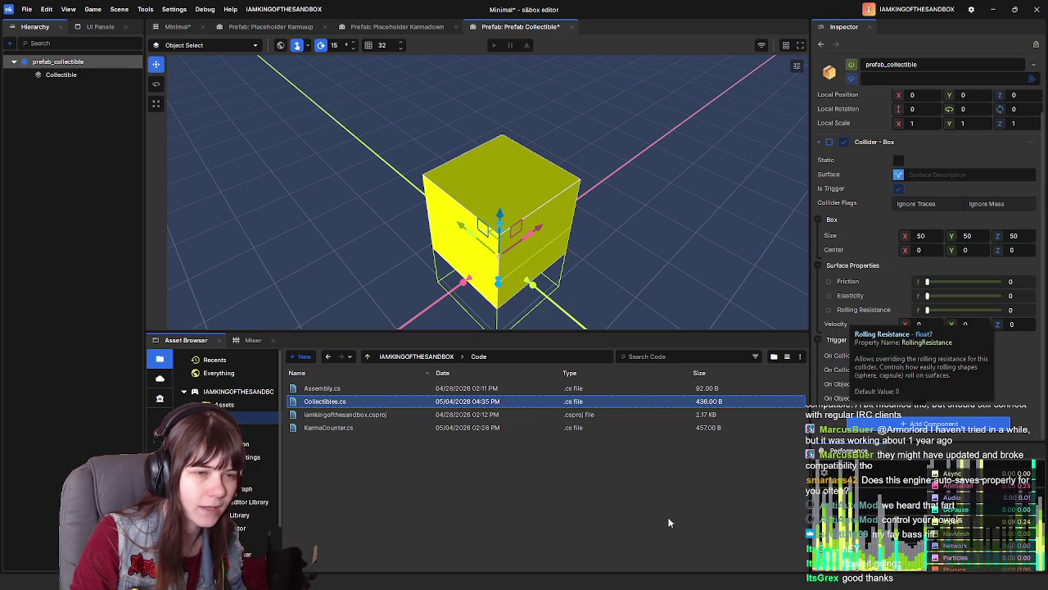
mouse_move(667, 319)
mouse_down()
mouse_move(650, 196)
mouse_move(659, 127)
mouse_up()
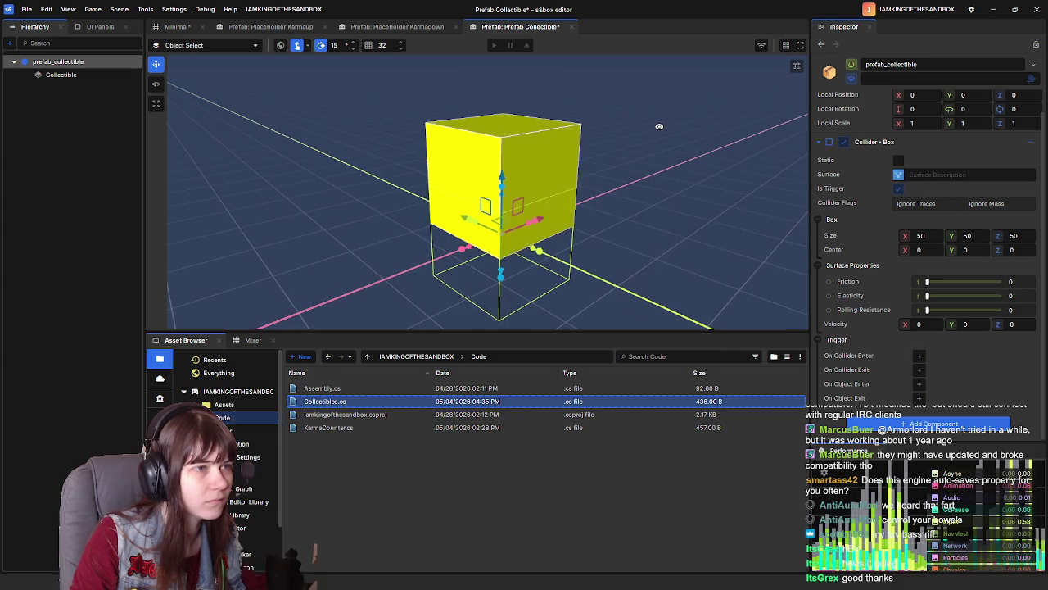
Set the Collectible cube's local position Z to 0
click(529, 158)
drag(501, 120, 505, 184)
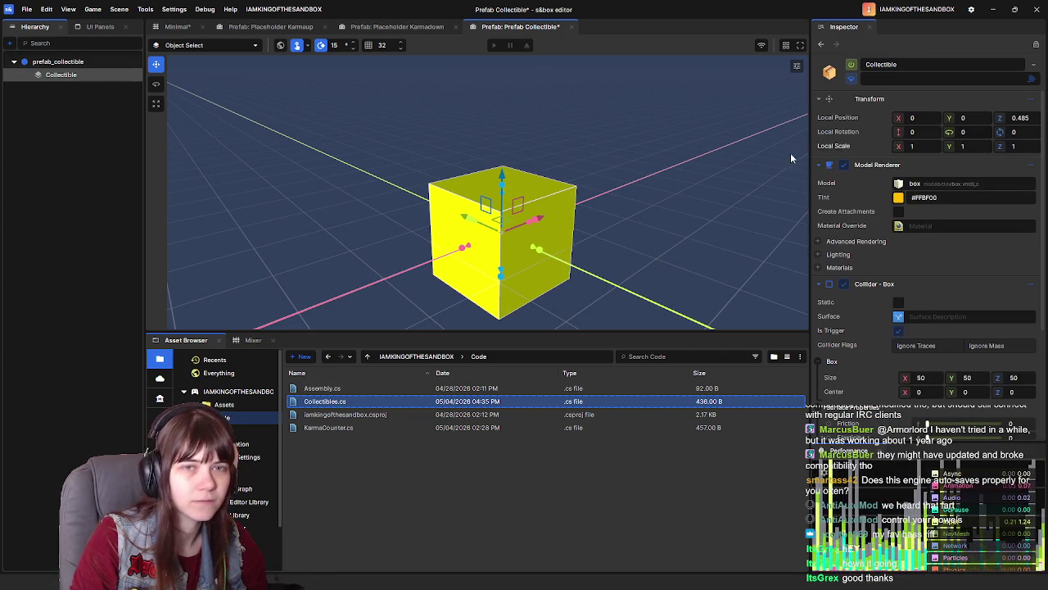
click(94, 61)
click(61, 75)
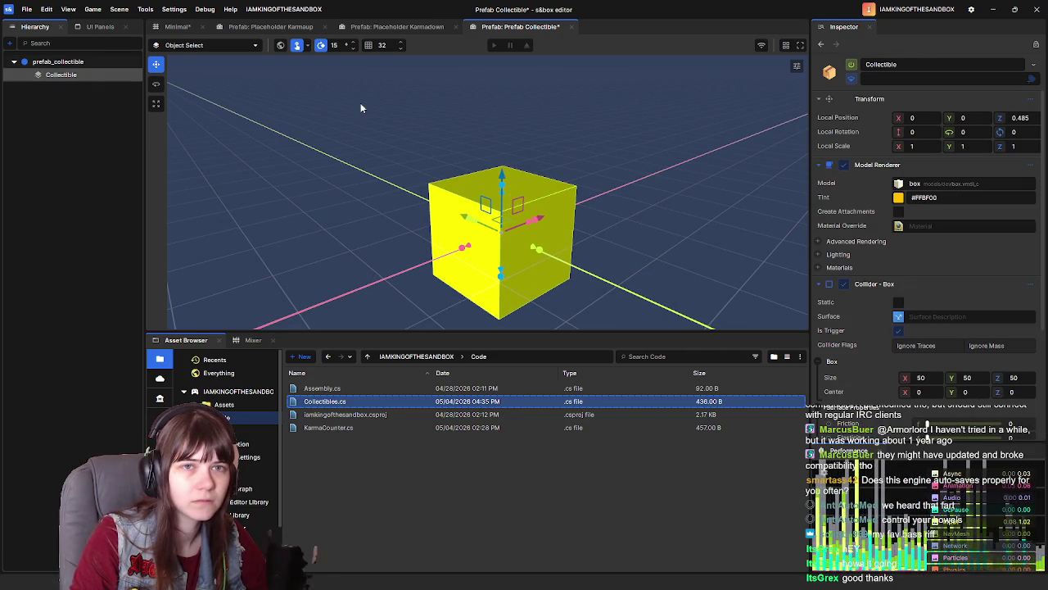
click(96, 62)
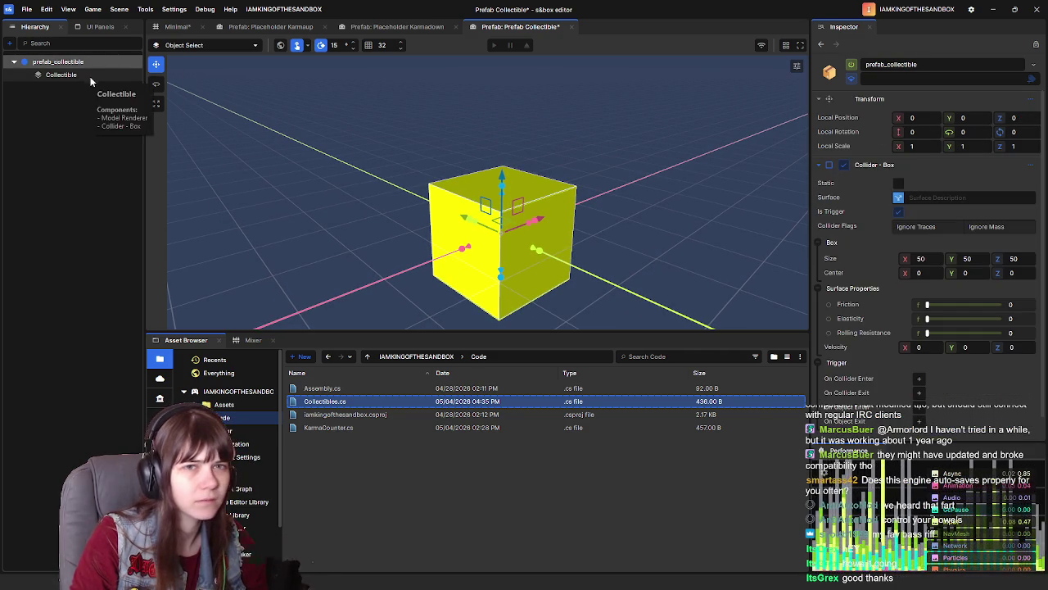
click(90, 76)
text(0)
key(Return)
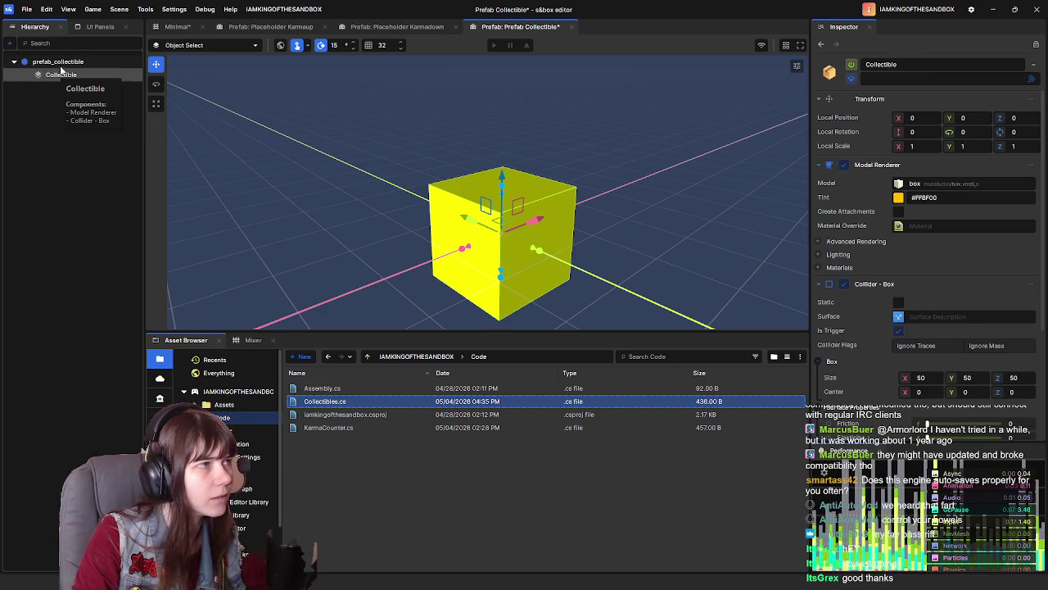
Delete the Call Method and Destroy nodes from the Collectible's On Collider Enter graph
click(63, 64)
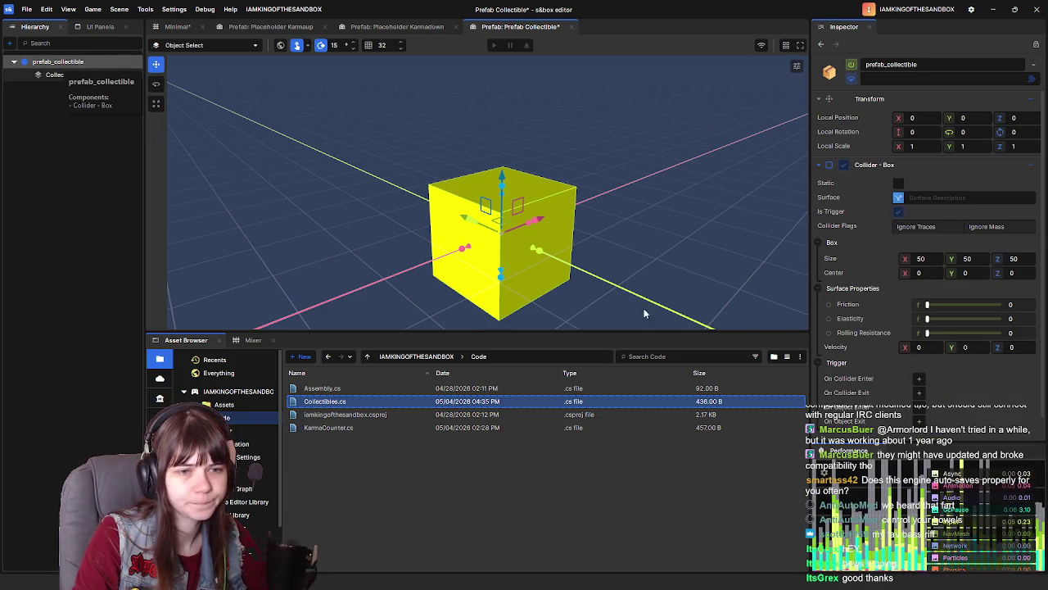
click(98, 76)
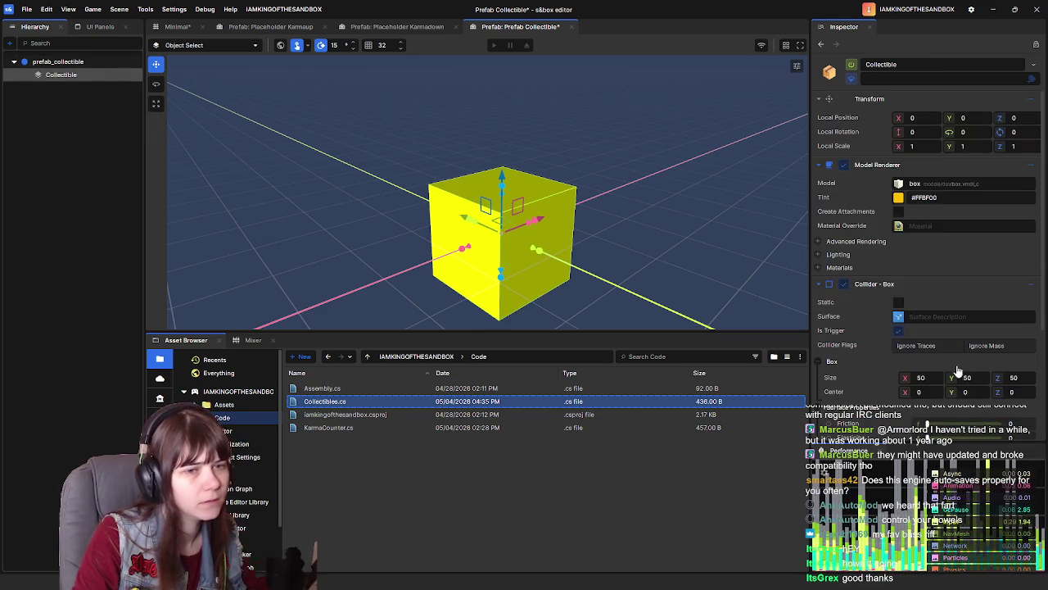
scroll(915, 364, down, 3)
click(950, 342)
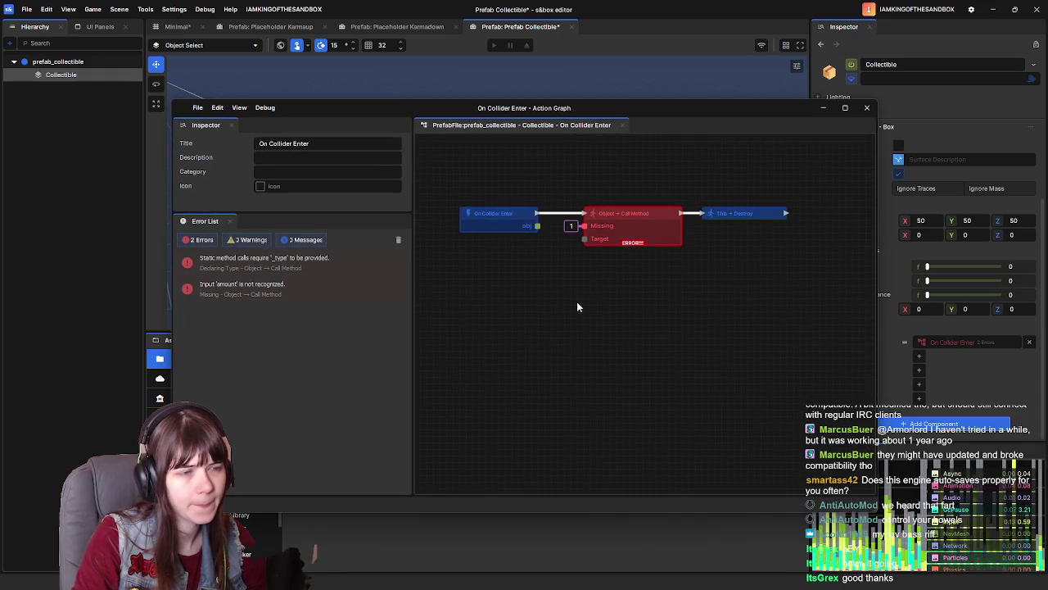
drag(521, 194, 800, 295)
key(Delete)
click(867, 108)
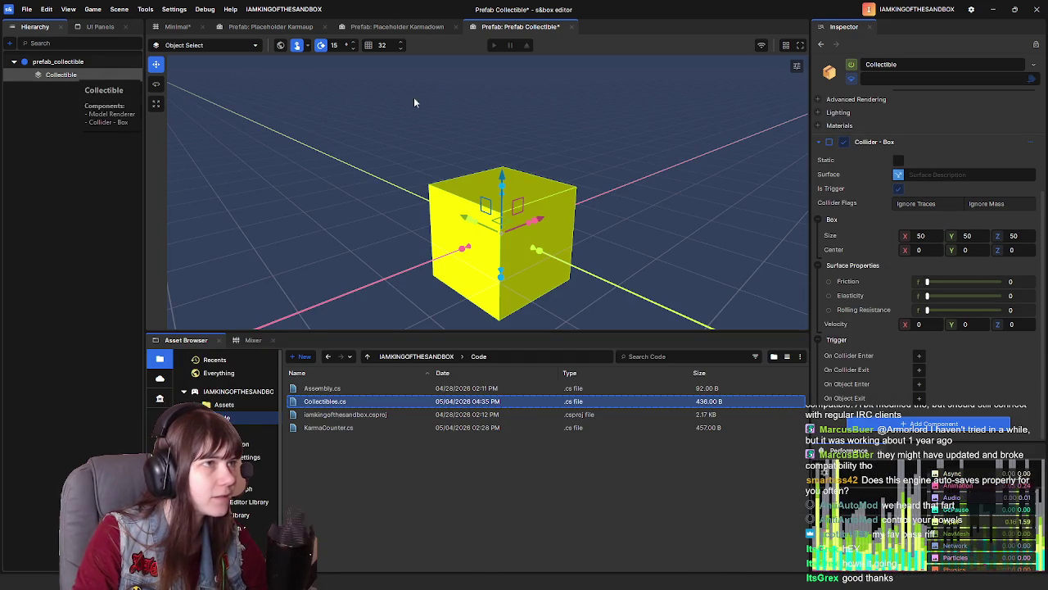
Copy the nodes from the Placeholder Karmadown's On Collider Enter graph
click(397, 26)
click(950, 380)
scroll(732, 328, down, 3)
mouse_move(439, 225)
mouse_down()
mouse_move(741, 361)
mouse_move(812, 355)
mouse_up()
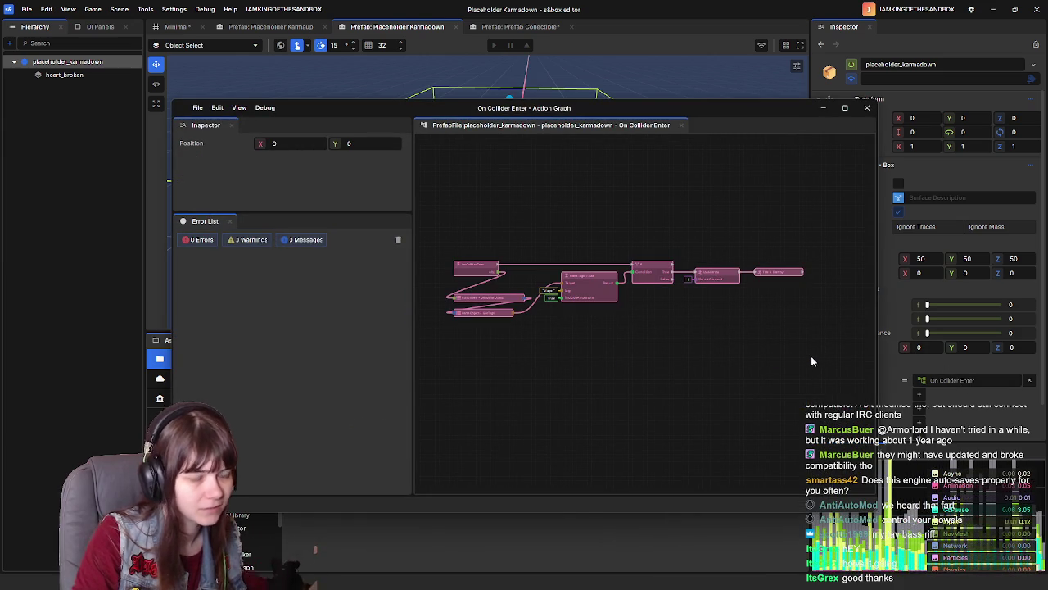
click(667, 359)
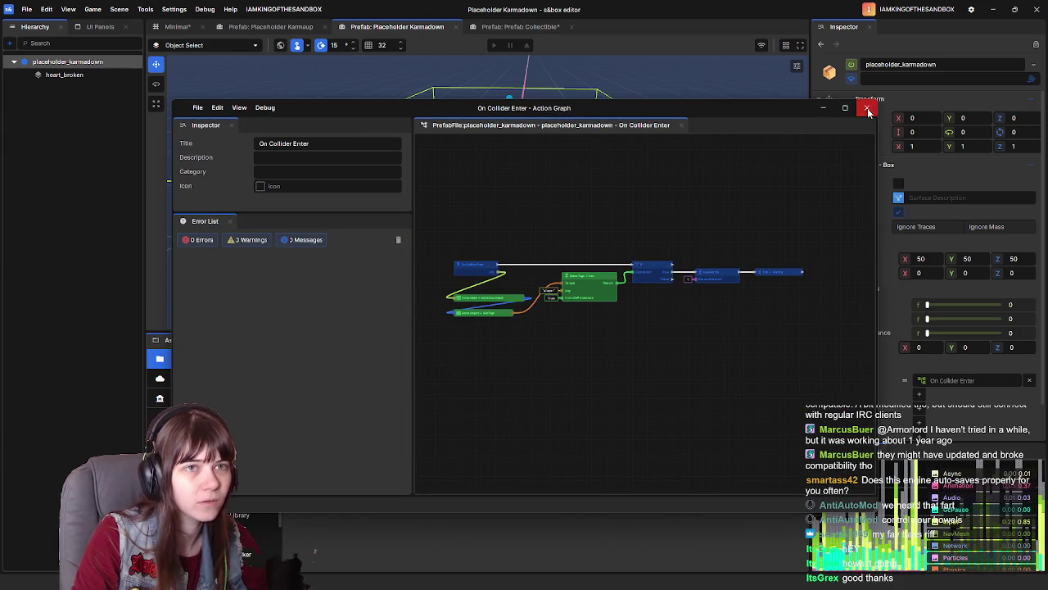
click(867, 108)
Remove the Collectible child's Collider - Box and open the root's On Collider Enter graph
click(506, 27)
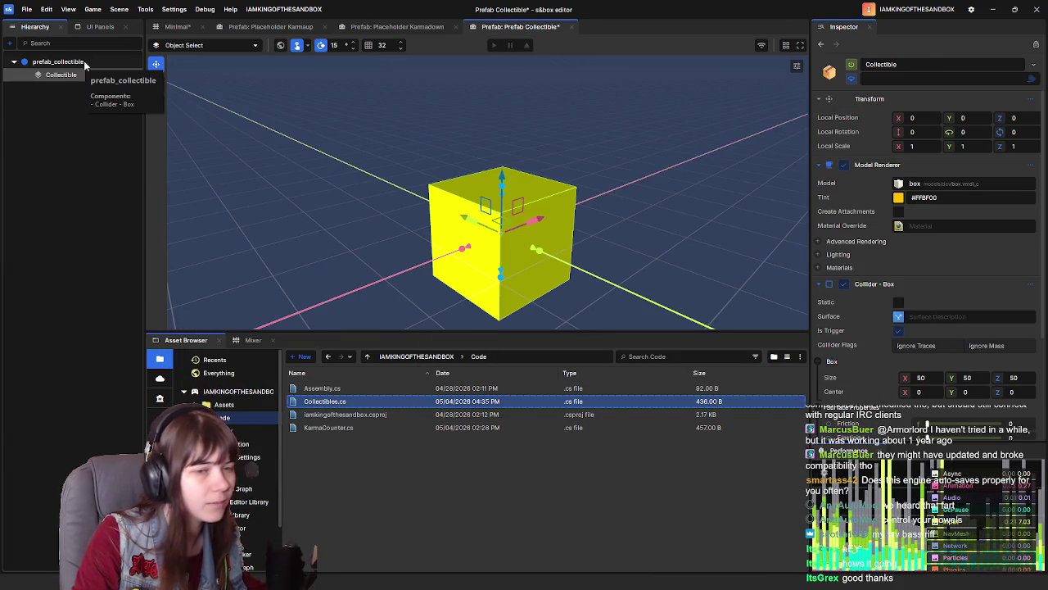
scroll(861, 282, down, 3)
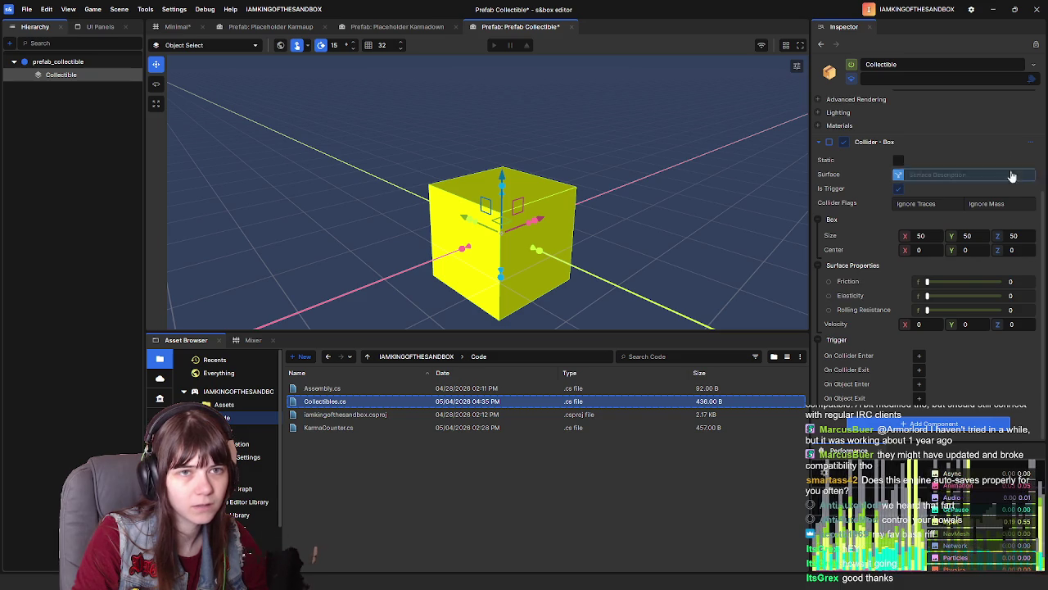
click(1030, 143)
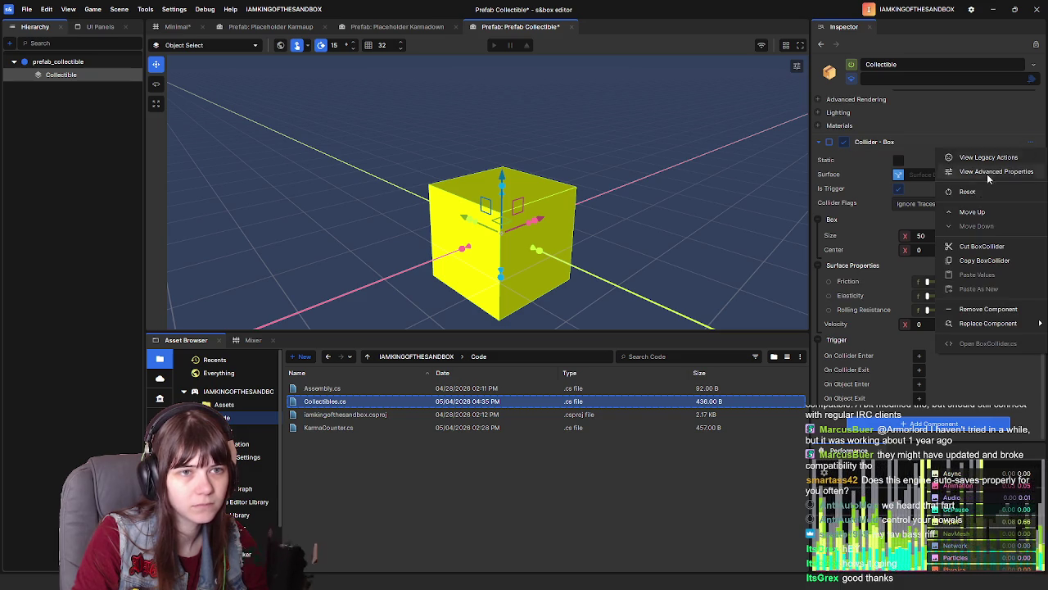
click(985, 309)
click(93, 61)
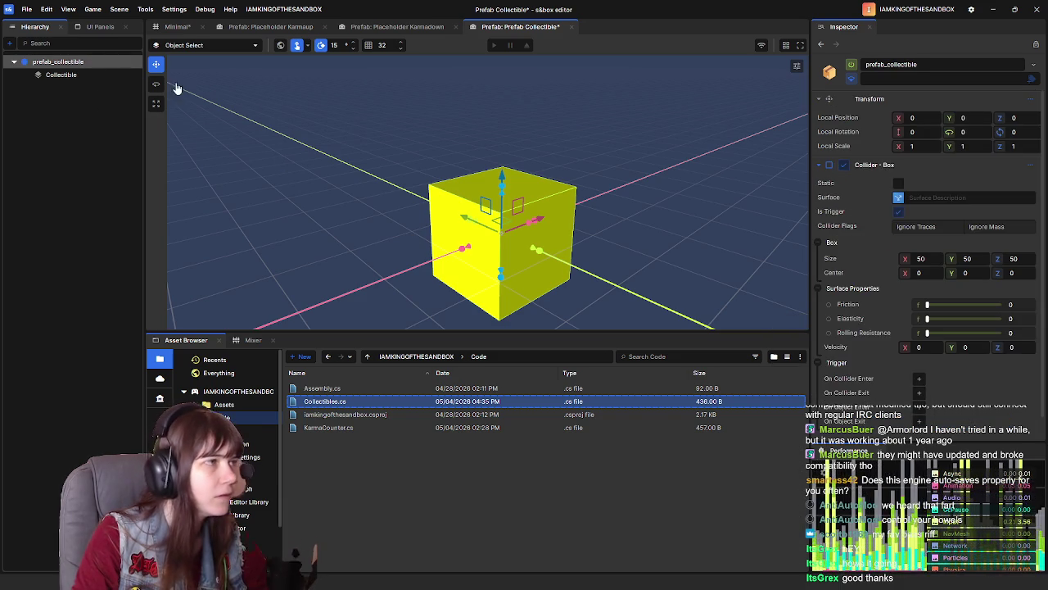
scroll(942, 344, down, 1)
click(952, 358)
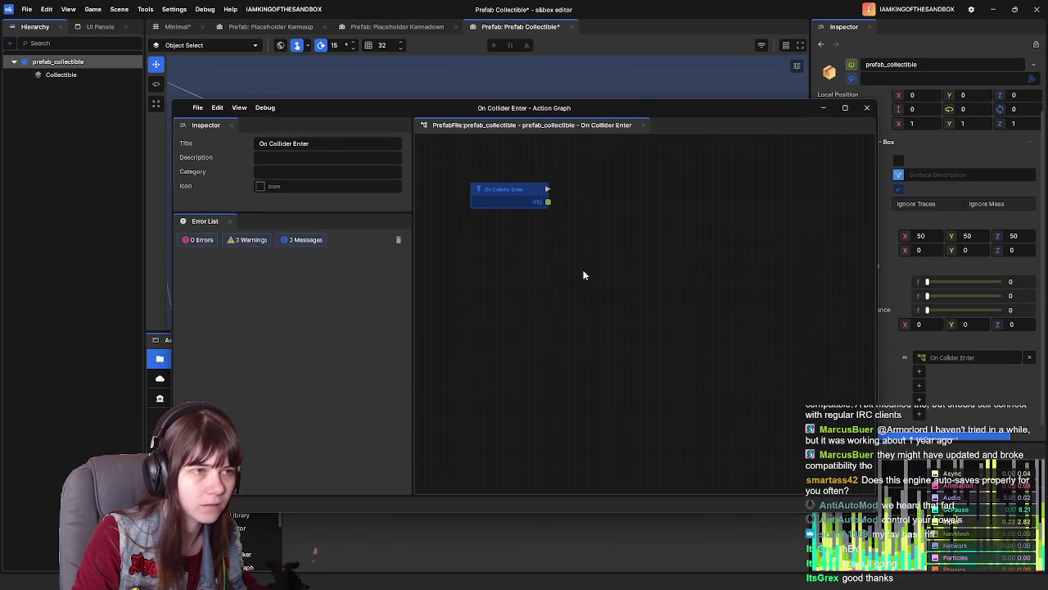
Paste the copied Karmadown nodes and delete the redundant red On Collider Enter node
key(ctrl+v)
mouse_move(486, 265)
mouse_down()
mouse_move(534, 249)
mouse_move(533, 236)
mouse_up()
scroll(533, 245, up, 5)
click(543, 210)
key(Delete)
Move the pasted node chain upward and bring the If node into view
scroll(567, 219, down, 3)
mouse_move(499, 180)
mouse_down()
mouse_move(860, 321)
mouse_move(816, 318)
mouse_up()
scroll(526, 298, up, 4)
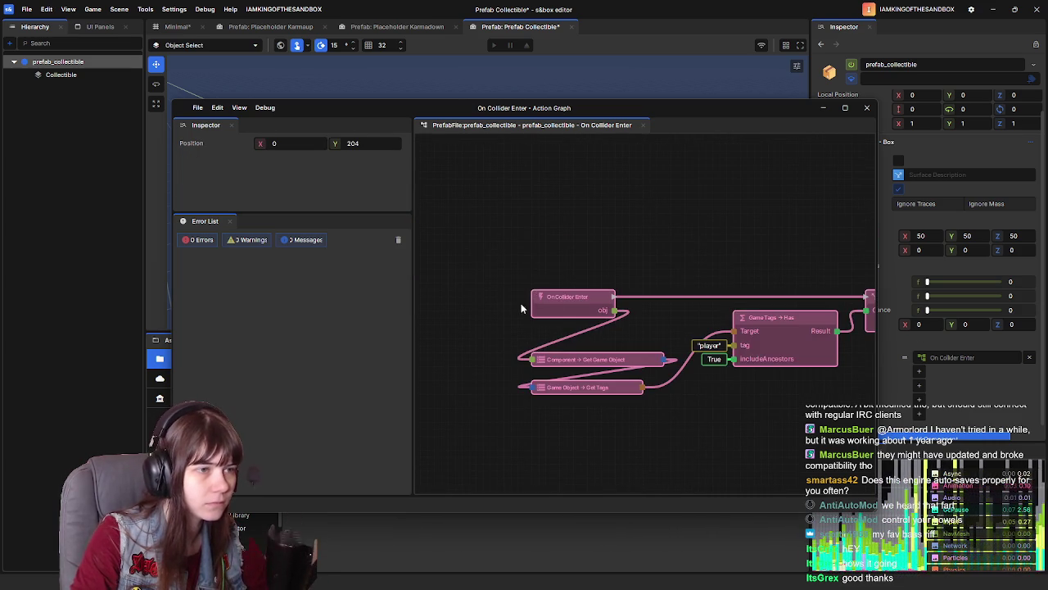
drag(575, 292, 575, 174)
click(632, 370)
scroll(632, 370, down, 2)
mouse_move(705, 247)
mouse_down()
mouse_move(630, 188)
mouse_move(631, 206)
mouse_move(665, 224)
mouse_move(668, 217)
mouse_up()
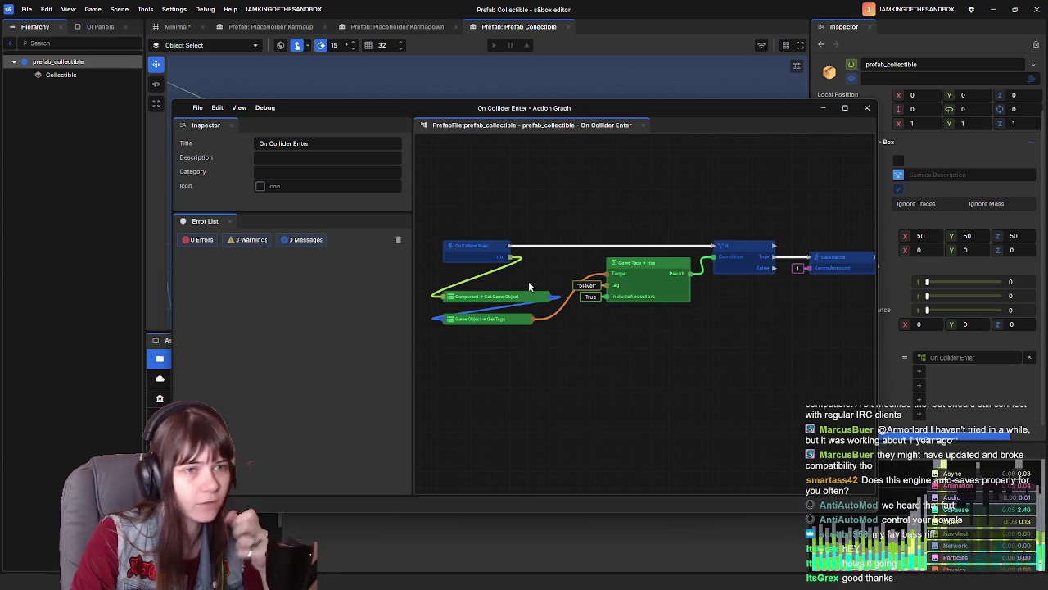
mouse_move(638, 303)
mouse_down()
mouse_move(750, 349)
mouse_move(663, 280)
mouse_up()
drag(728, 269, 679, 262)
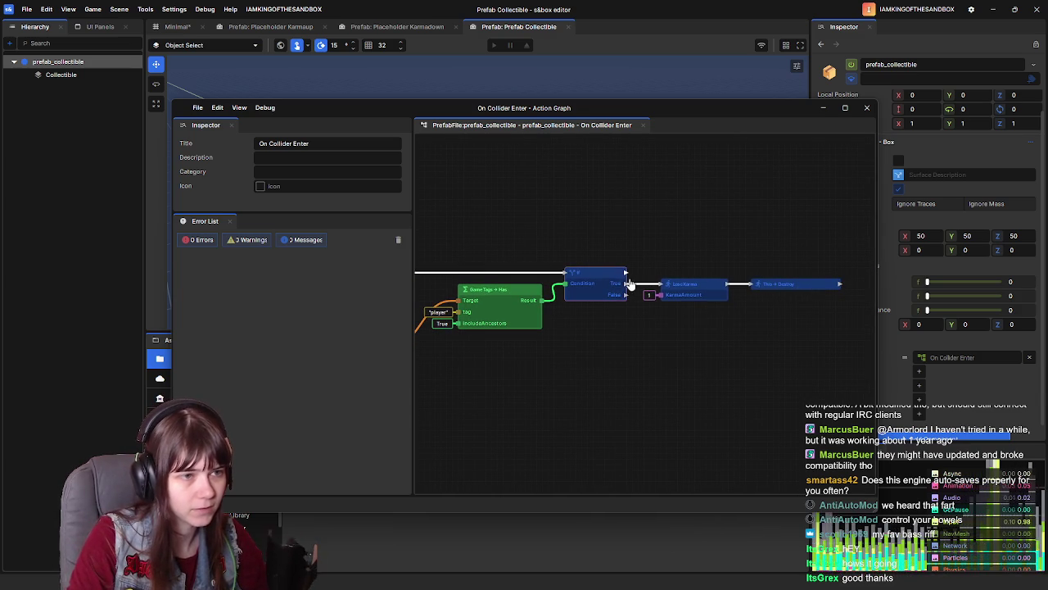
Connect an Add Collectible node with amount 1 to the If True output
drag(625, 282, 663, 262)
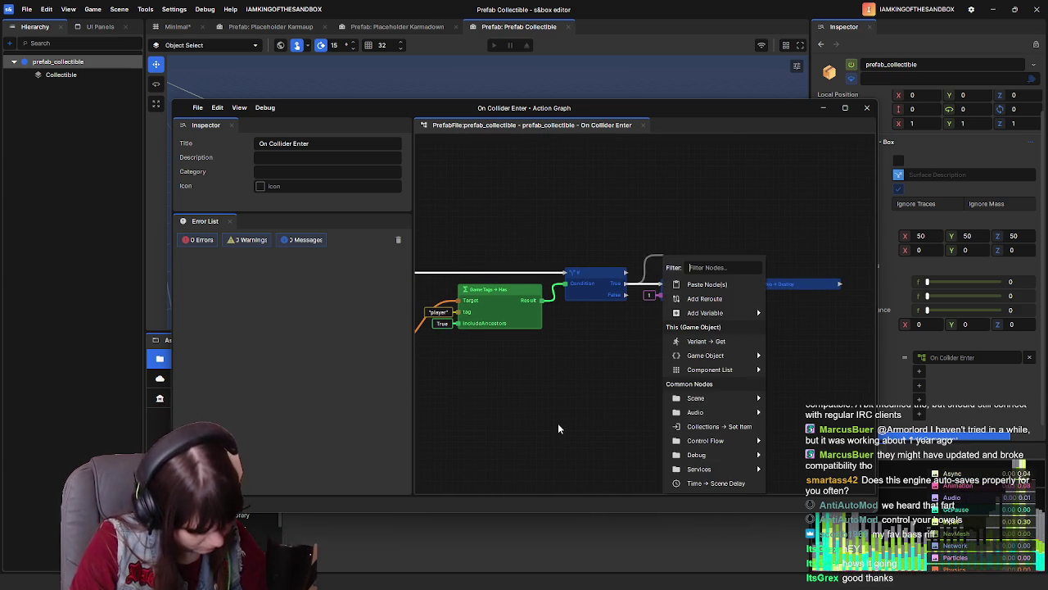
text(and)
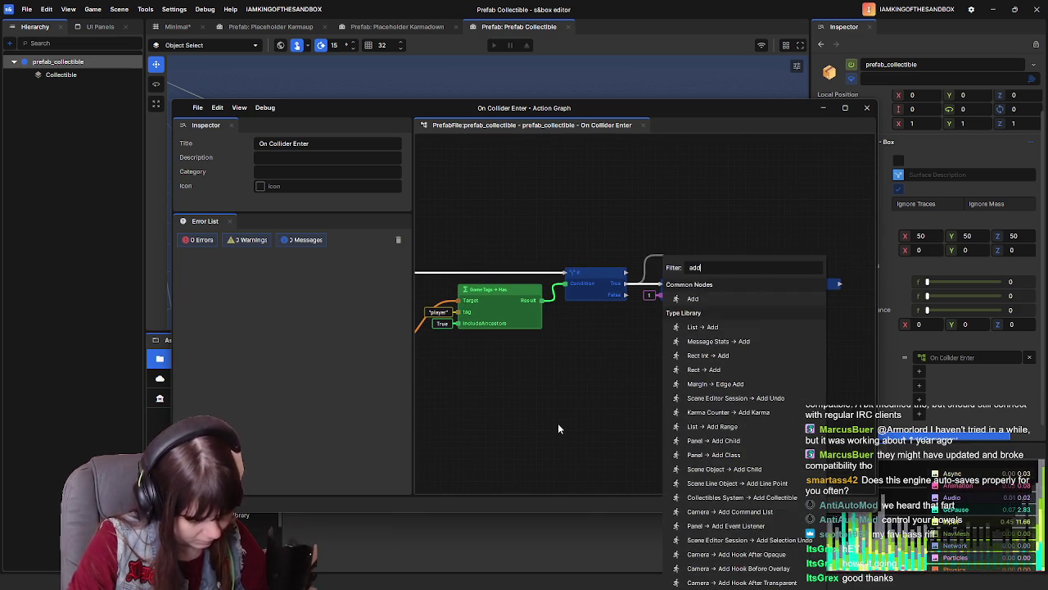
key(BackSpace)
key(BackSpace)
key(BackSpace)
text(collecti)
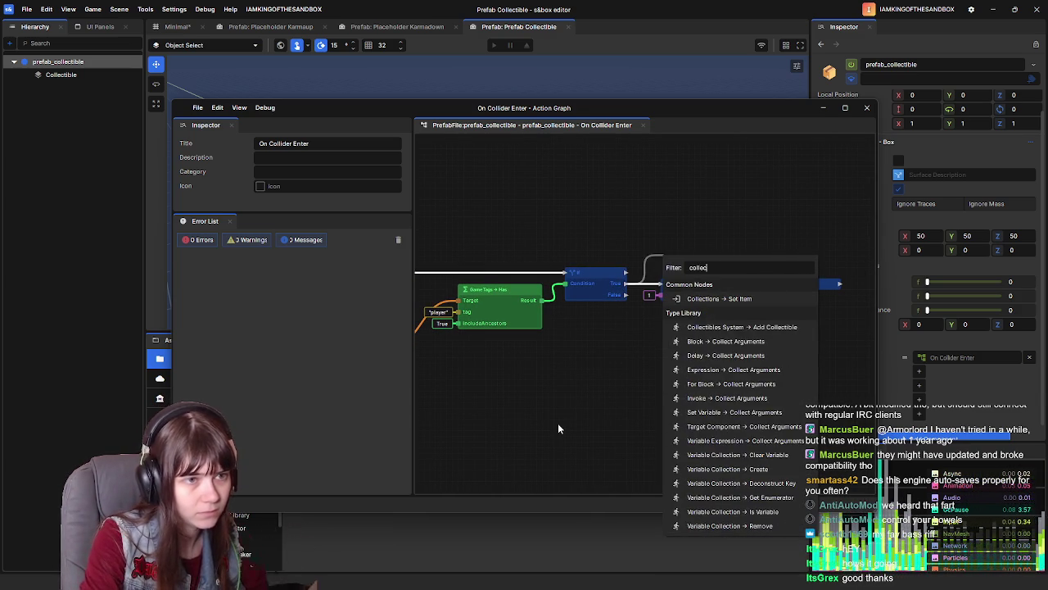
click(724, 329)
mouse_move(721, 258)
mouse_down()
mouse_move(719, 244)
mouse_move(696, 261)
mouse_up()
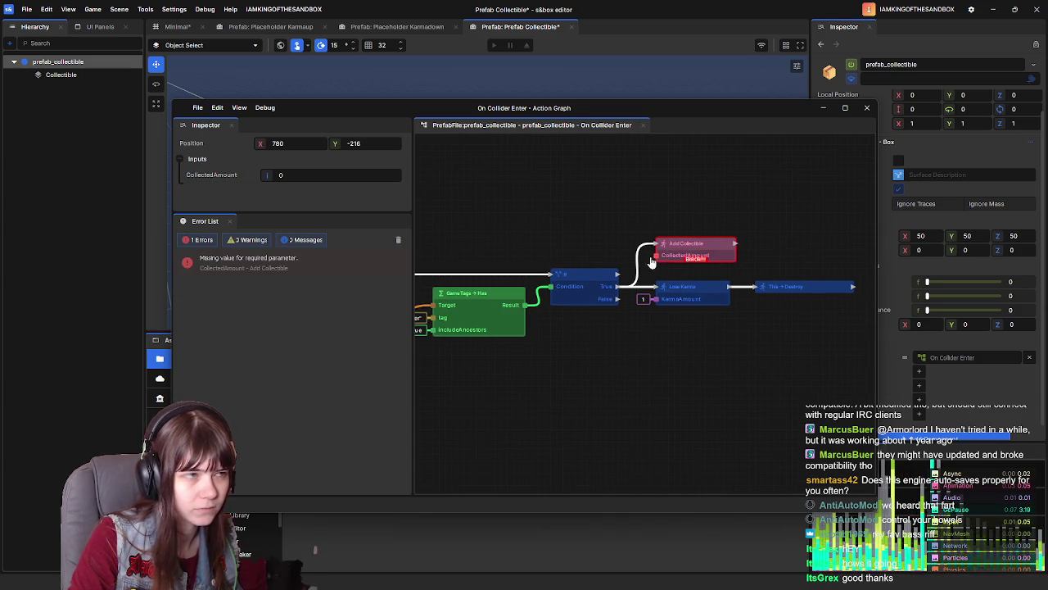
text(1)
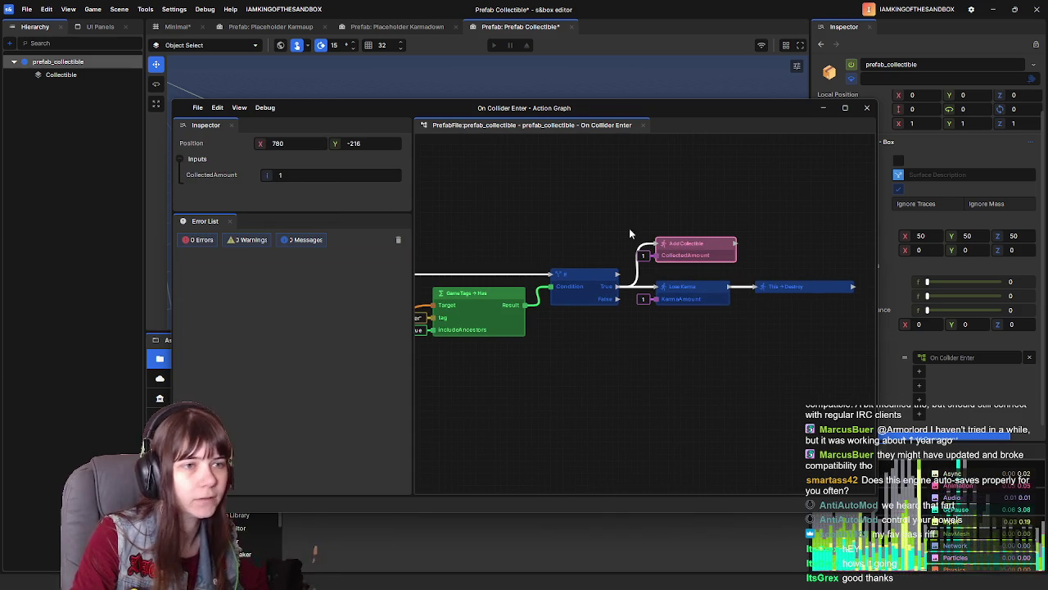
mouse_move(701, 243)
mouse_down()
mouse_move(745, 259)
mouse_move(754, 279)
mouse_up()
Delete the Lose Karma node and slide Add Collectible into its place
click(705, 286)
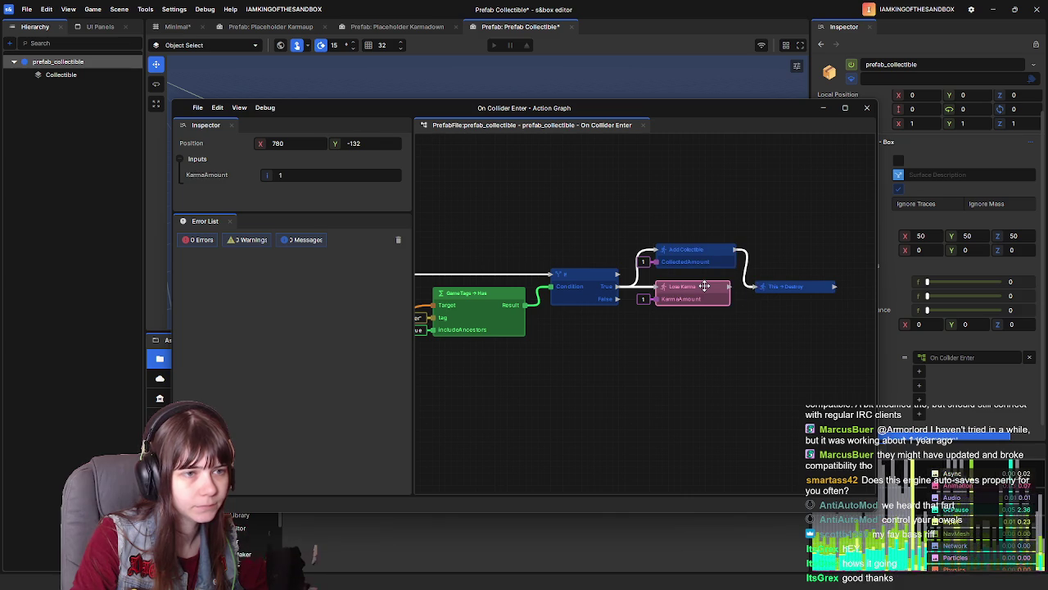
key(Delete)
drag(688, 250, 687, 285)
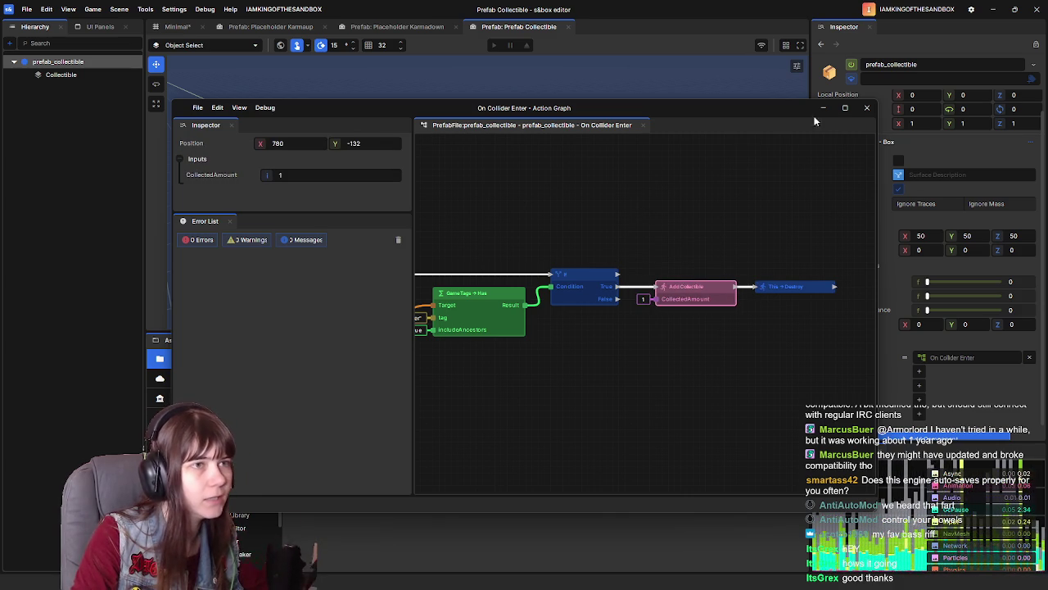
click(868, 108)
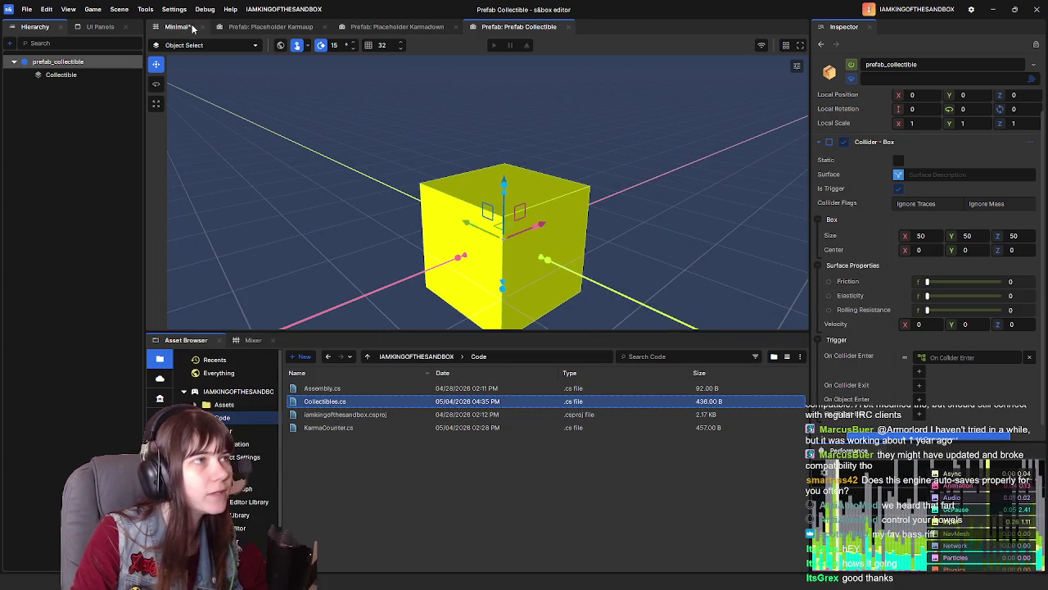
Return to the Minimal scene and save it
click(177, 26)
mouse_move(259, 150)
mouse_down()
mouse_move(326, 140)
mouse_move(354, 185)
mouse_up()
key(ctrl+s)
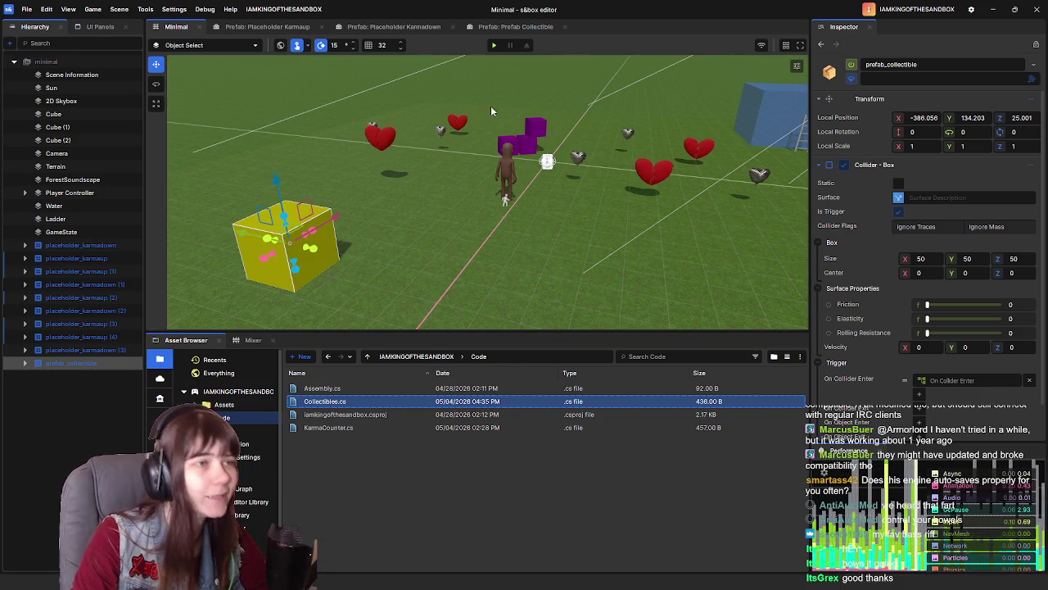
Playtest by running through the collectibles and purple blocks, up the ladder onto the blue cube, then leave
click(494, 45)
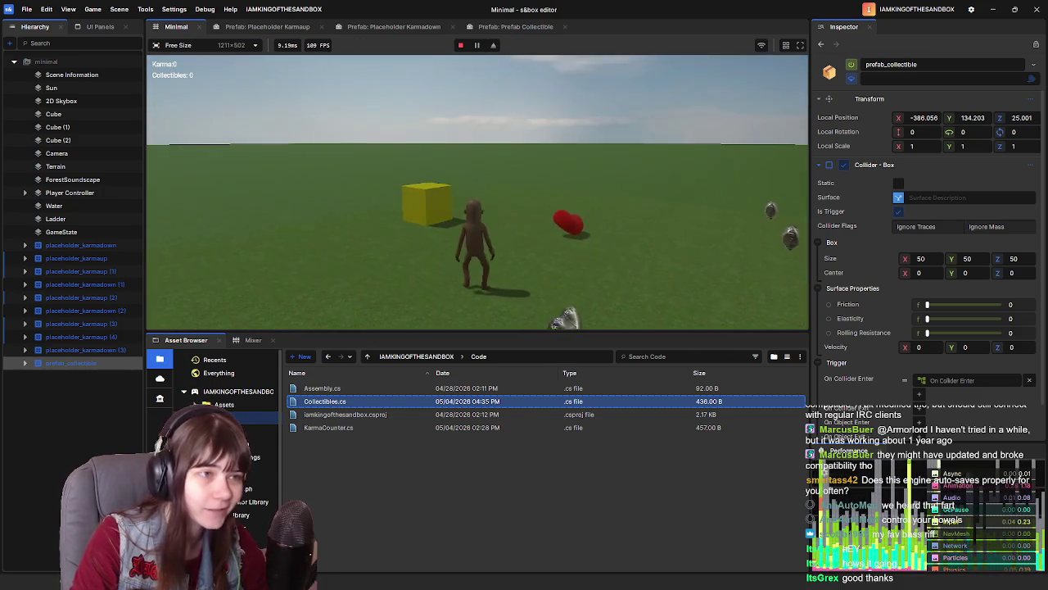
key(w)
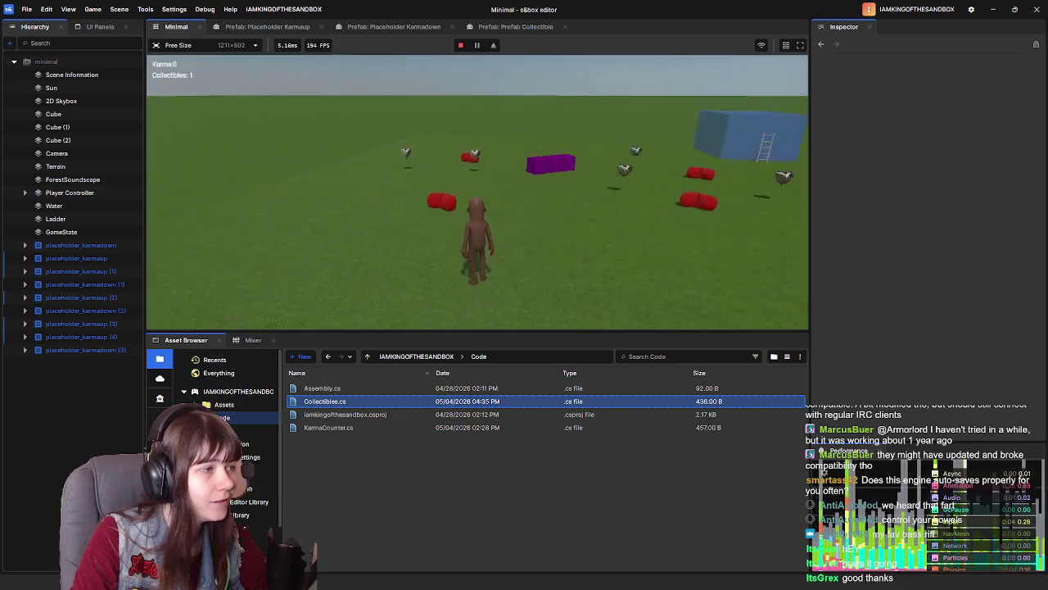
key(w)
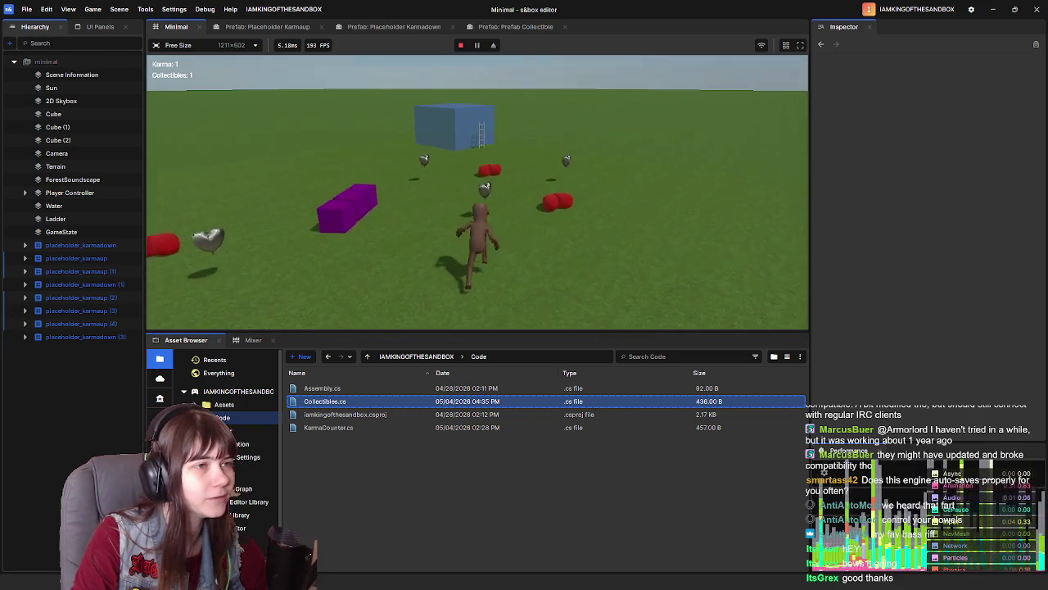
key(w)
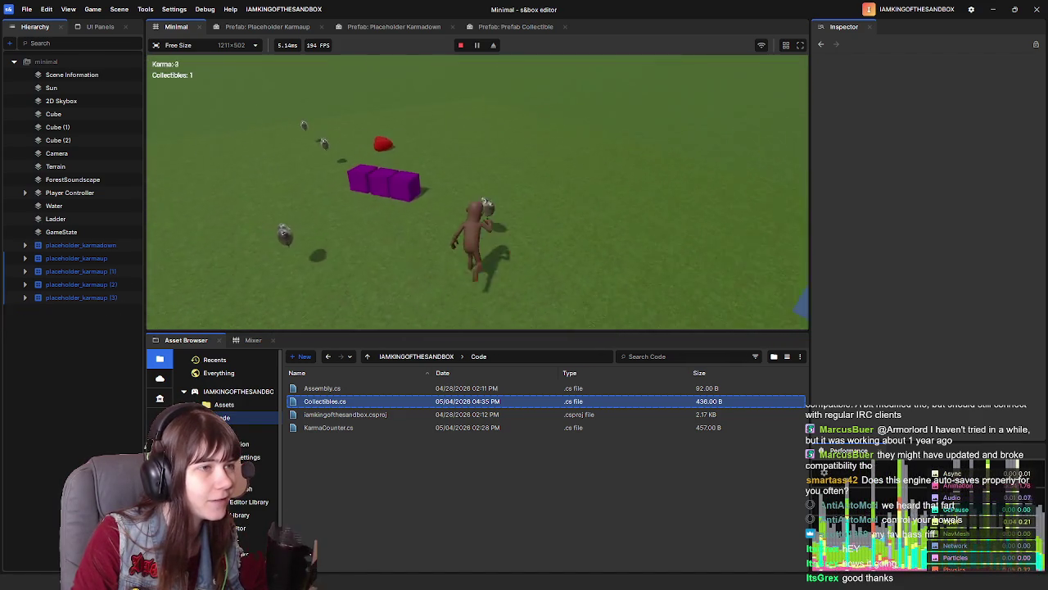
key(w)
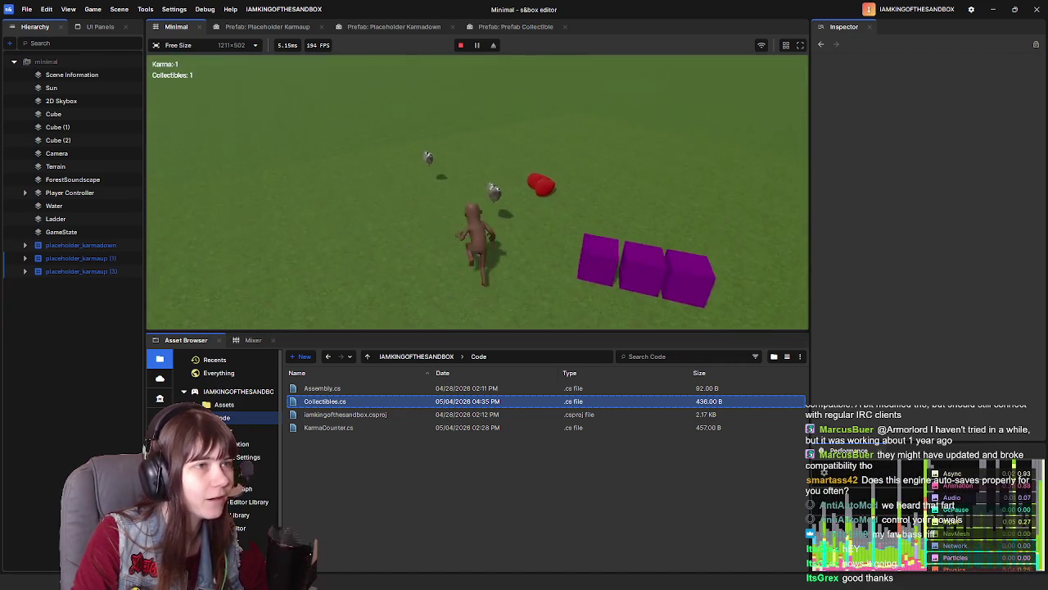
key(w)
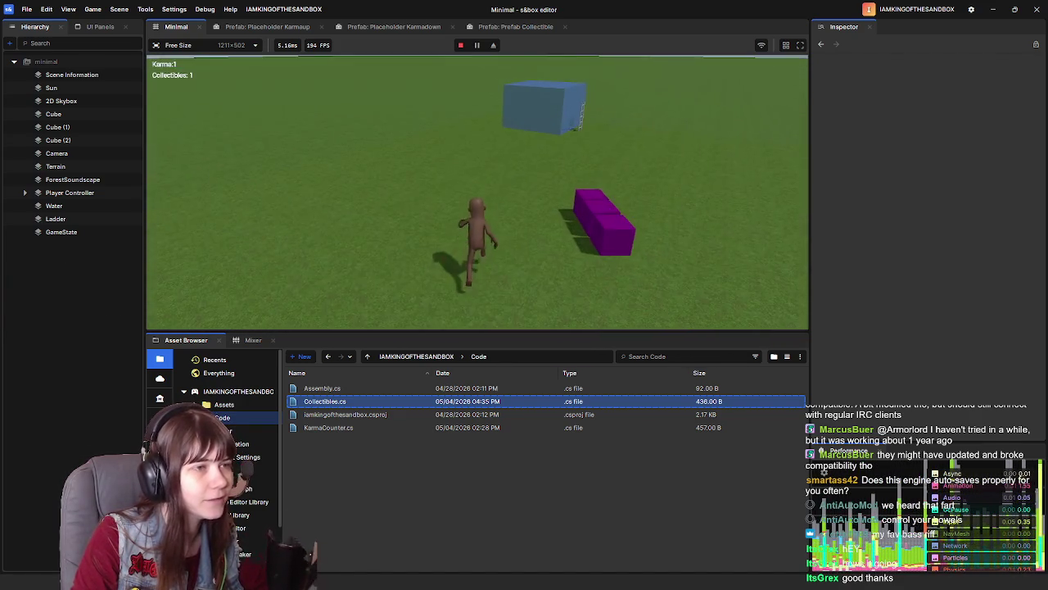
key(w)
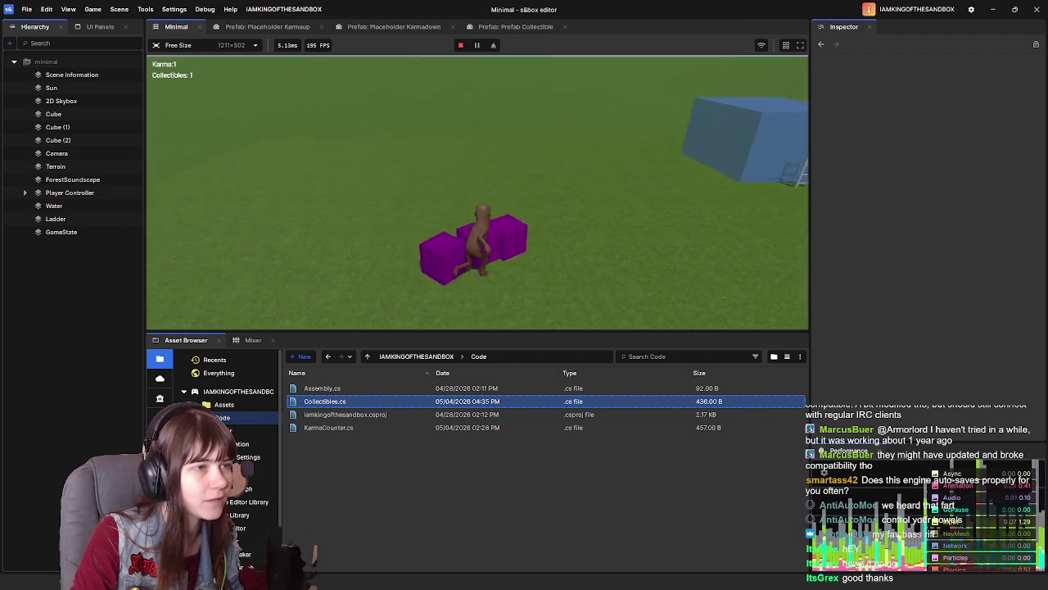
key(w)
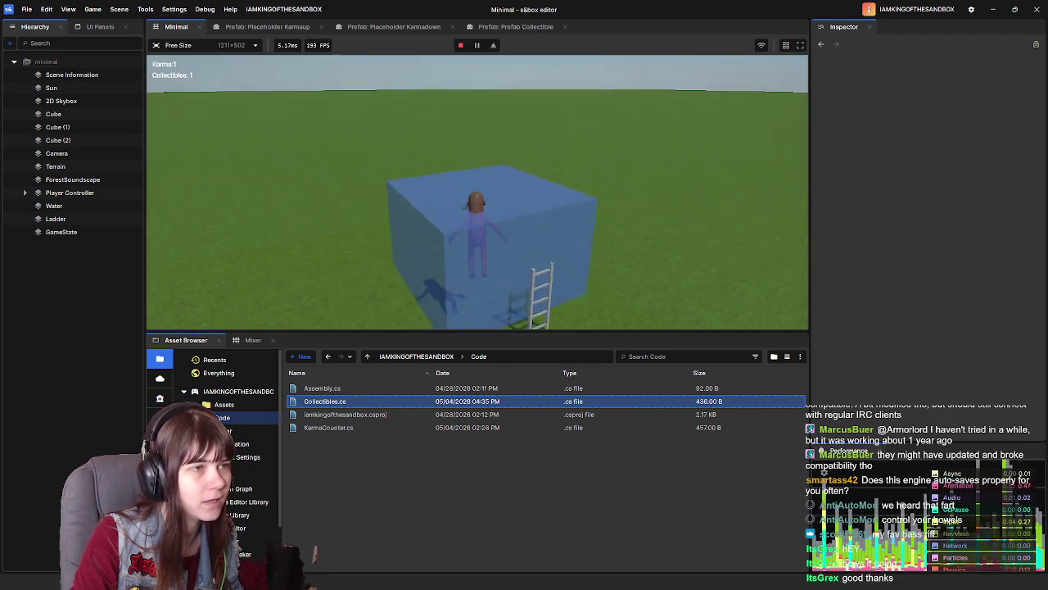
key(w)
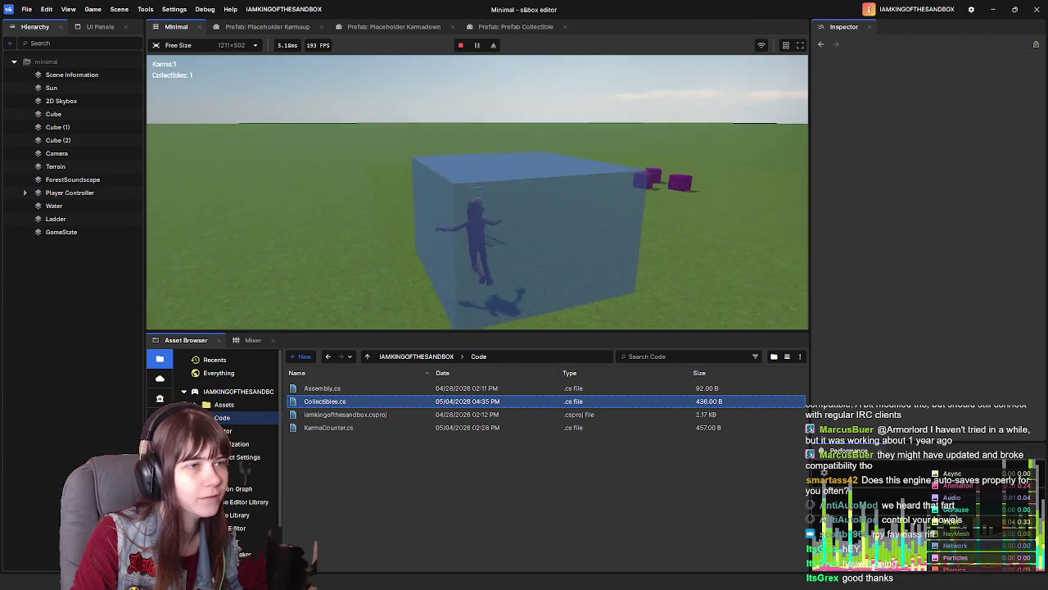
key(w)
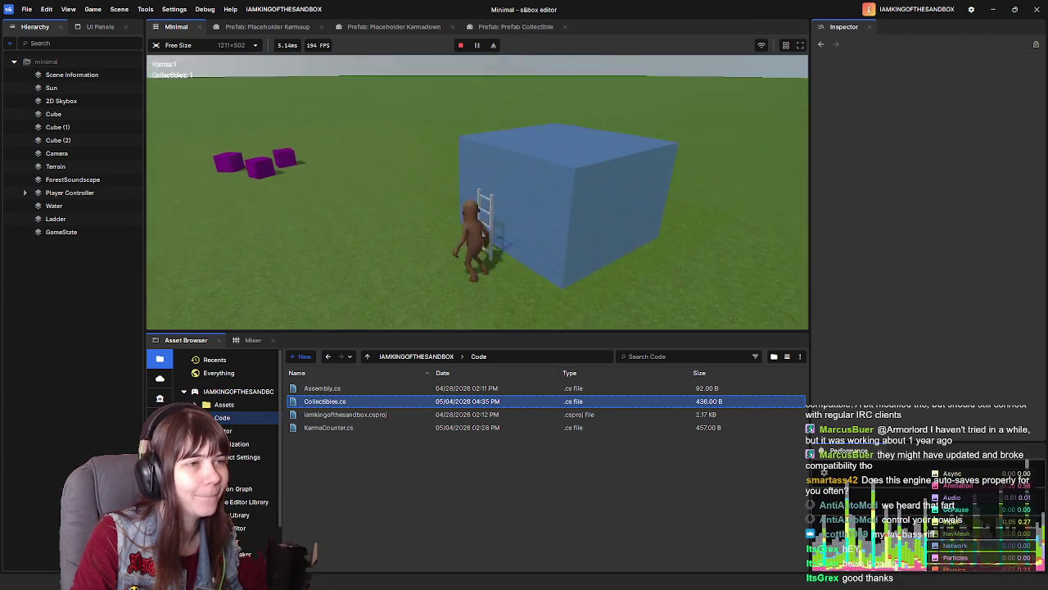
key(Escape)
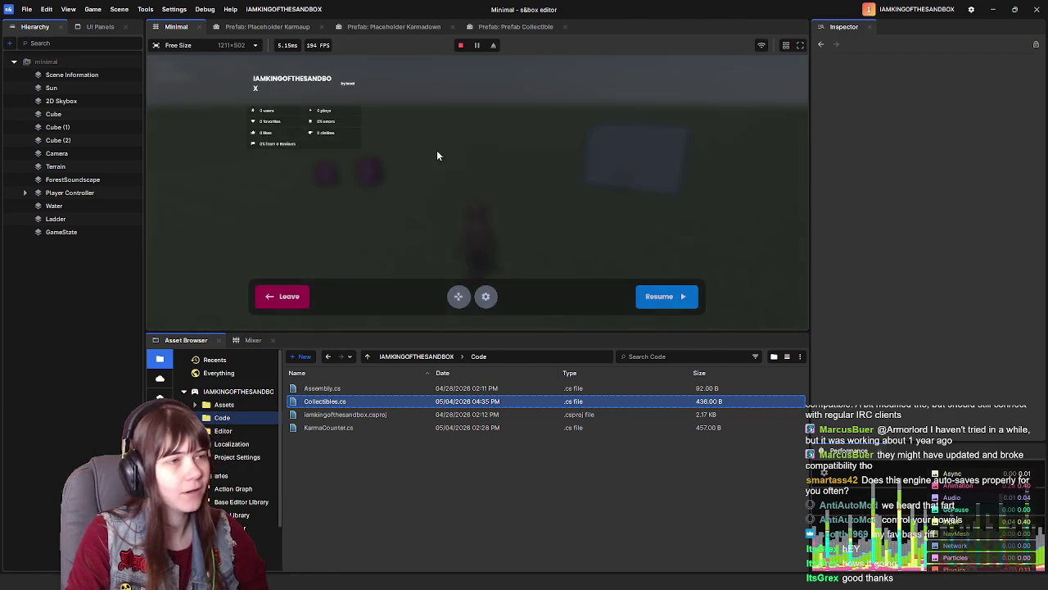
click(264, 296)
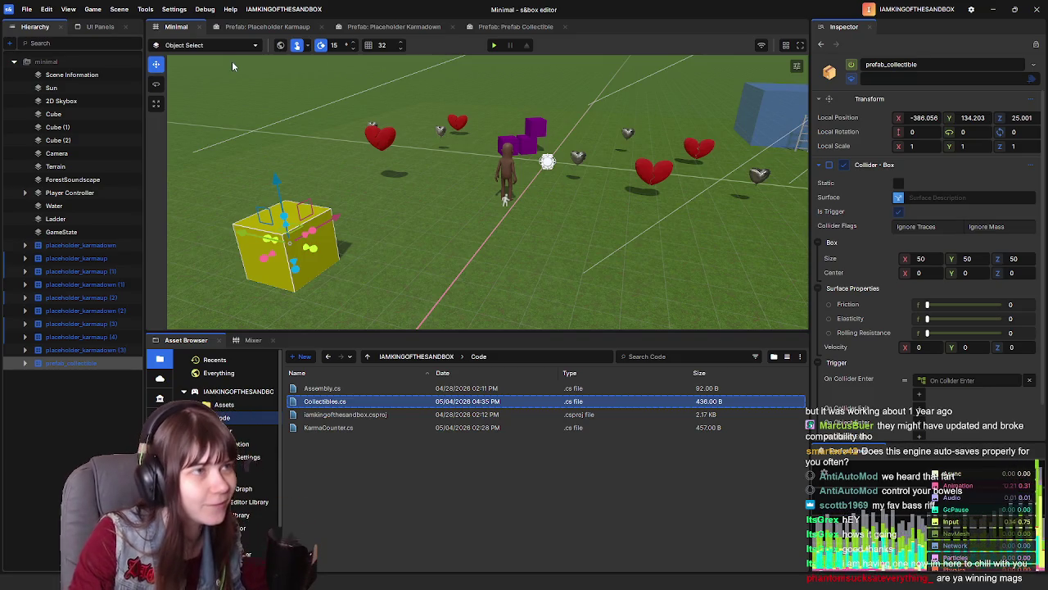
Run a fresh playtest collecting items to Karma 5 and Collectibles 1, then pause
click(494, 46)
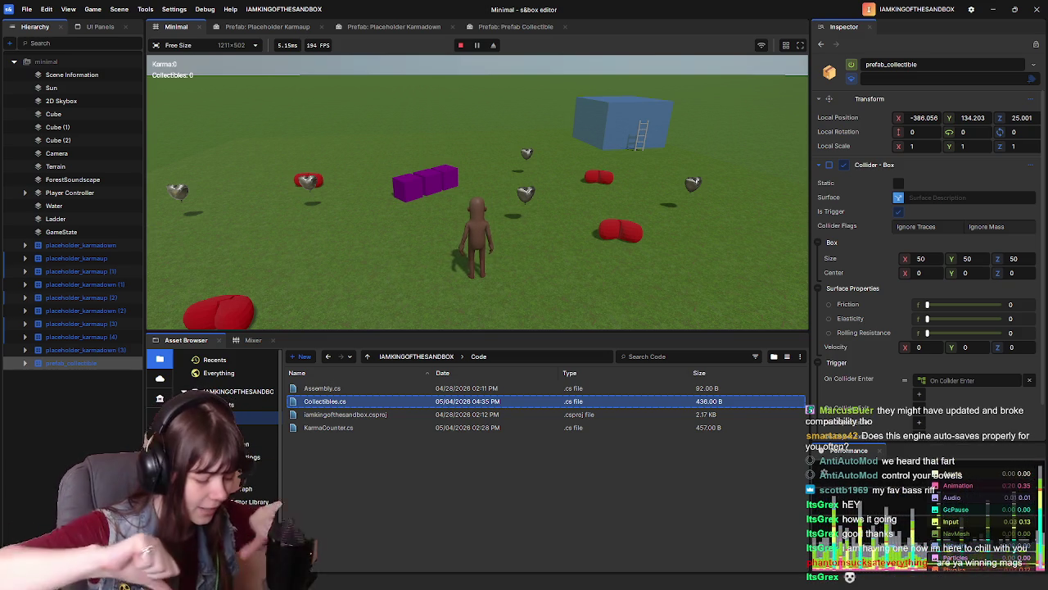
key(s)
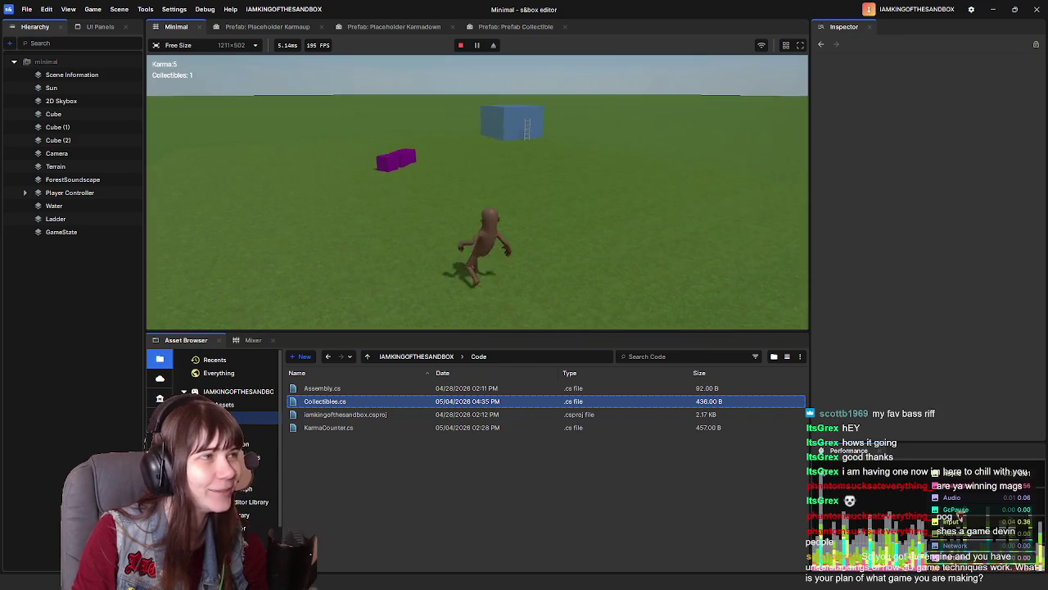
key(Escape)
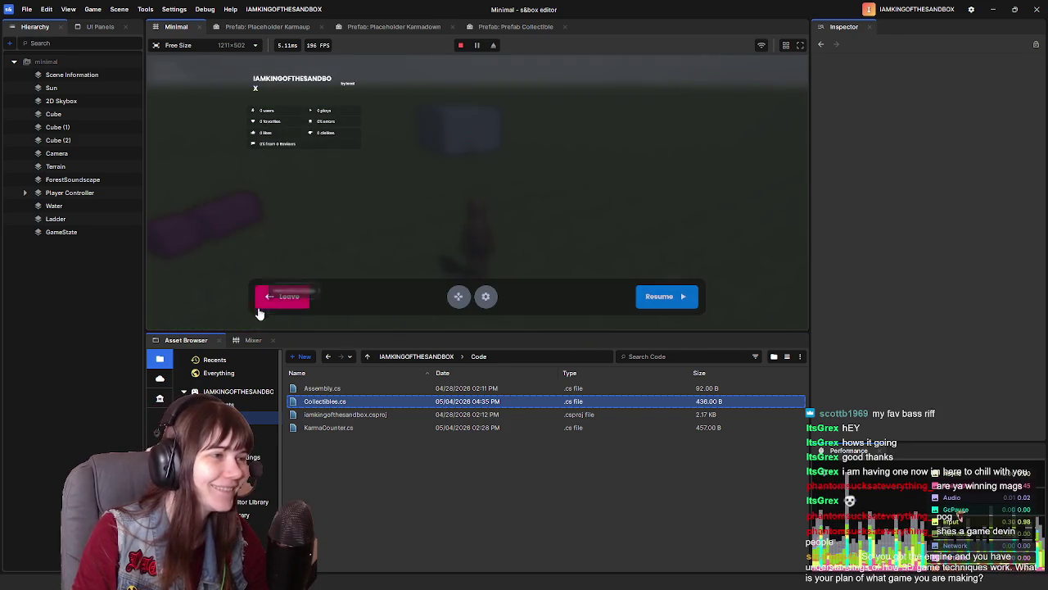
Leave the game, replay it once, then pause and leave to return to the editing view
click(460, 45)
click(496, 47)
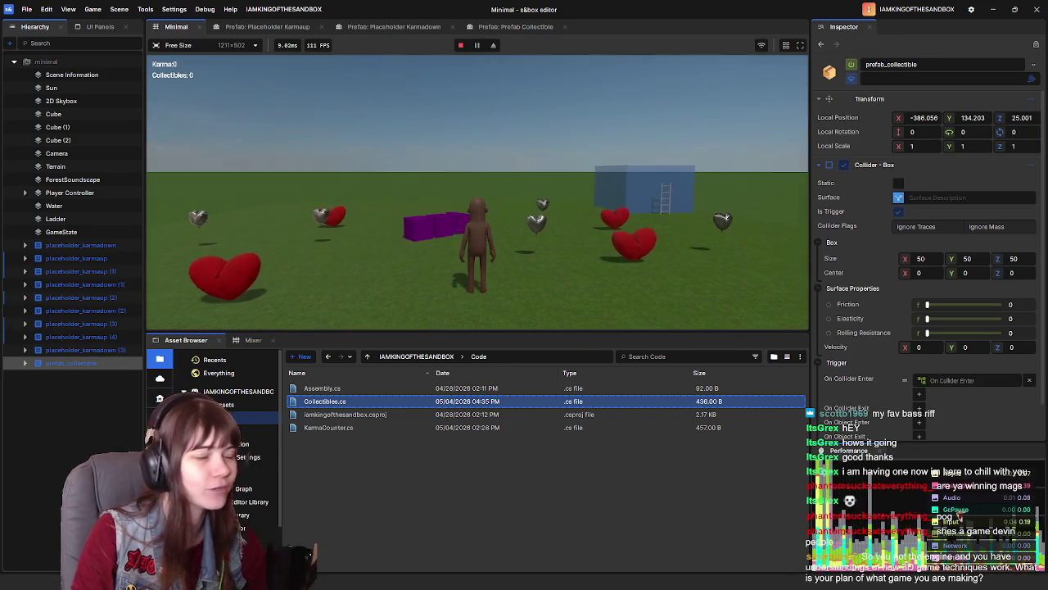
key(Escape)
click(259, 301)
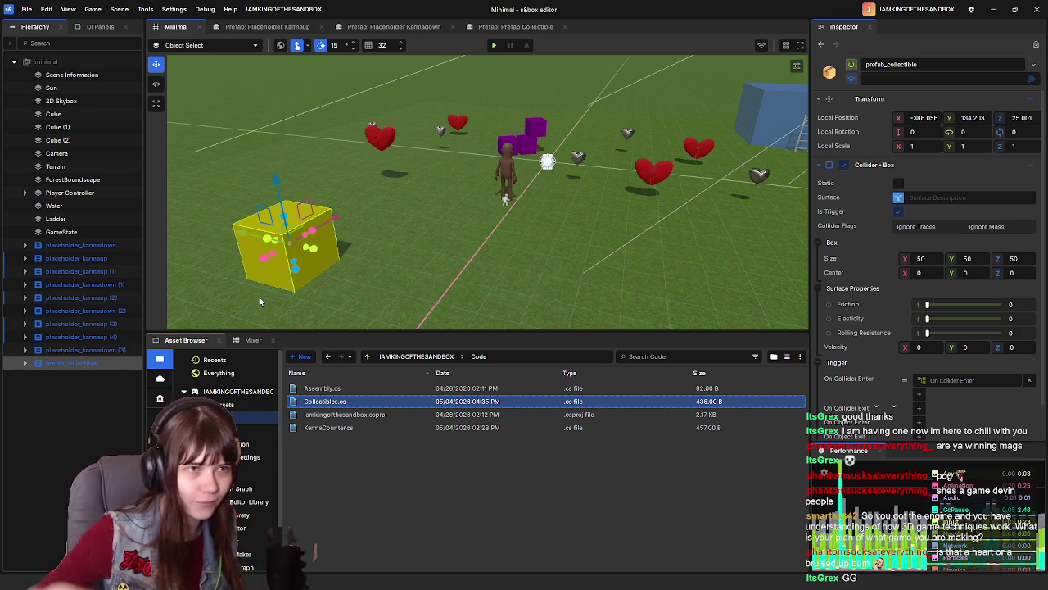
key(w)
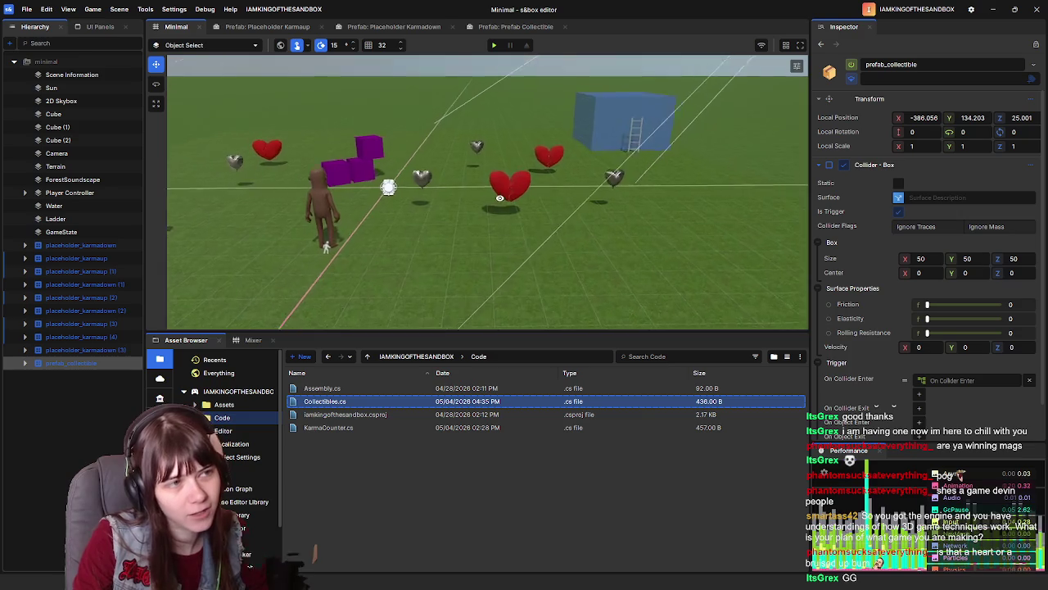
click(511, 191)
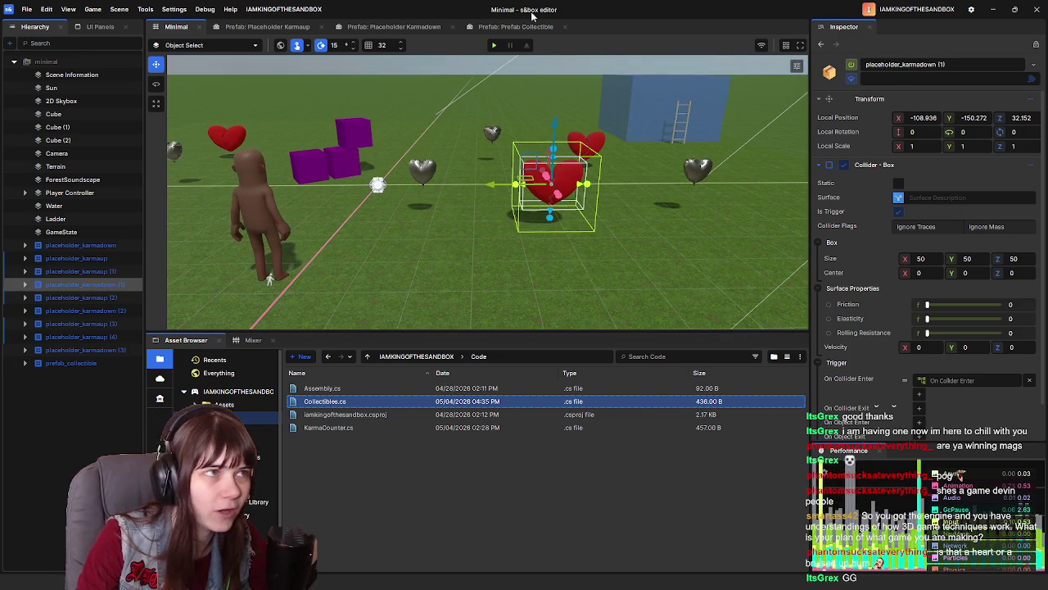
click(494, 47)
key(w)
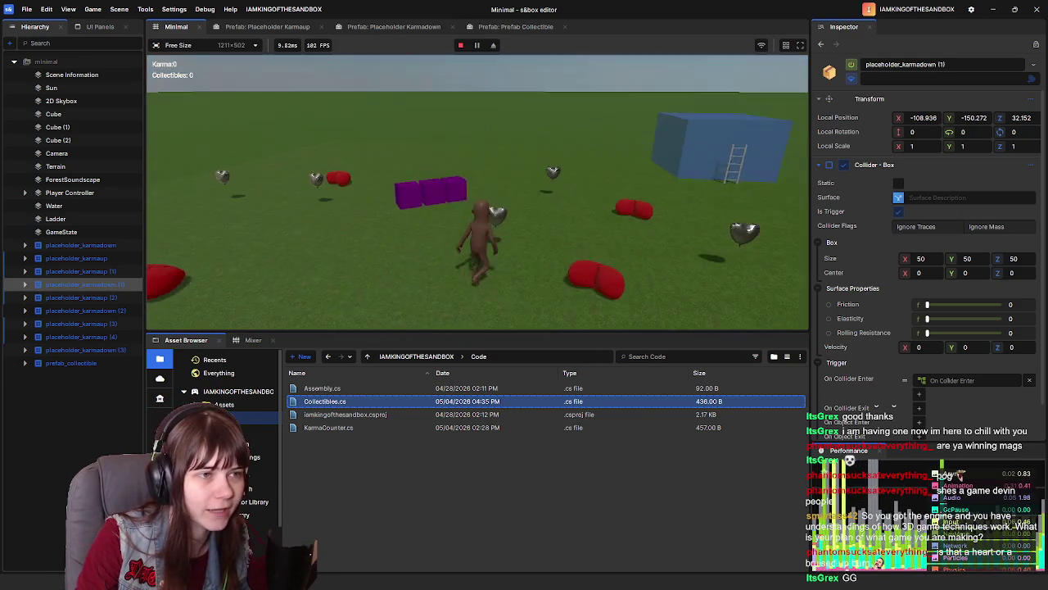
key(Escape)
key(F5)
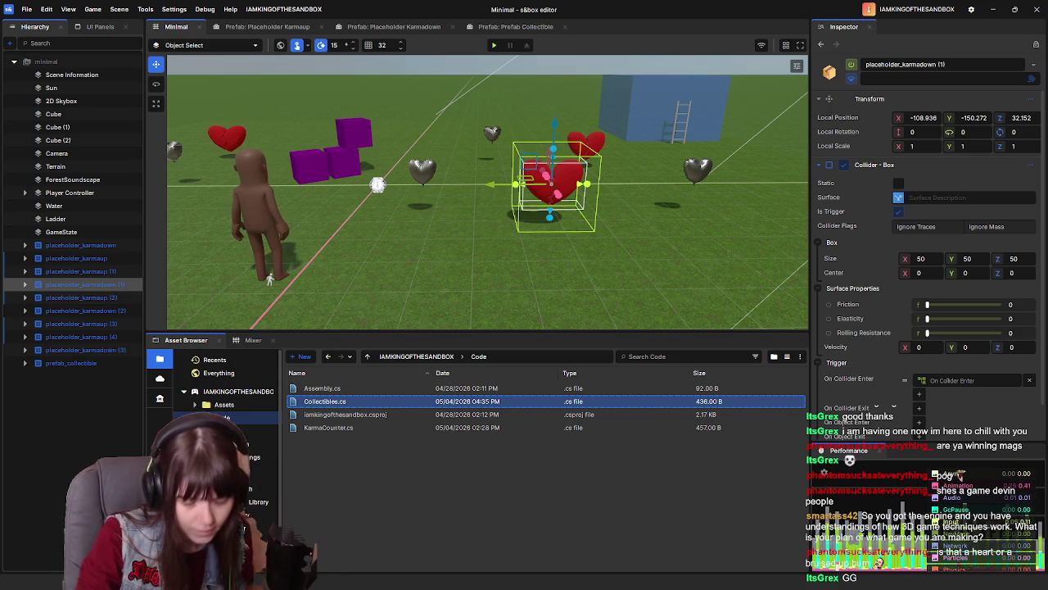
click(159, 378)
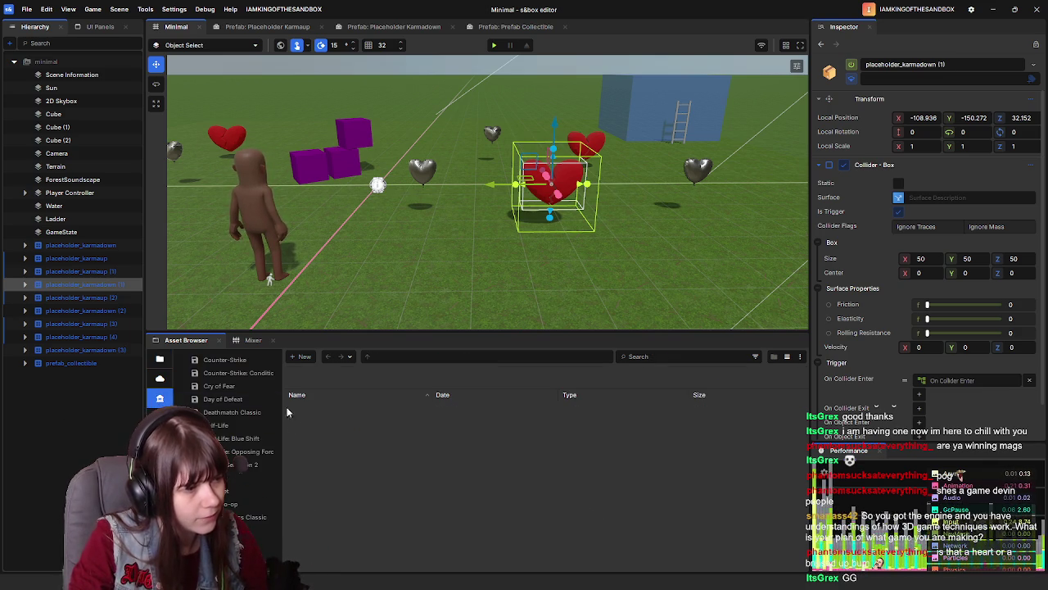
Search the cloud assets for 'shopping cart', place the Shopping Cart model to inspect it, then delete it
click(392, 359)
text(shopping cart)
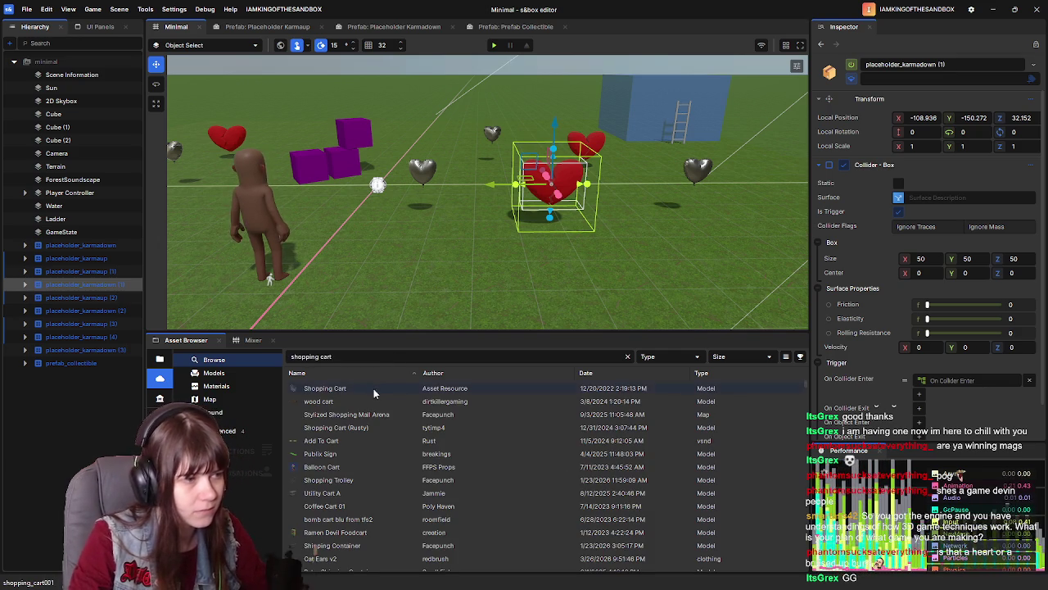
drag(365, 391, 423, 279)
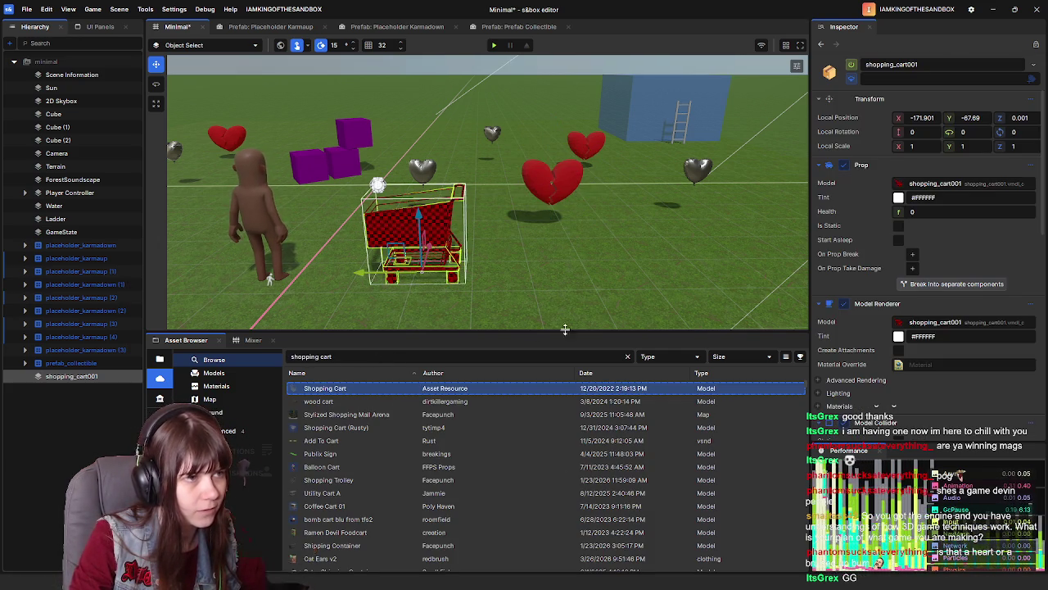
key(f)
mouse_move(473, 308)
mouse_down()
mouse_move(490, 282)
mouse_move(456, 279)
mouse_move(601, 262)
mouse_move(630, 238)
mouse_move(557, 229)
mouse_move(416, 176)
mouse_move(679, 123)
mouse_up()
key(Delete)
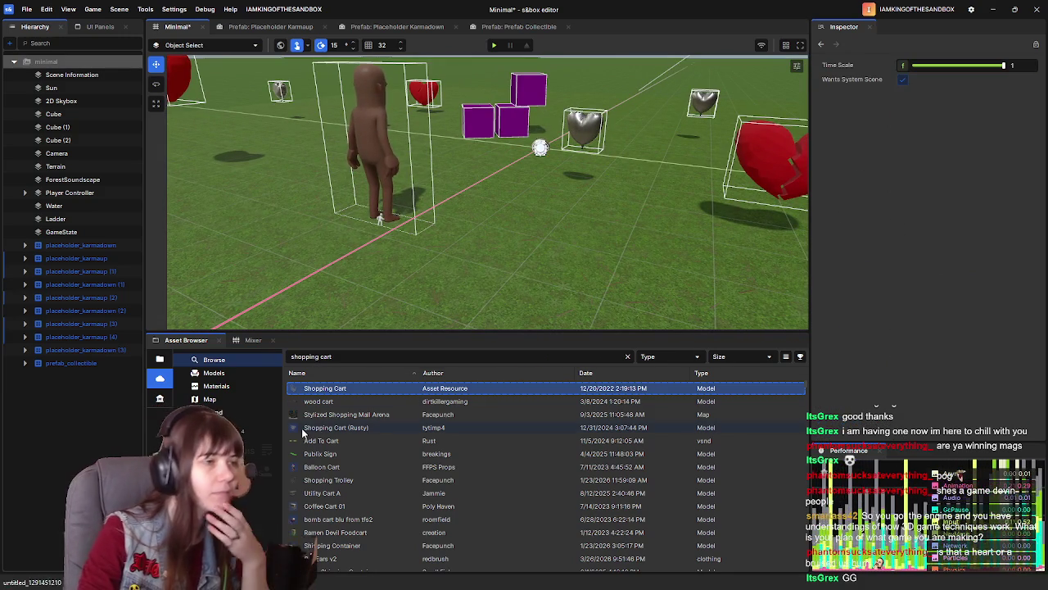
Preview the wood cart and Shopping Cart assets, then save the scene and close the editor
click(360, 403)
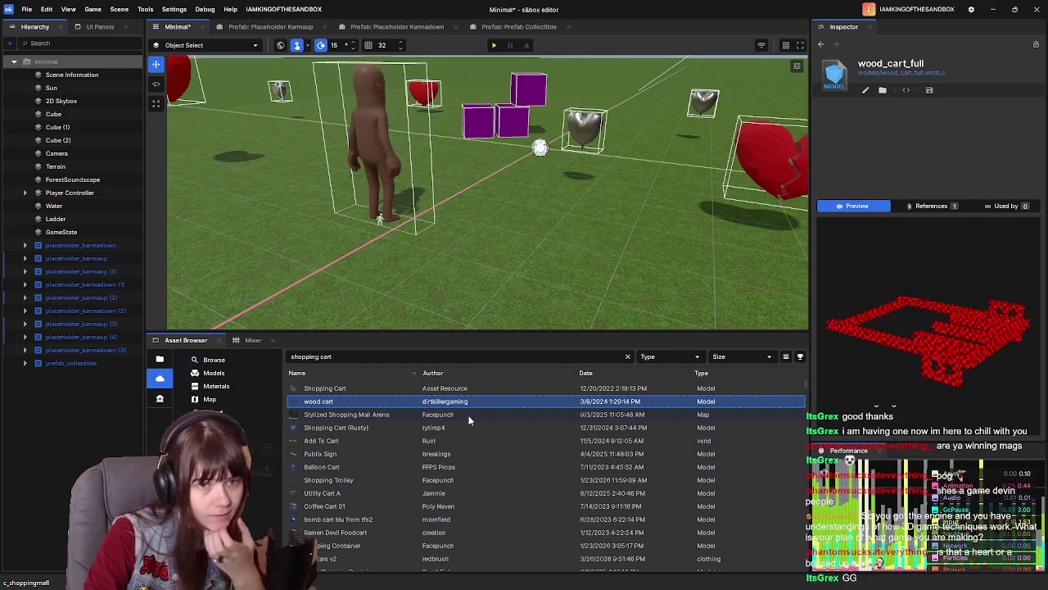
click(396, 388)
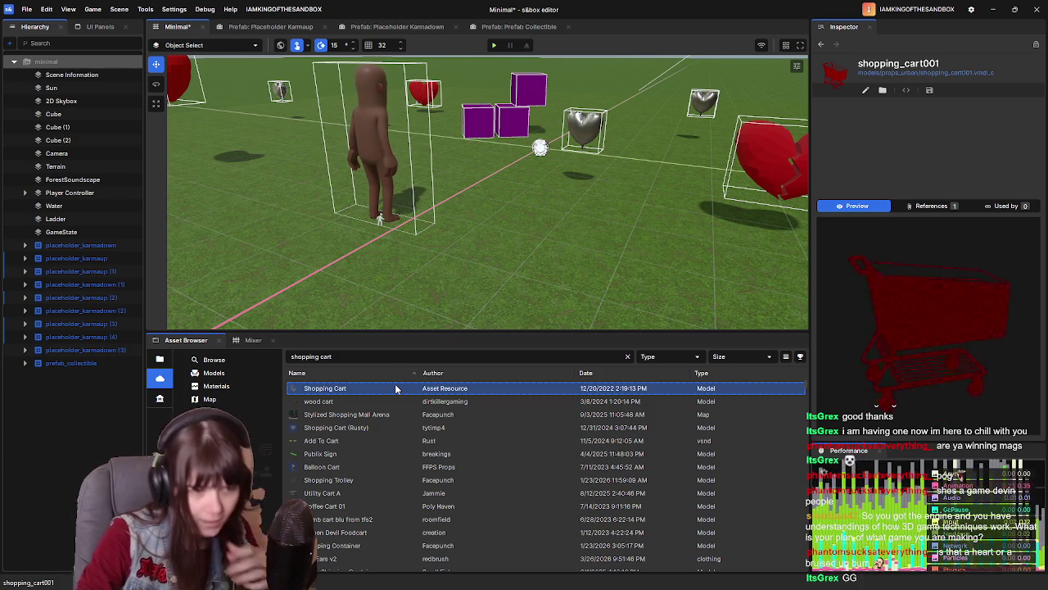
key(s)
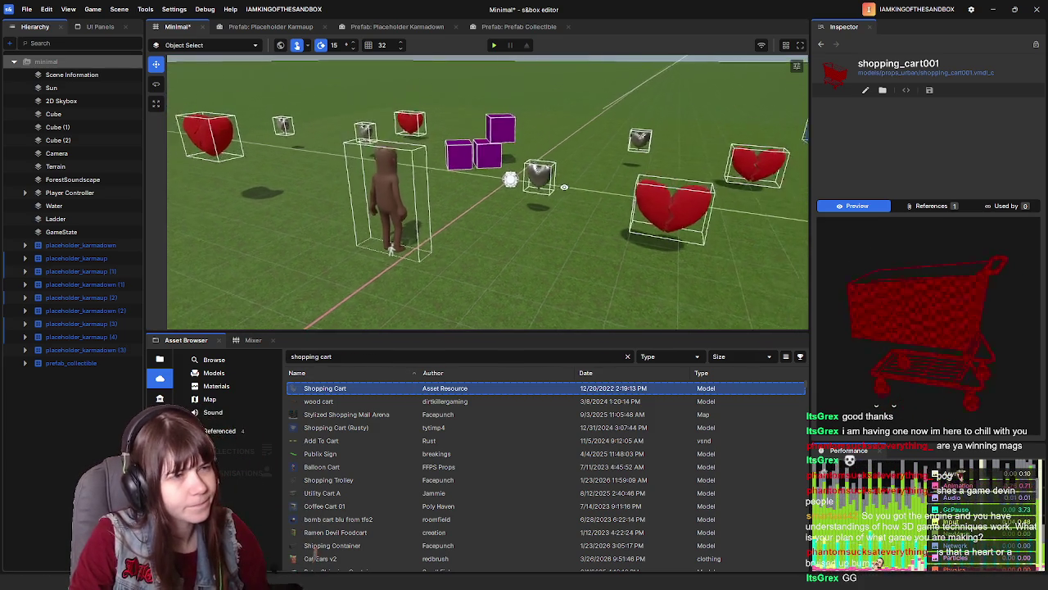
key(w)
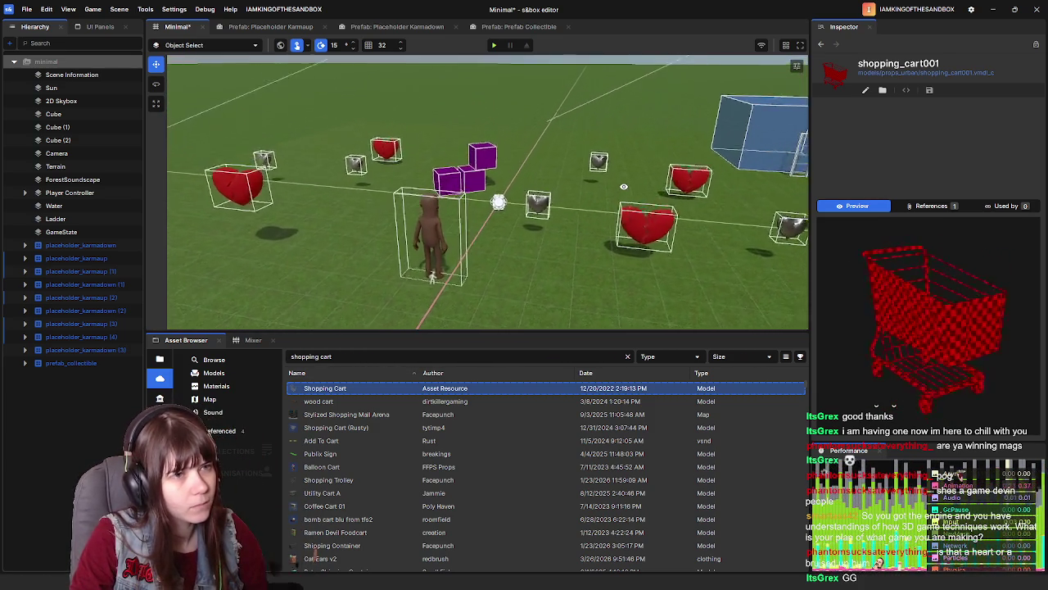
key(s)
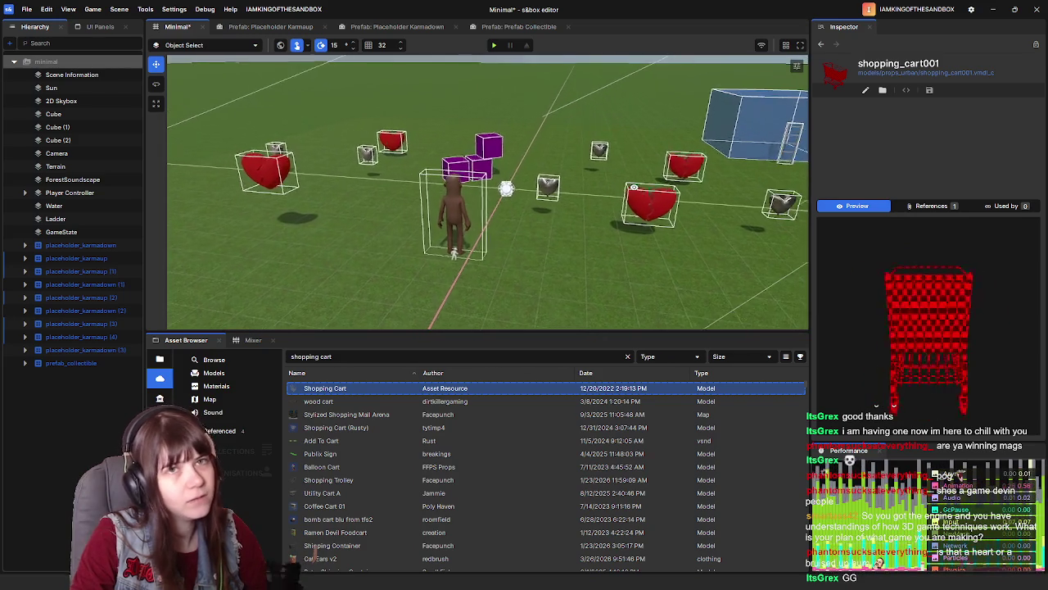
key(ctrl+s)
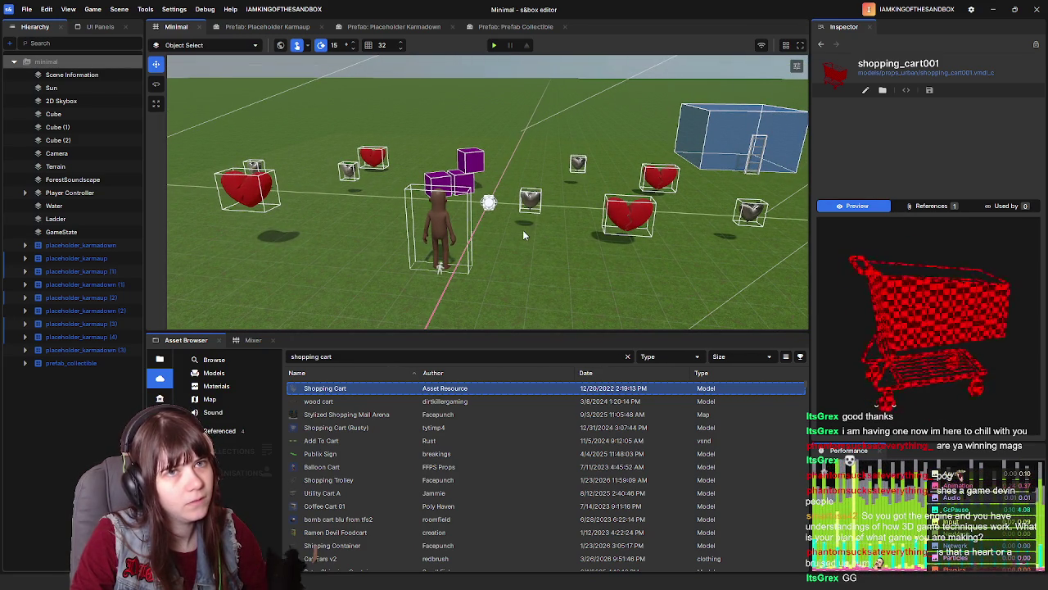
click(1035, 11)
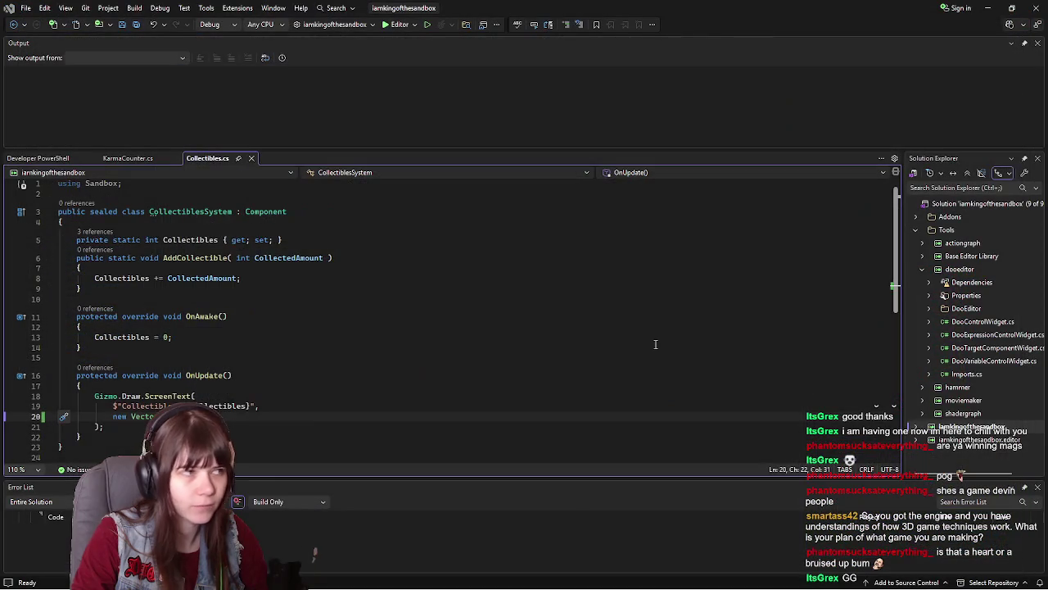
Bring up the s&box project launcher with its local projects list
click(1035, 8)
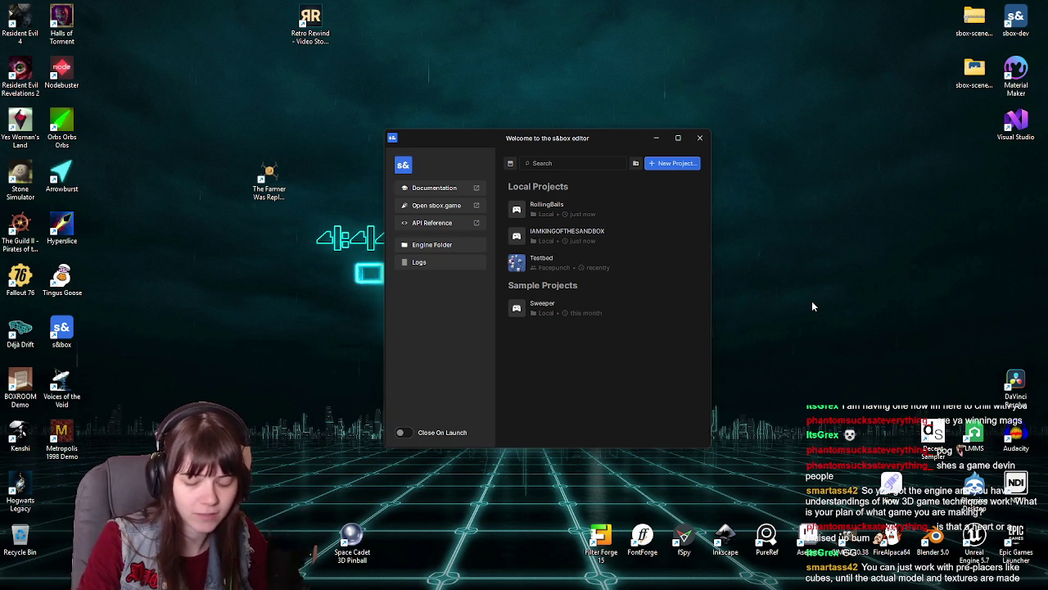
Start a new project and nudge the Create New Project dialog slightly up and left
click(682, 165)
mouse_move(584, 166)
mouse_down()
mouse_move(576, 146)
mouse_move(580, 157)
mouse_up()
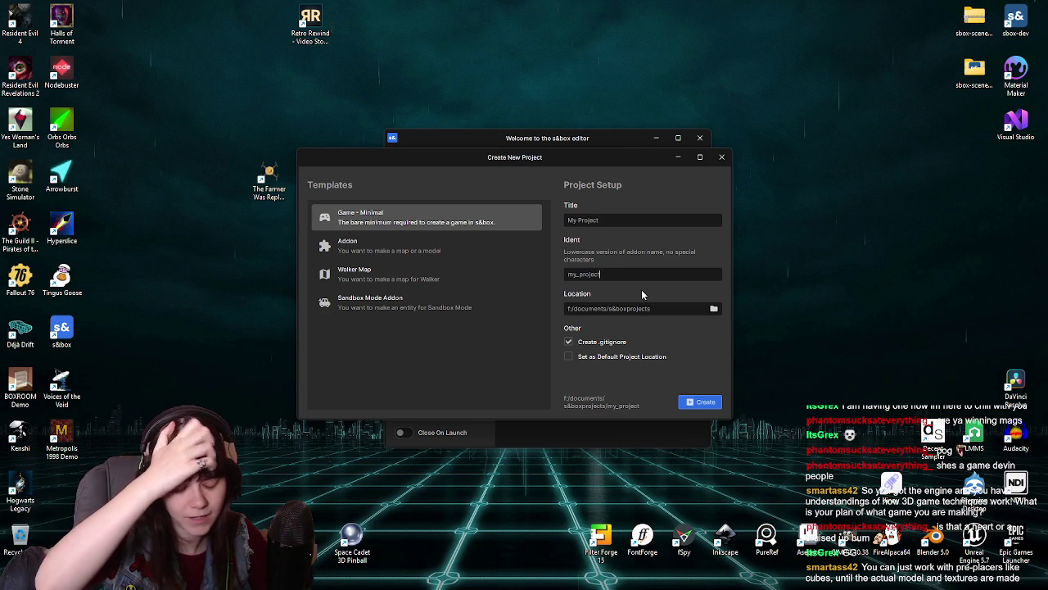
Clear the text in the project's Ident field
key(BackSpace)
key(BackSpace)
key(BackSpace)
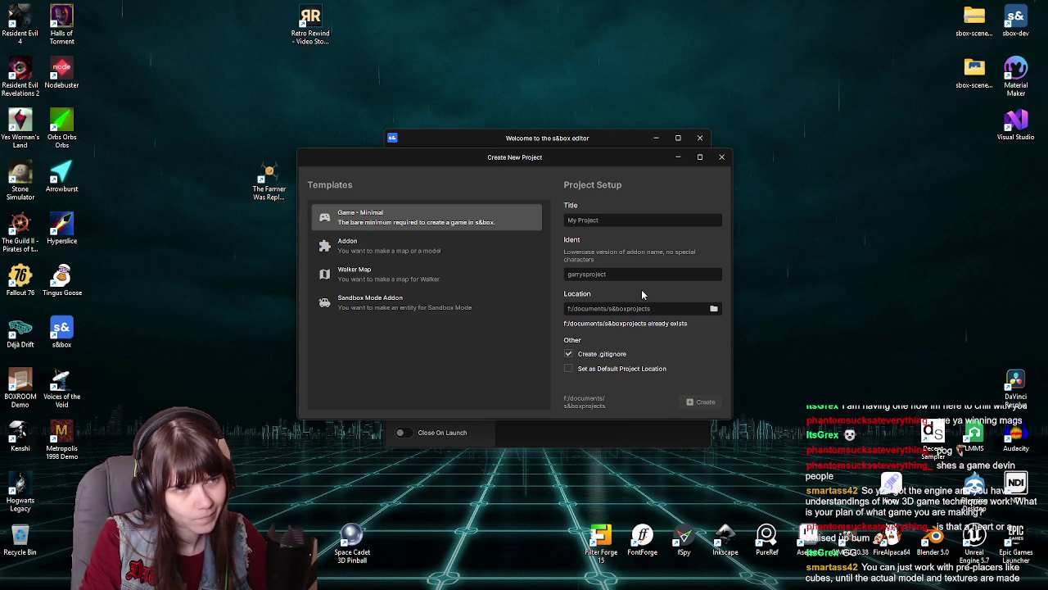
Replace the default project title with ShopSlop
click(615, 222)
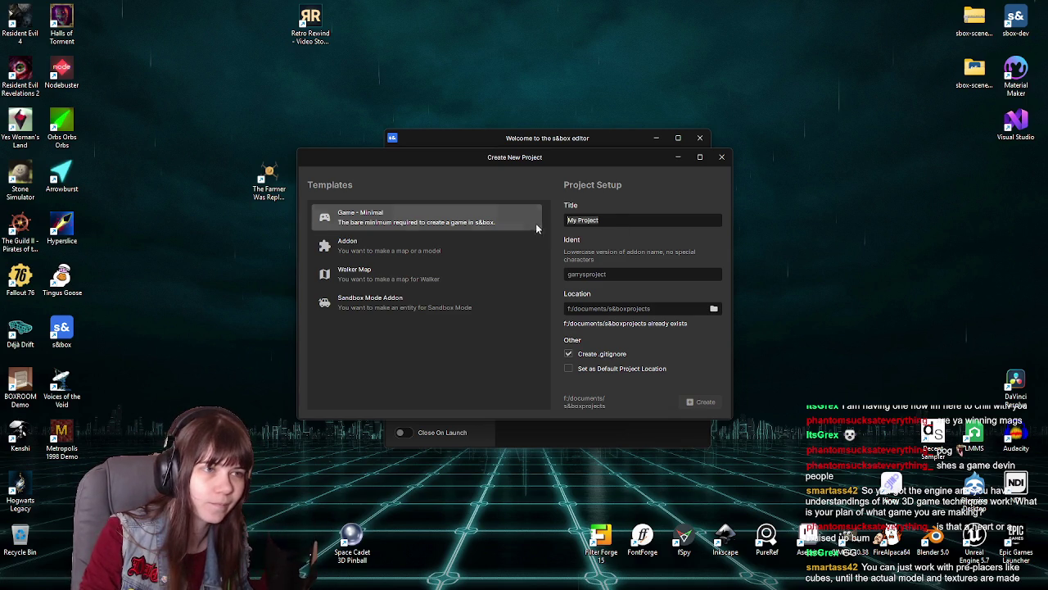
key(BackSpace)
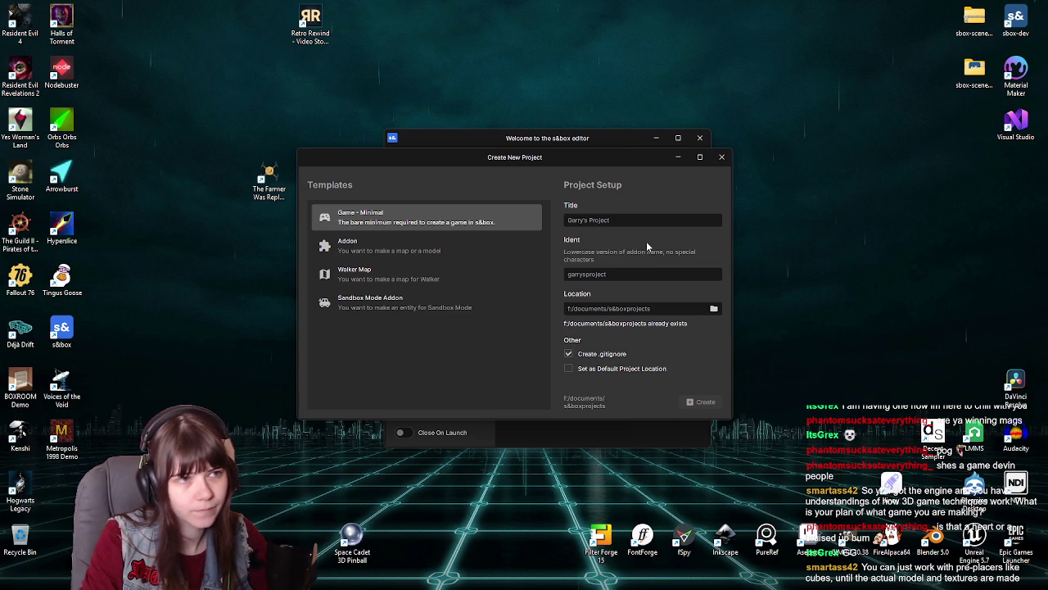
text(s)
key(BackSpace)
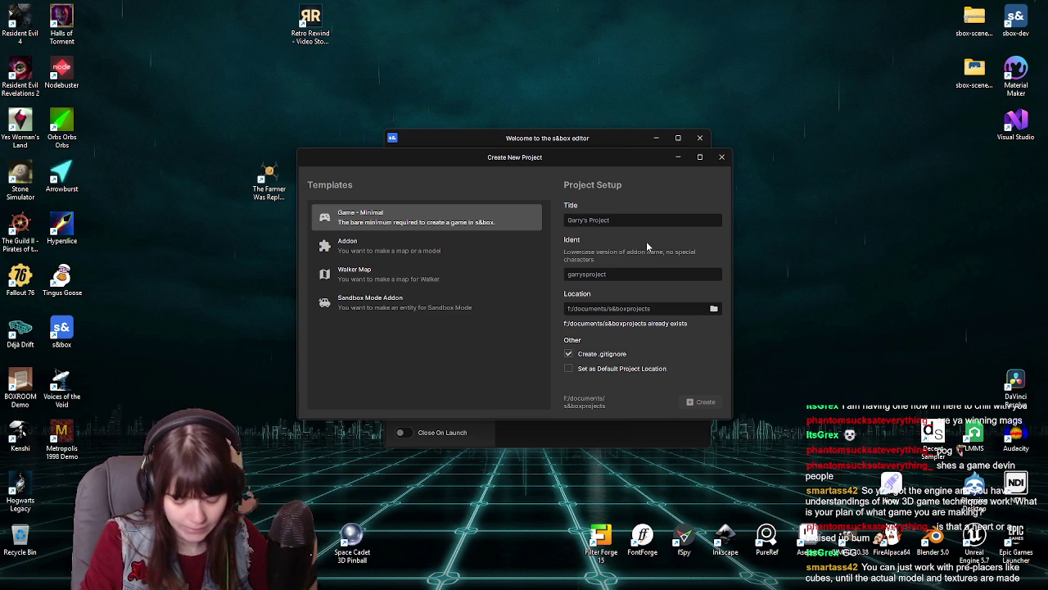
text(Sh)
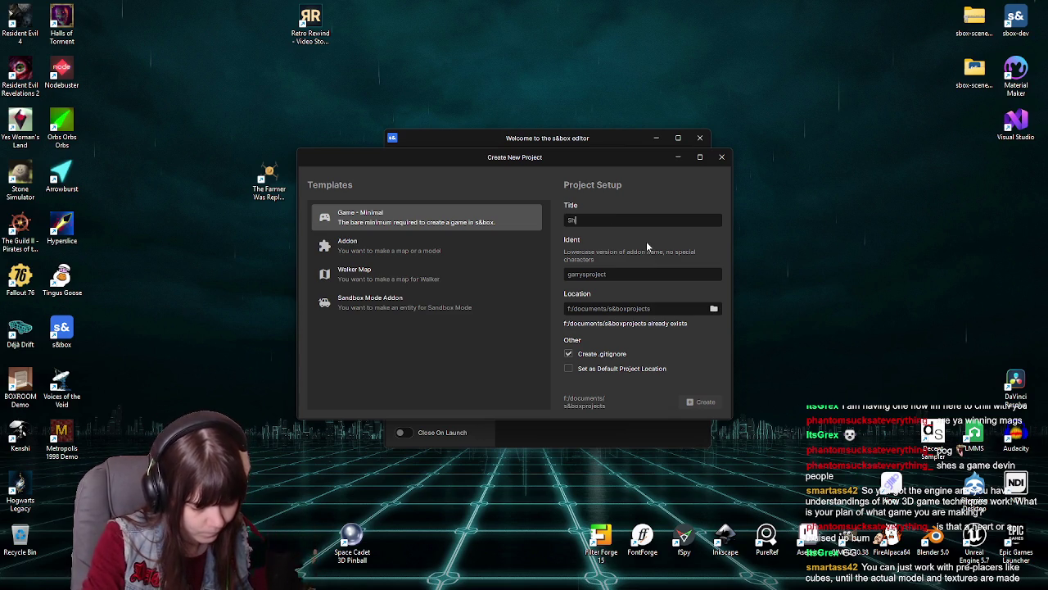
text(opSlop)
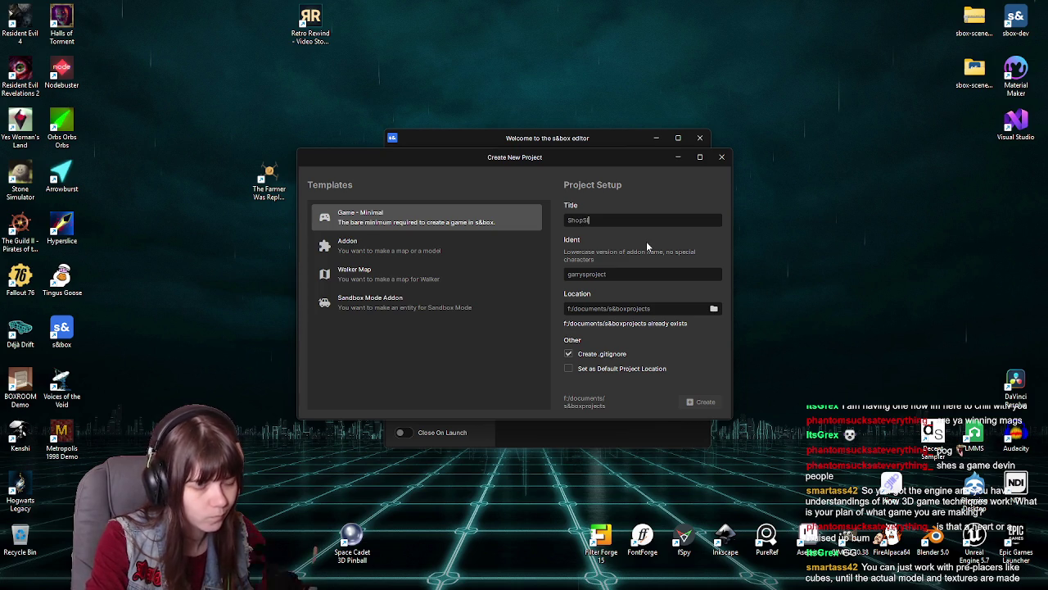
Enter shopslop as the project ident, then reselect and clear the ident field
click(617, 274)
text(sho)
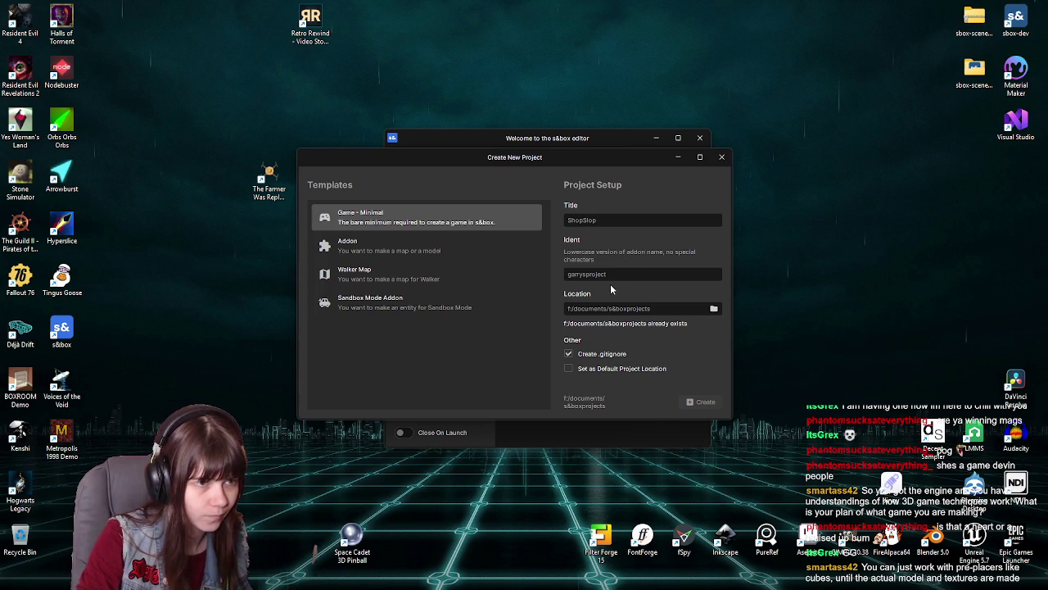
text(pslop)
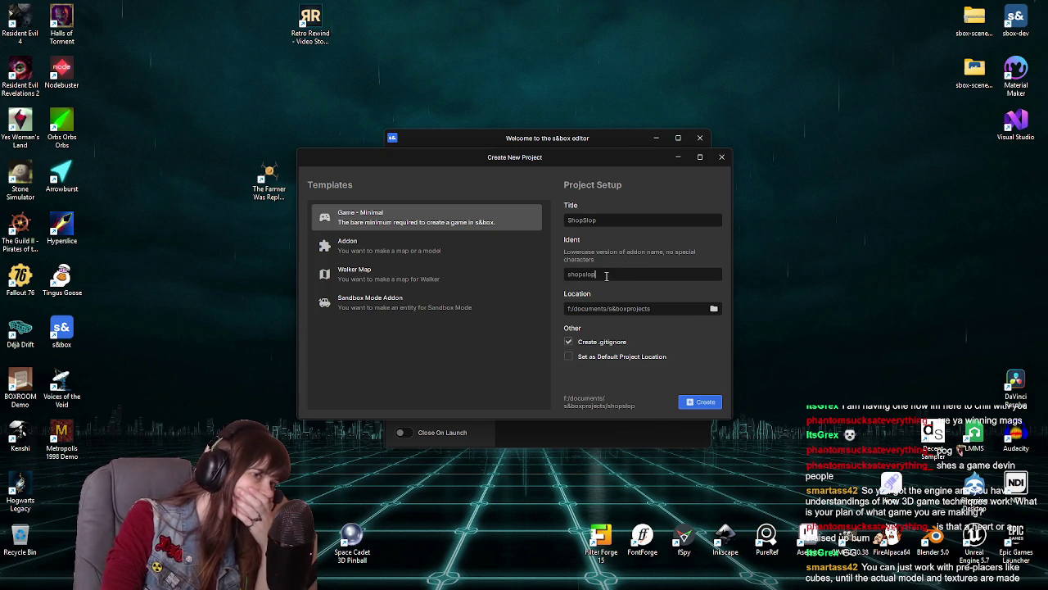
click(610, 221)
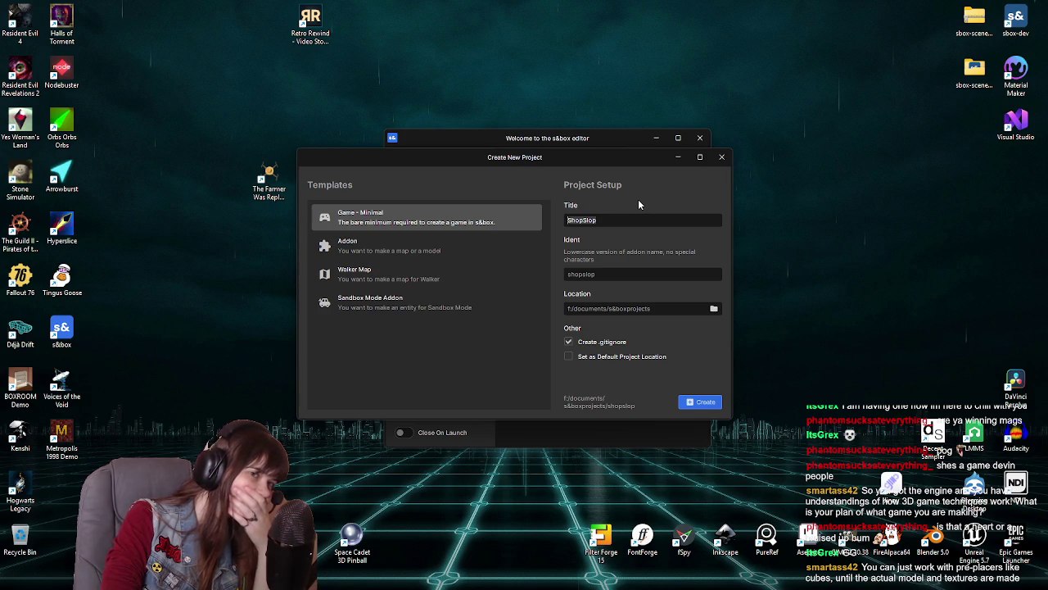
key(Tab)
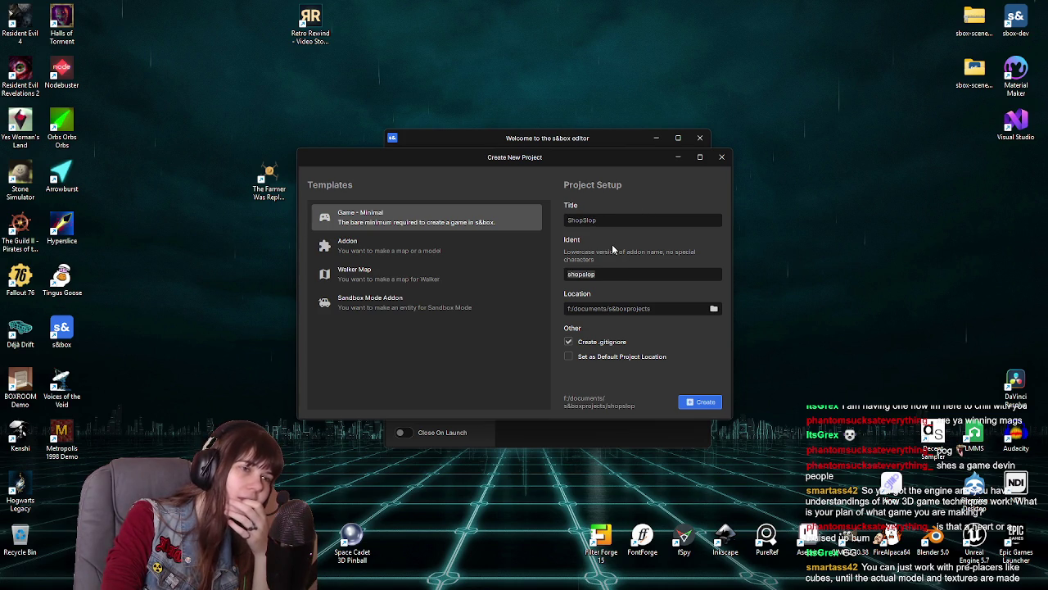
key(BackSpace)
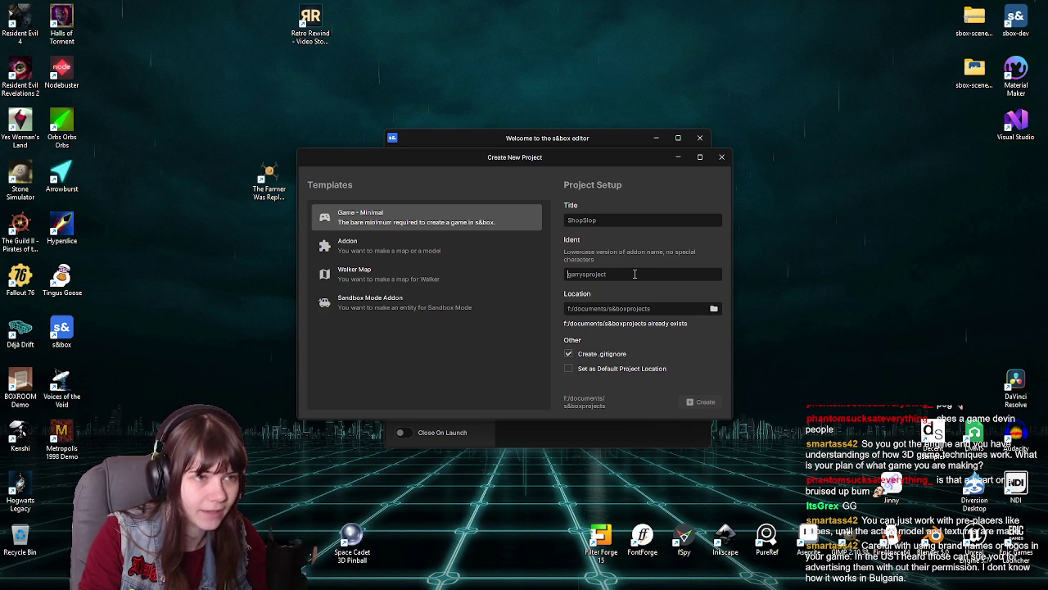
Re-enter the ident shopslop and create the ShopSlop project
text(s)
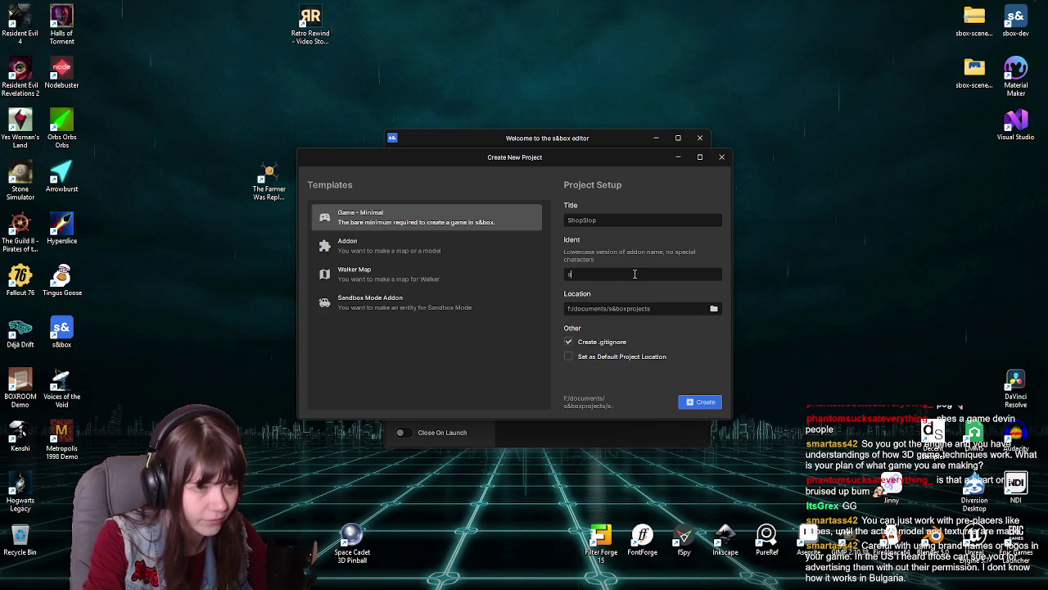
text(hopslop)
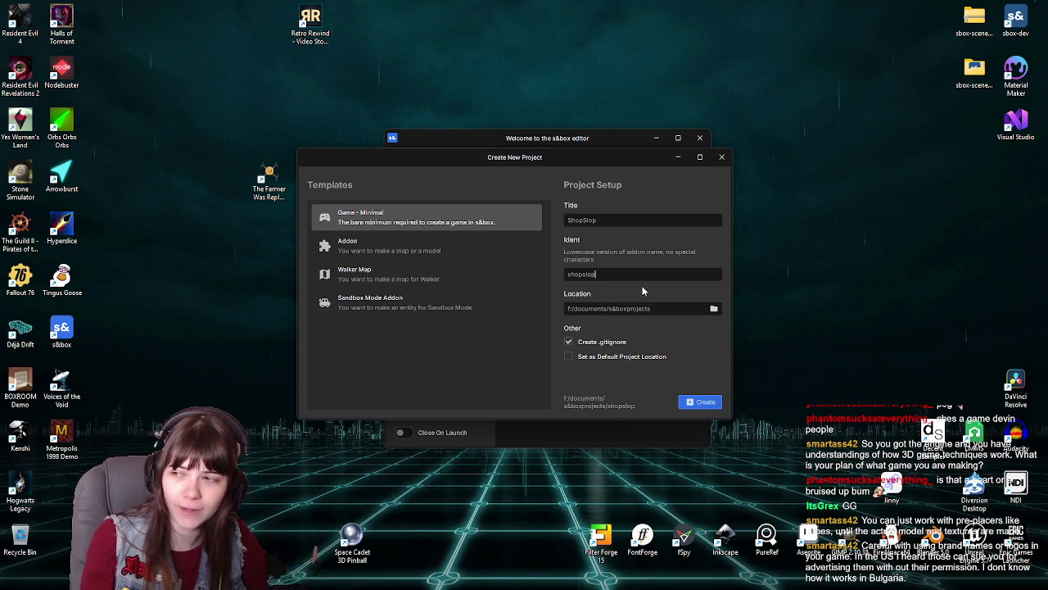
drag(597, 274, 564, 274)
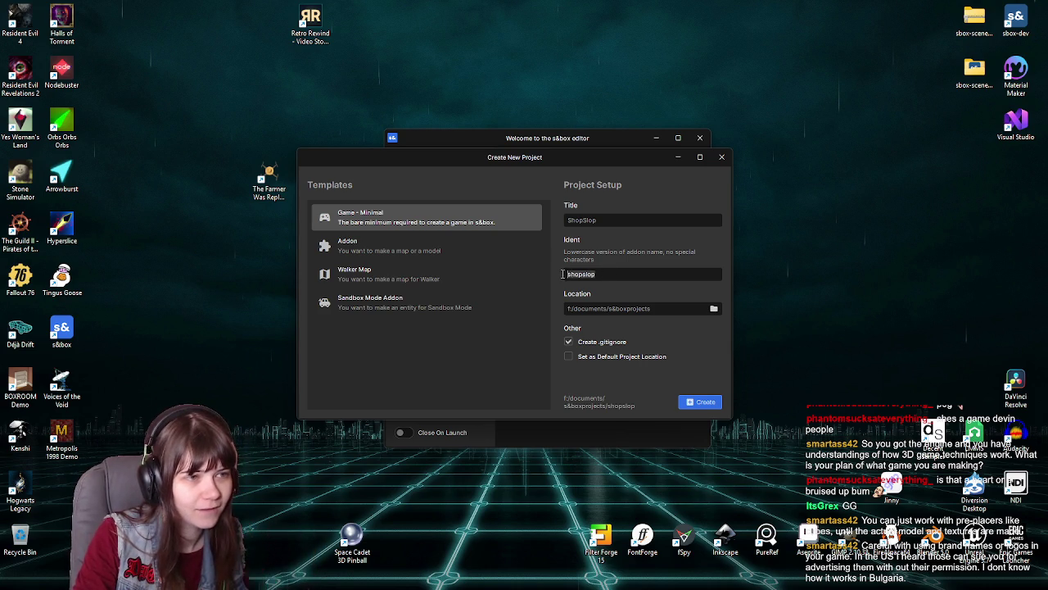
key(BackSpace)
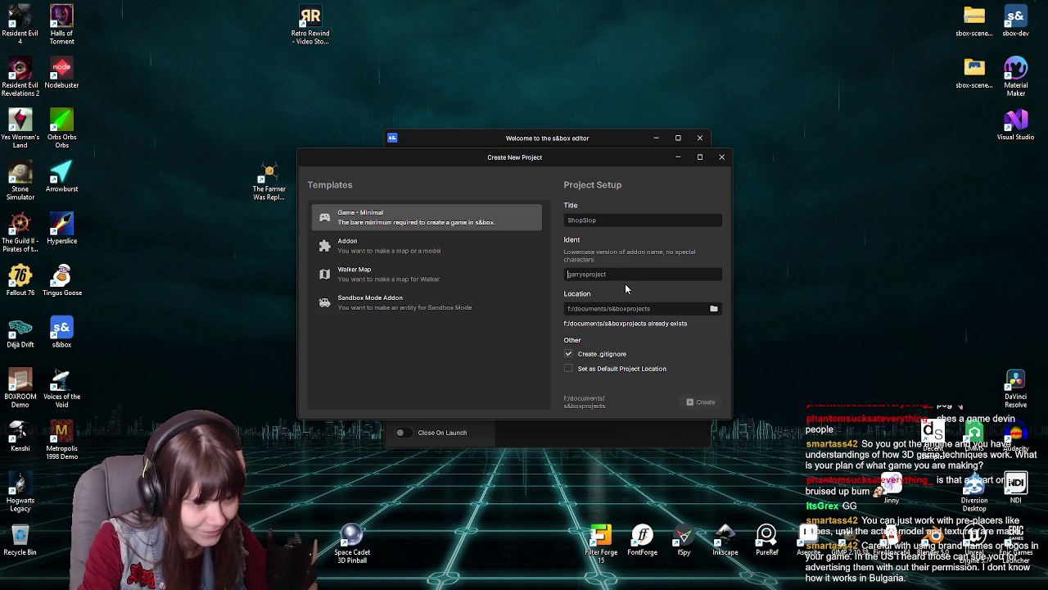
text(s)
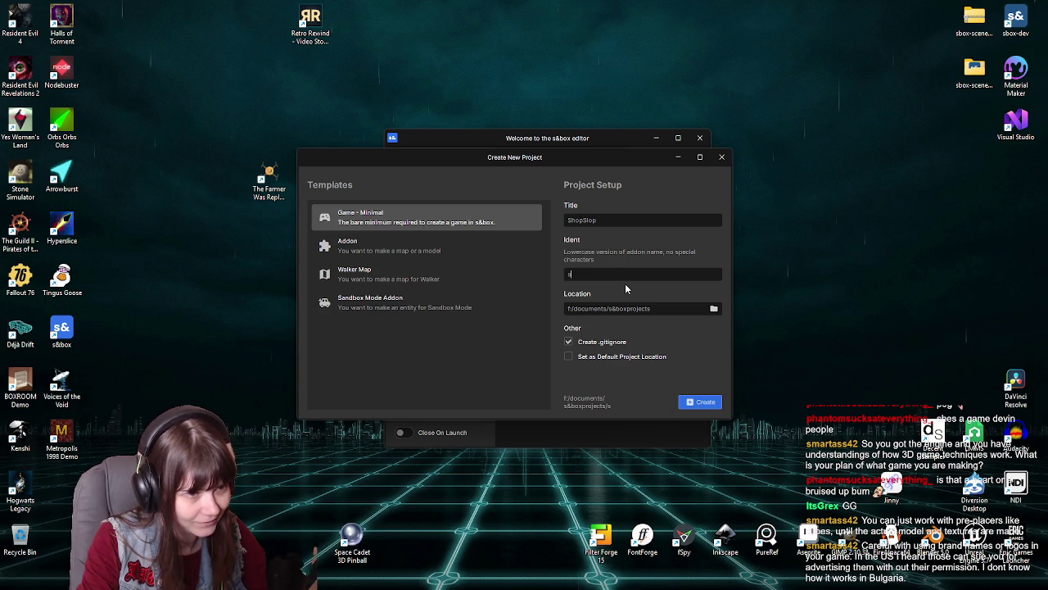
text(hop)
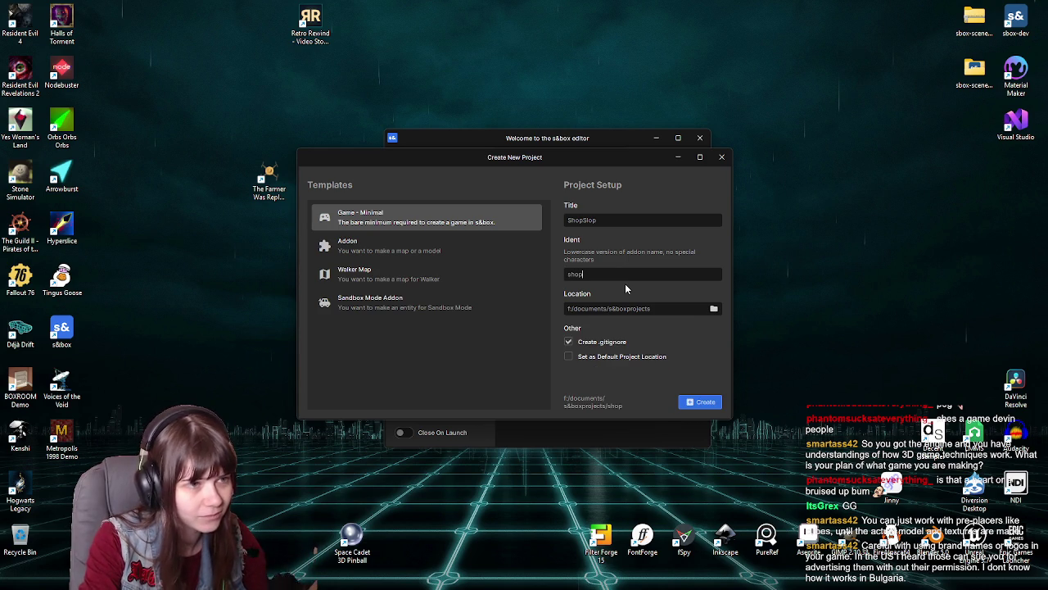
text(slop)
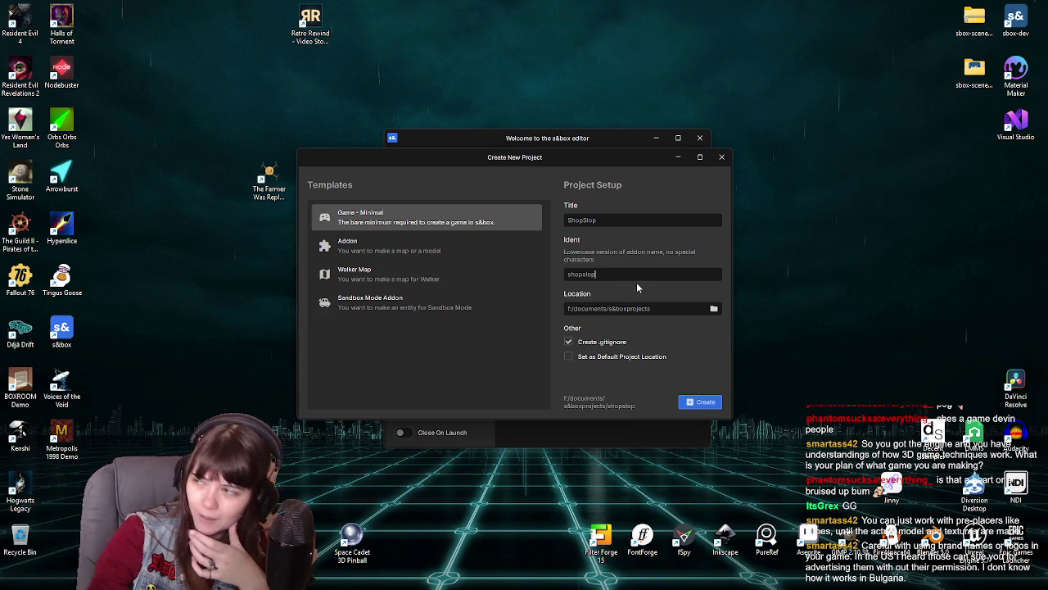
click(706, 406)
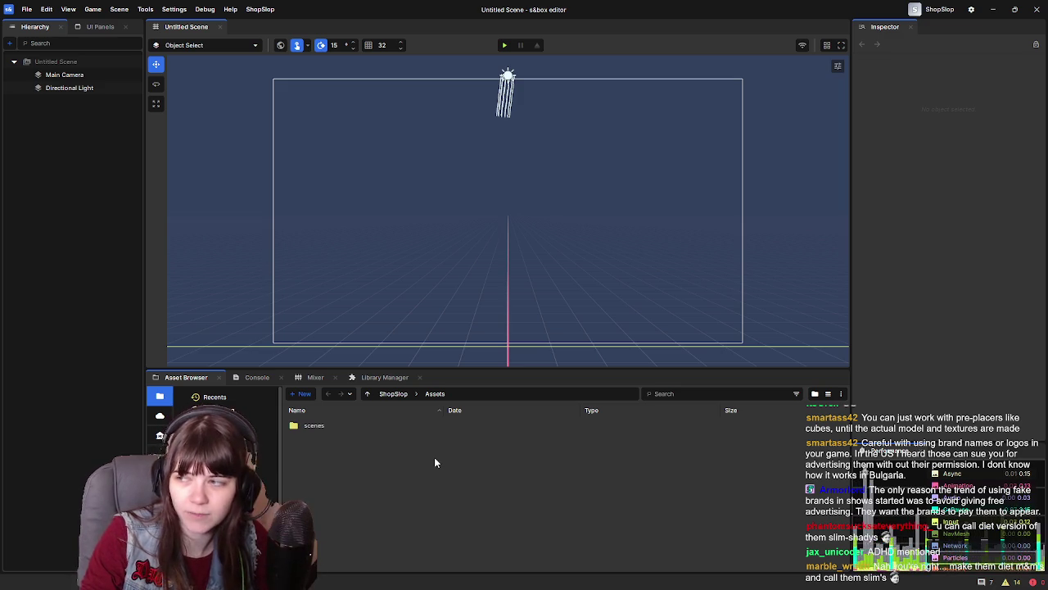
Select the scenes folder in the ShopSlop asset browser
click(326, 426)
Create a new scene asset named GroceryStore in the scenes folder
double_click(326, 426)
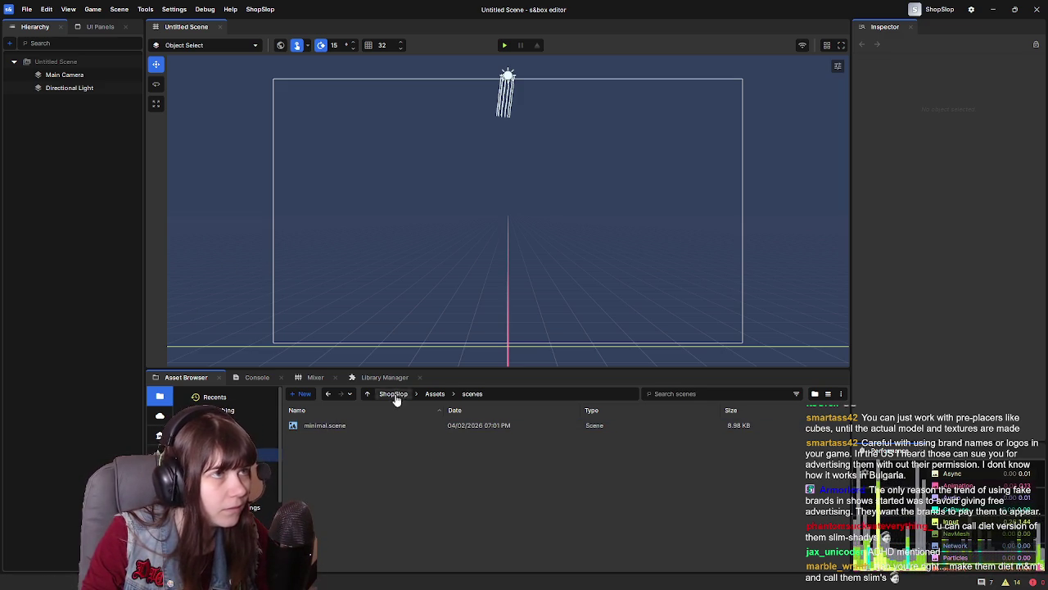
double_click(366, 422)
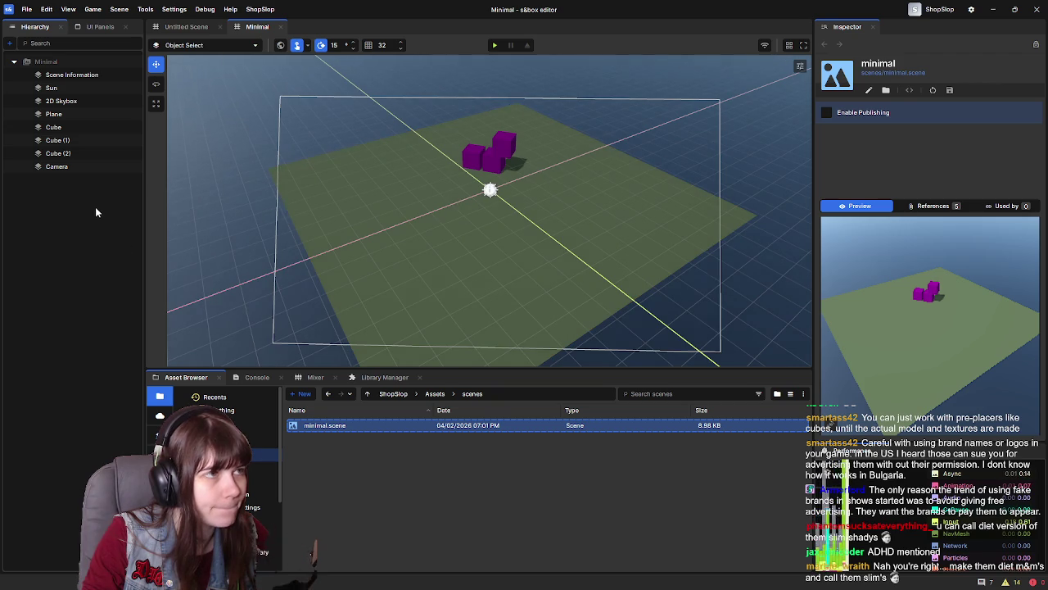
right_click(370, 456)
mouse_move(456, 502)
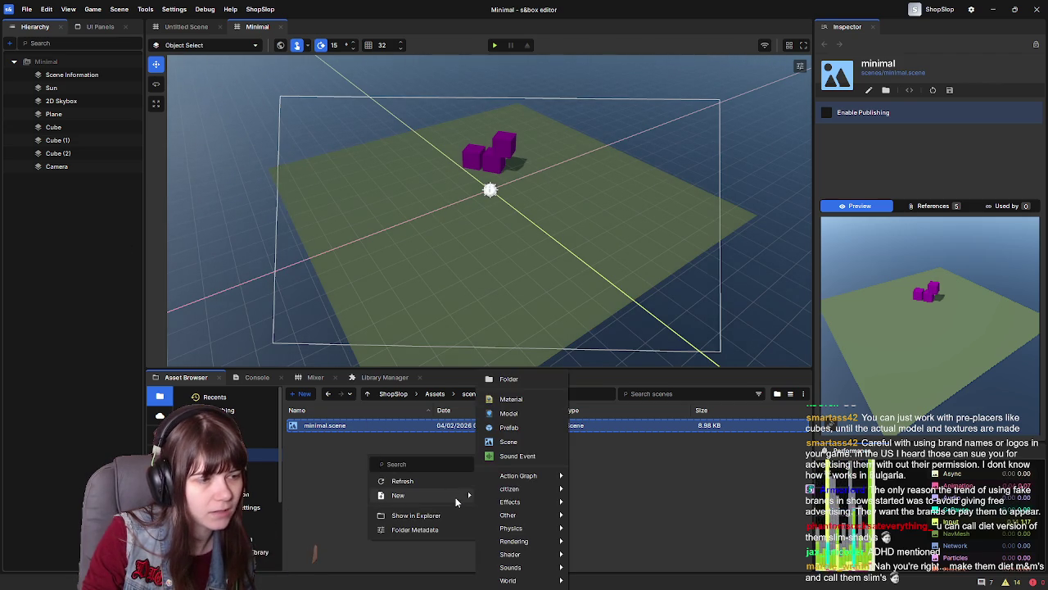
click(532, 439)
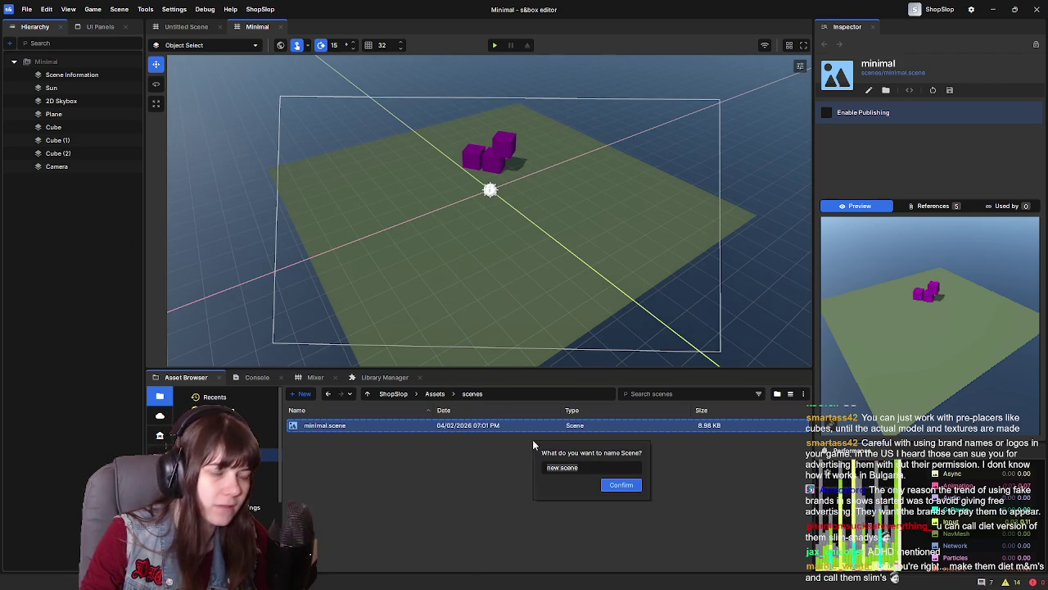
text(GroceryStore)
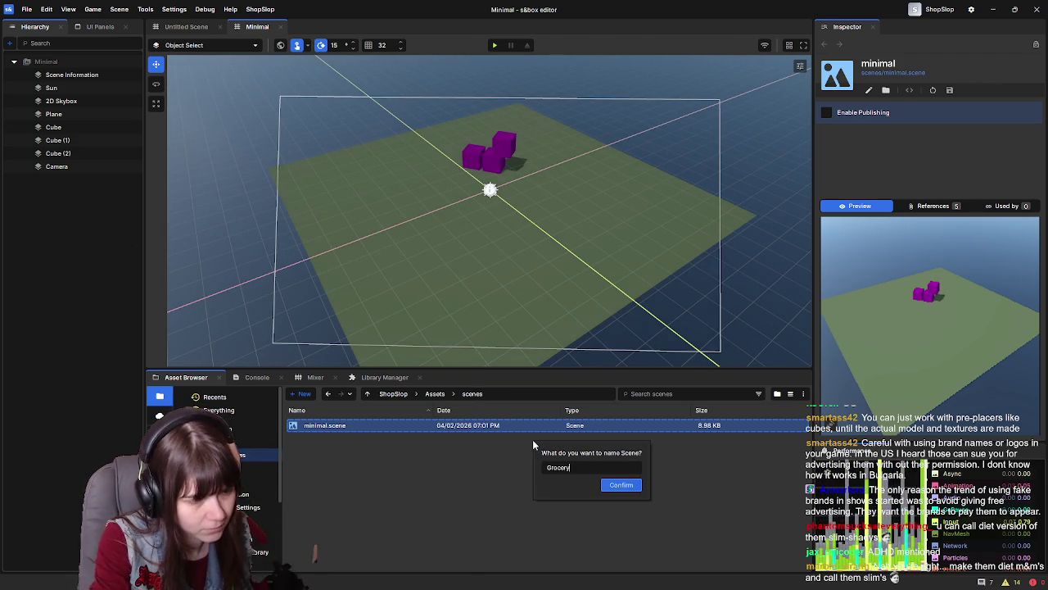
click(621, 484)
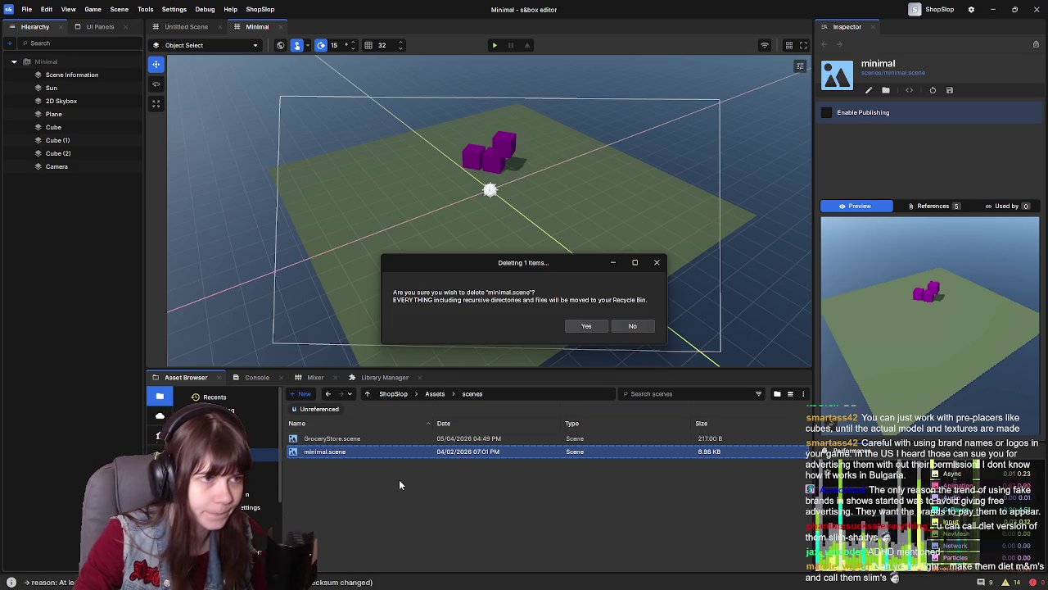
Open GroceryStore.scene and delete minimal.scene from the scenes folder
click(635, 328)
double_click(411, 438)
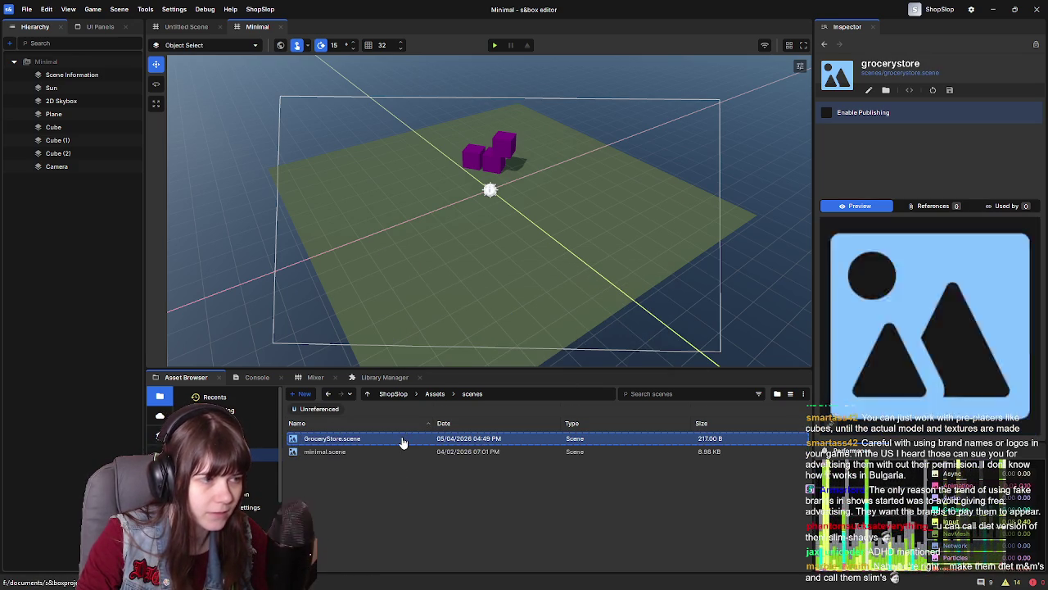
click(399, 452)
key(Delete)
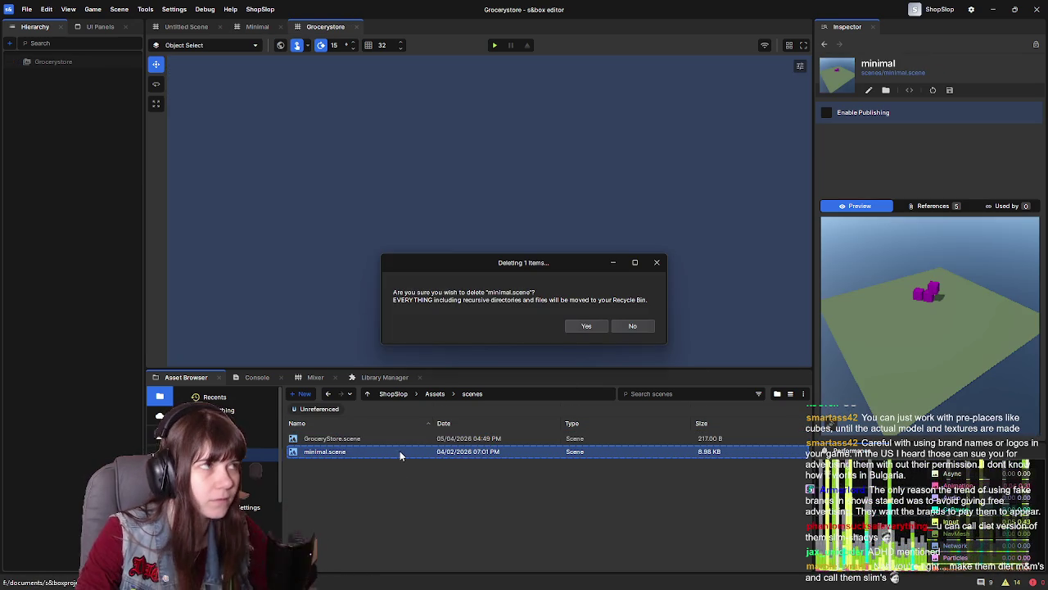
click(591, 326)
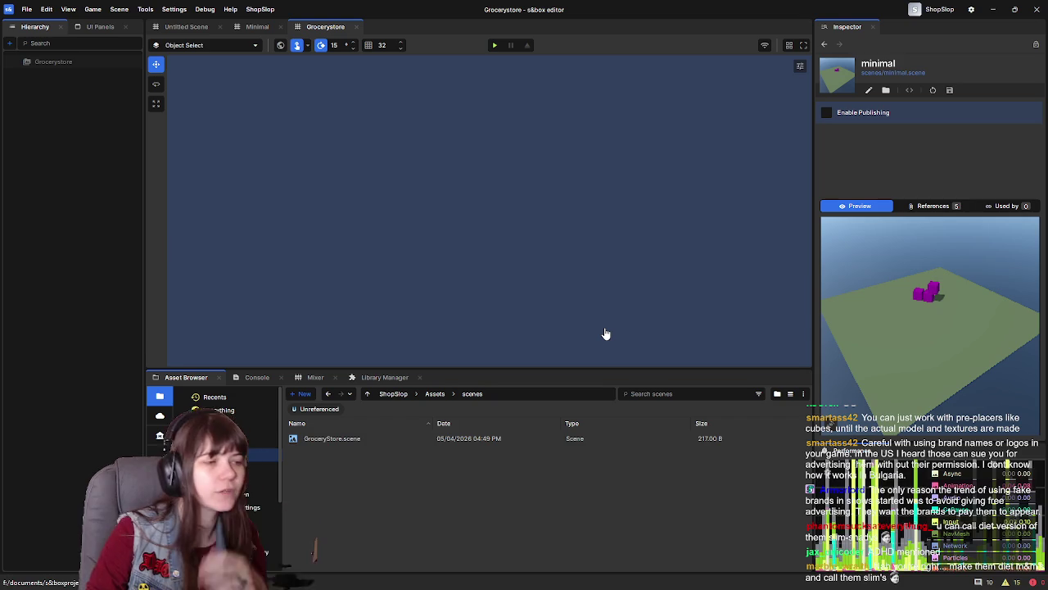
click(461, 440)
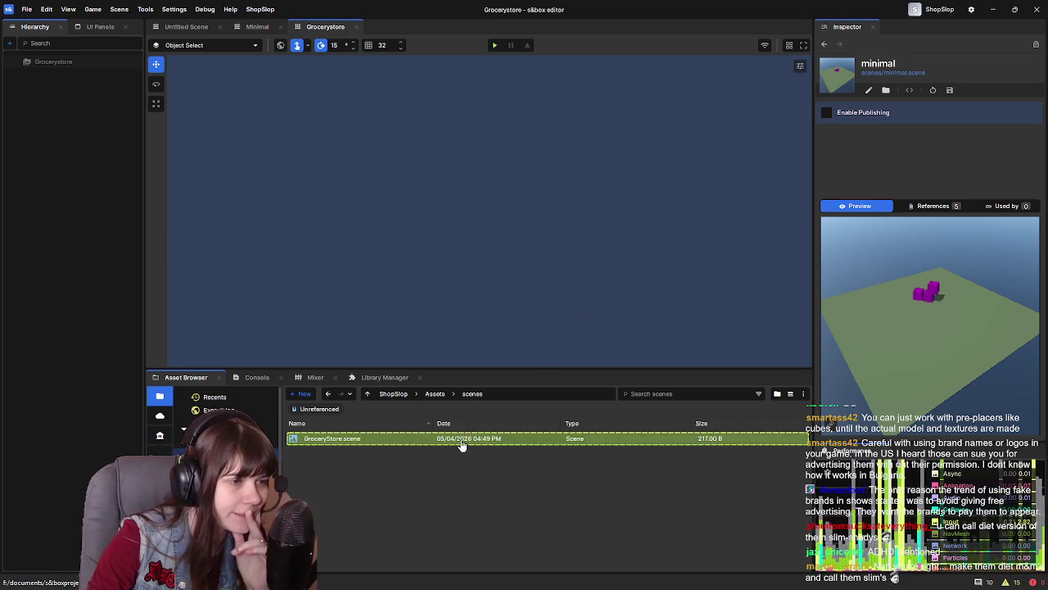
click(435, 394)
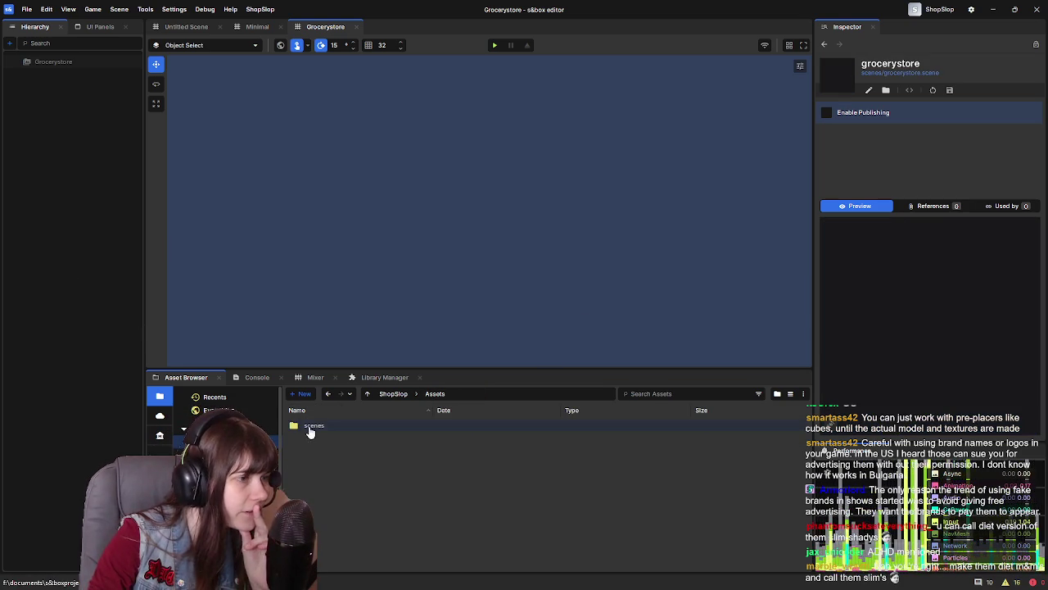
Add a Player Controller object to the scene, keeping its default name
right_click(77, 191)
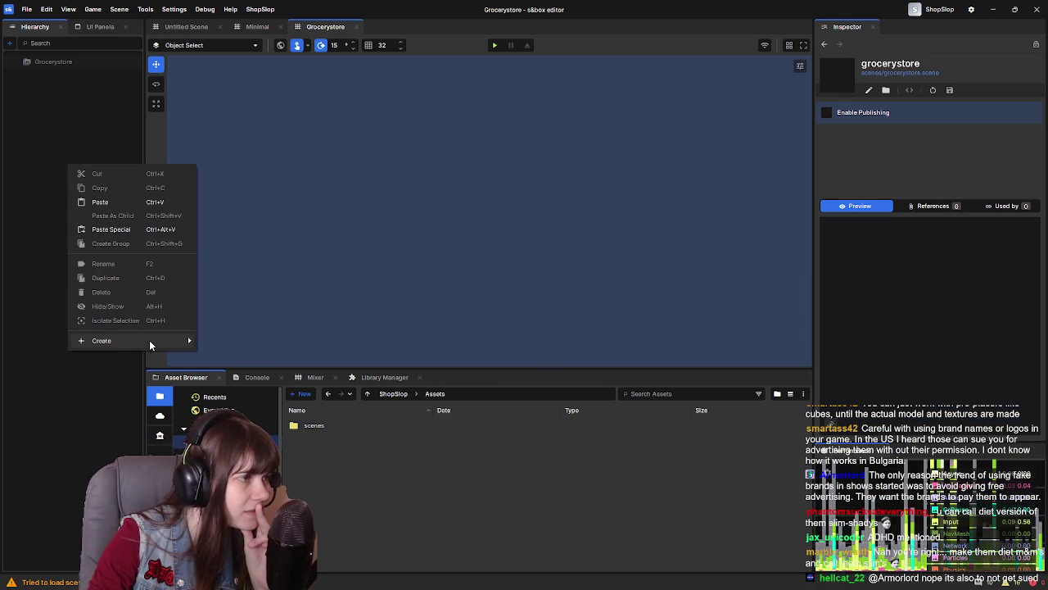
mouse_move(164, 341)
mouse_move(249, 356)
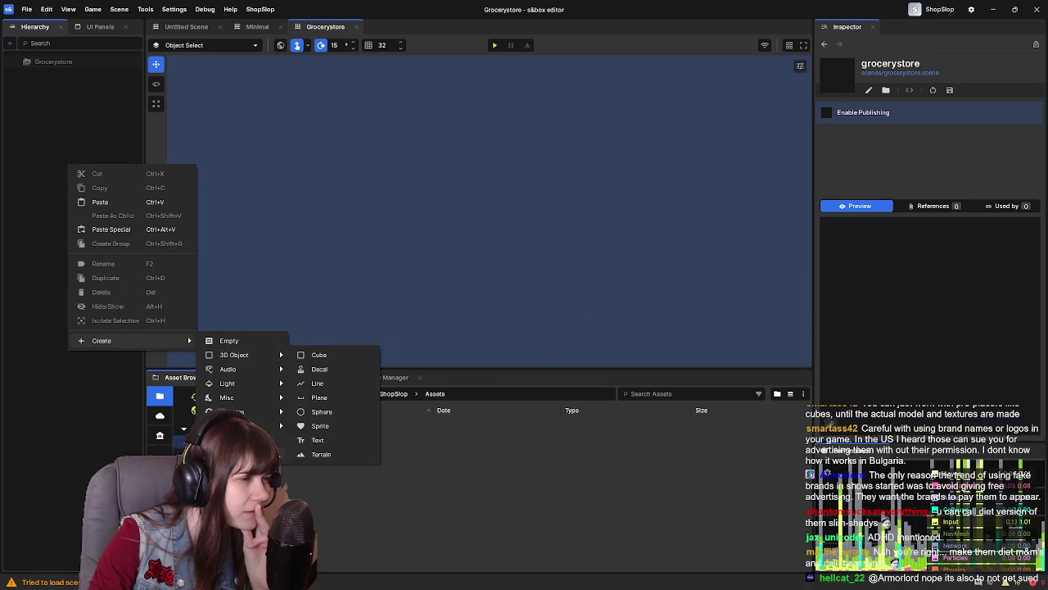
click(324, 397)
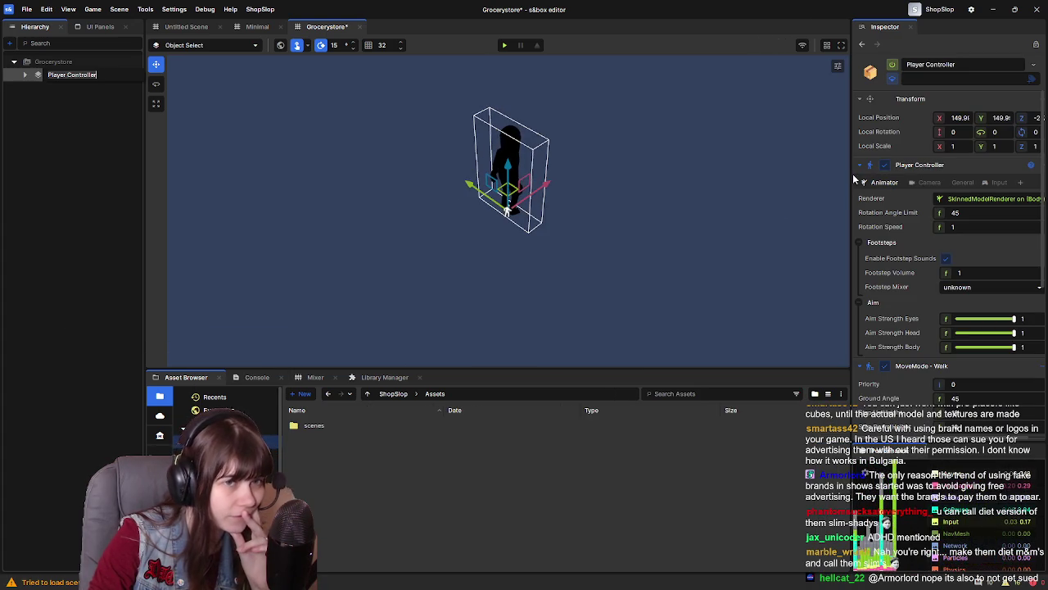
key(F2)
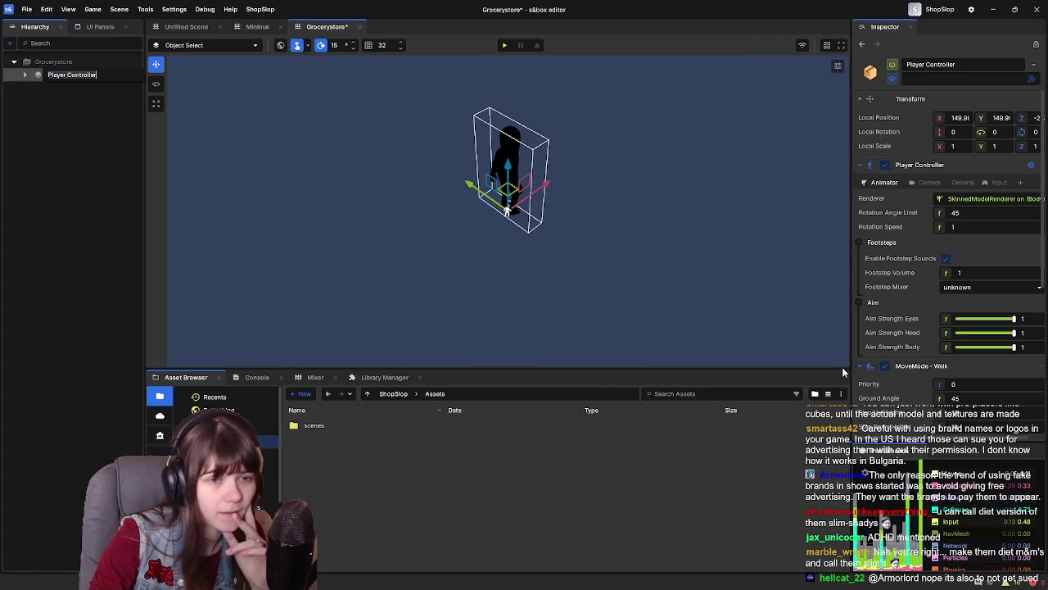
key(Escape)
Set the Player Controller's local position to 0, 0, 0 and frame it in the viewport
mouse_move(849, 333)
mouse_down()
mouse_move(786, 333)
mouse_move(802, 335)
mouse_up()
click(913, 118)
text(0)
key(Tab)
text(0)
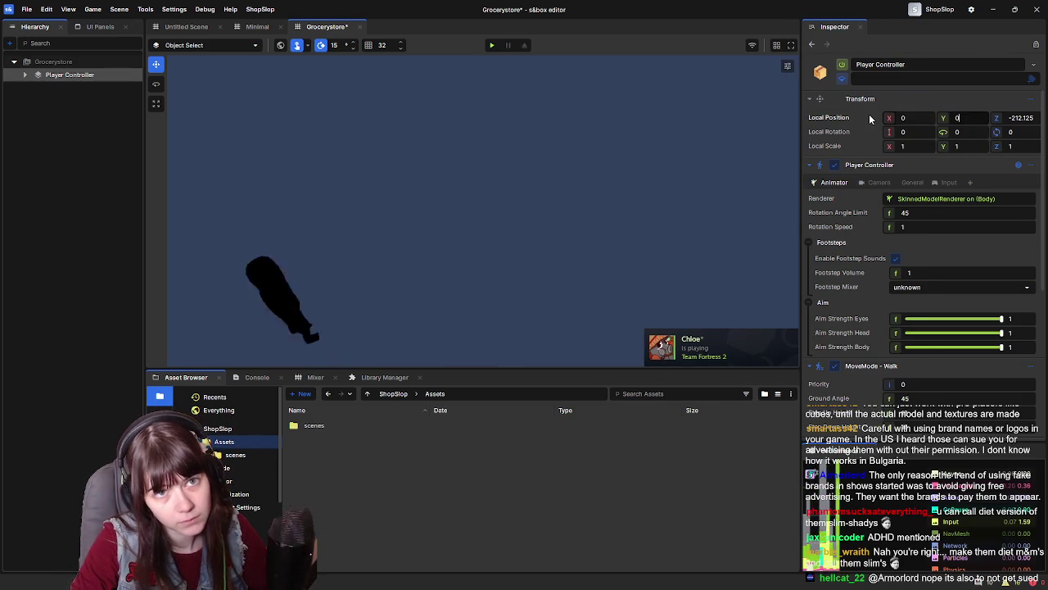
key(Tab)
text(0)
key(Return)
key(f)
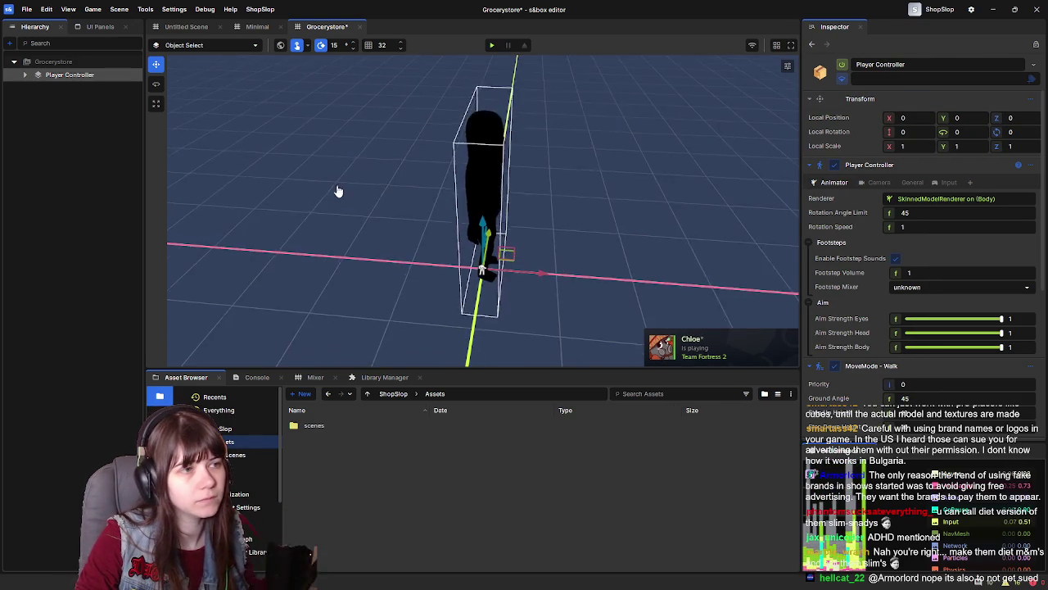
mouse_move(328, 192)
mouse_down()
mouse_move(576, 168)
mouse_move(499, 161)
mouse_move(542, 152)
mouse_move(505, 134)
mouse_up()
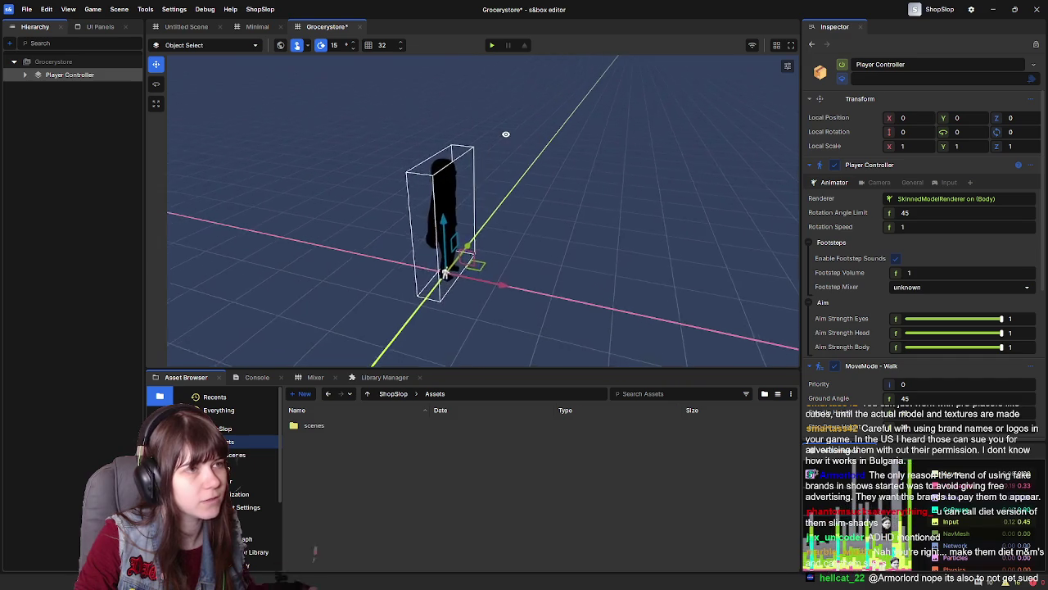
click(46, 118)
right_click(45, 117)
Dismiss the open menu and peek inside the Scenes folder before returning to Assets
mouse_move(127, 294)
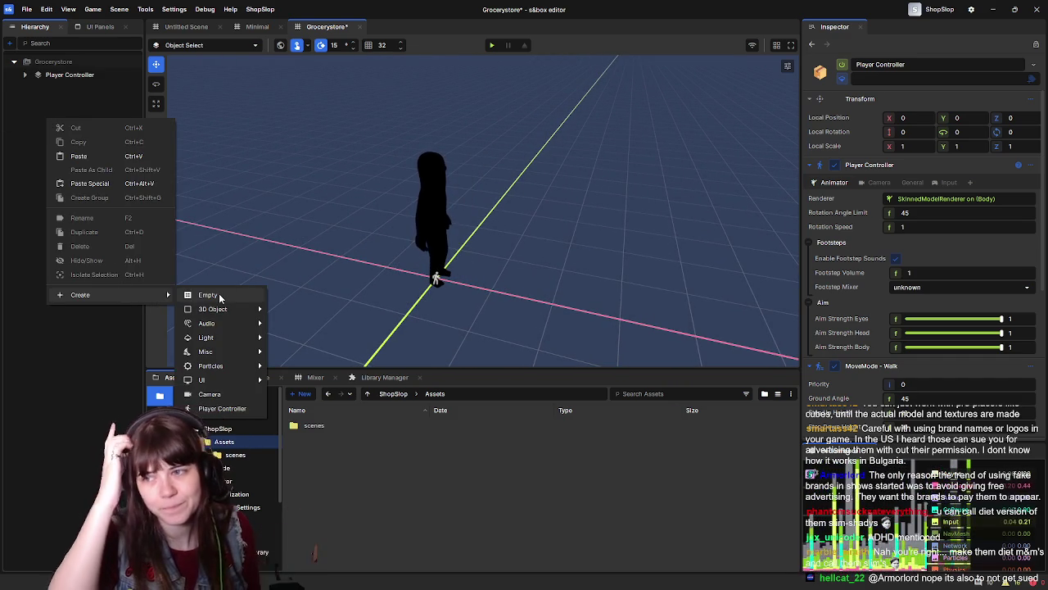
click(350, 495)
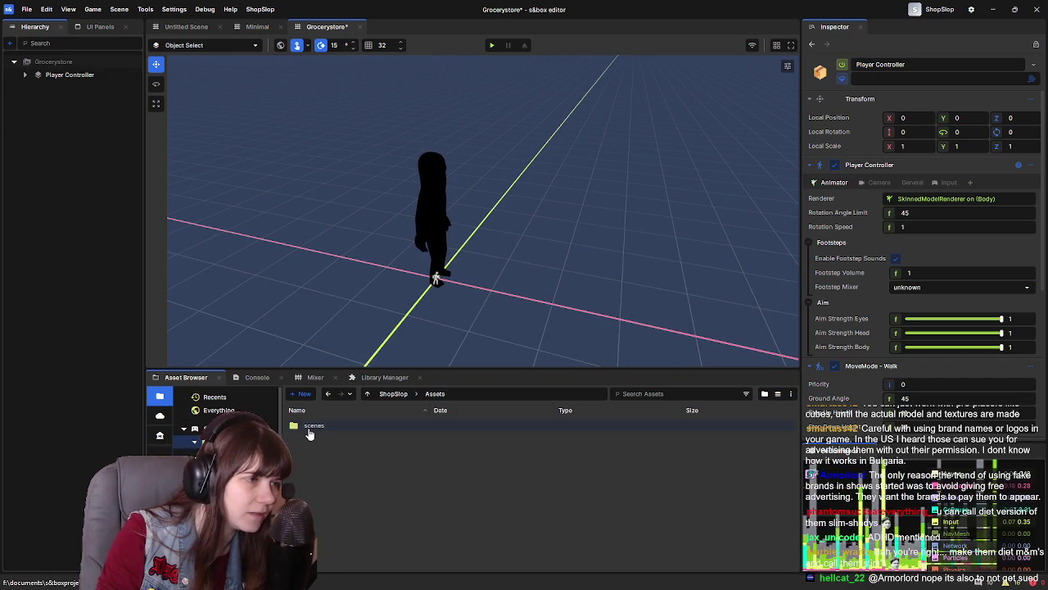
double_click(310, 425)
key(alt+Left)
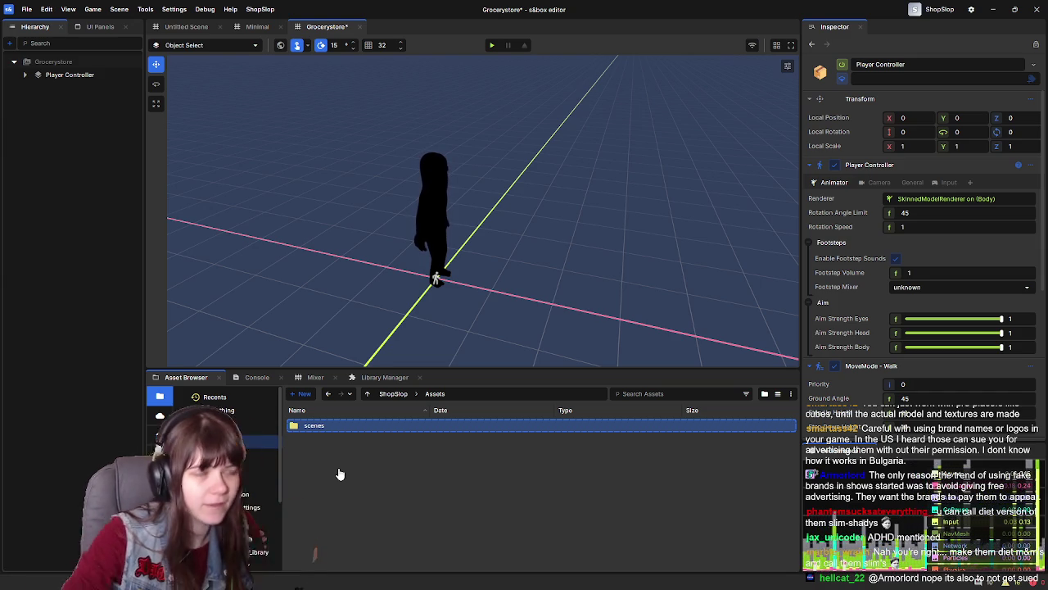
Add a Point Light with radius 400 beside the Player Controller in the Hierarchy
right_click(52, 175)
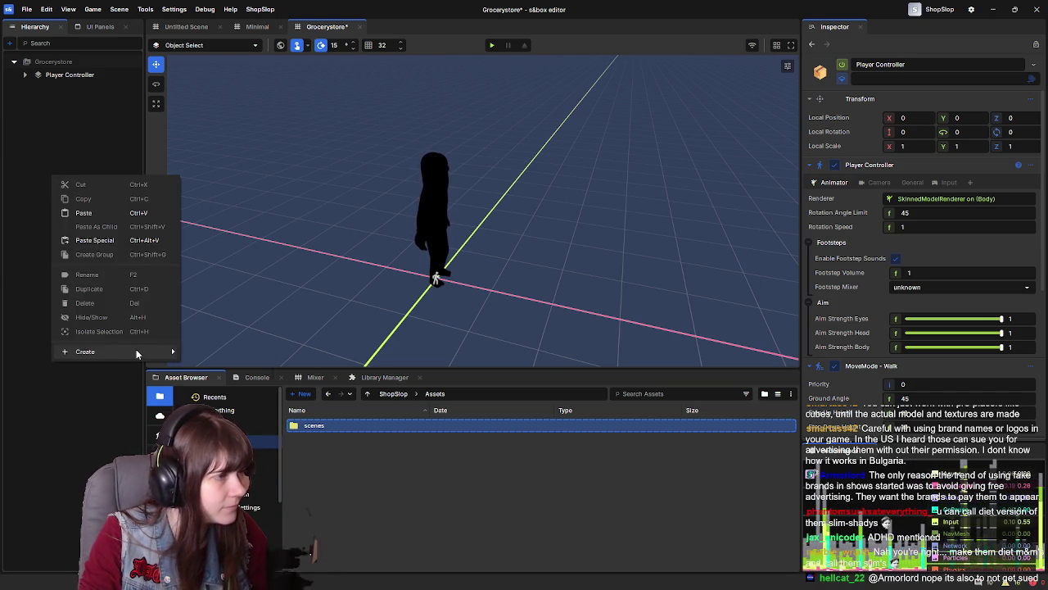
mouse_move(136, 349)
mouse_move(267, 397)
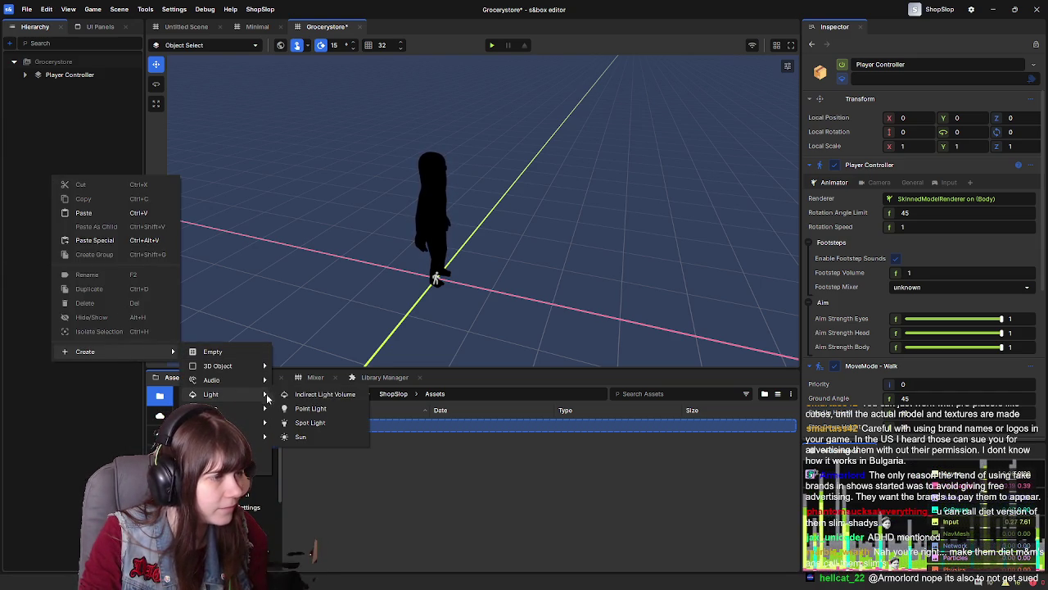
click(335, 409)
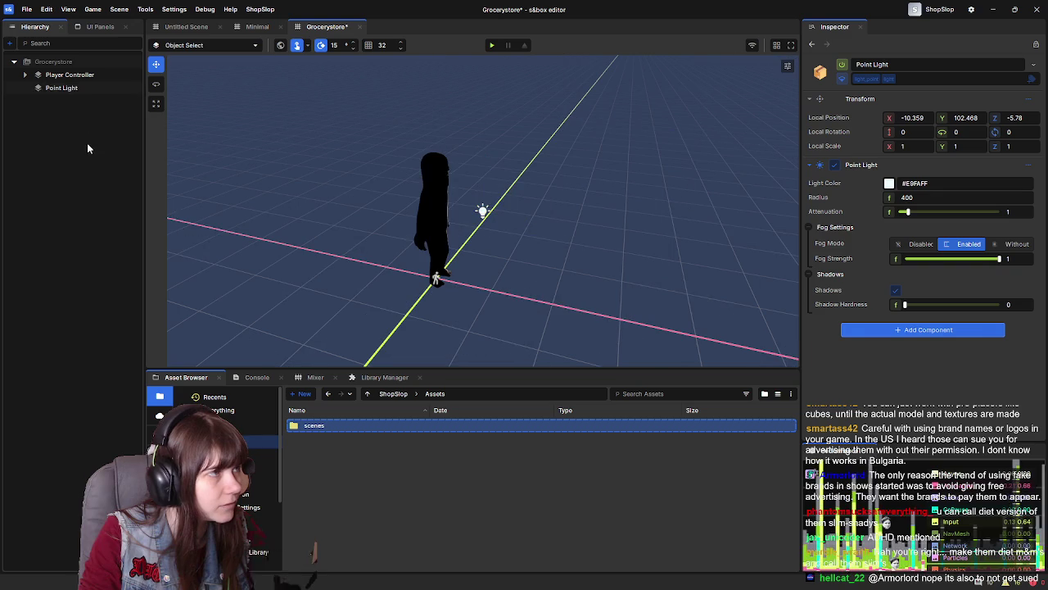
Replace the Point Light with a Sun light and tilt it to rotation 75, 180, 180
key(Delete)
right_click(85, 88)
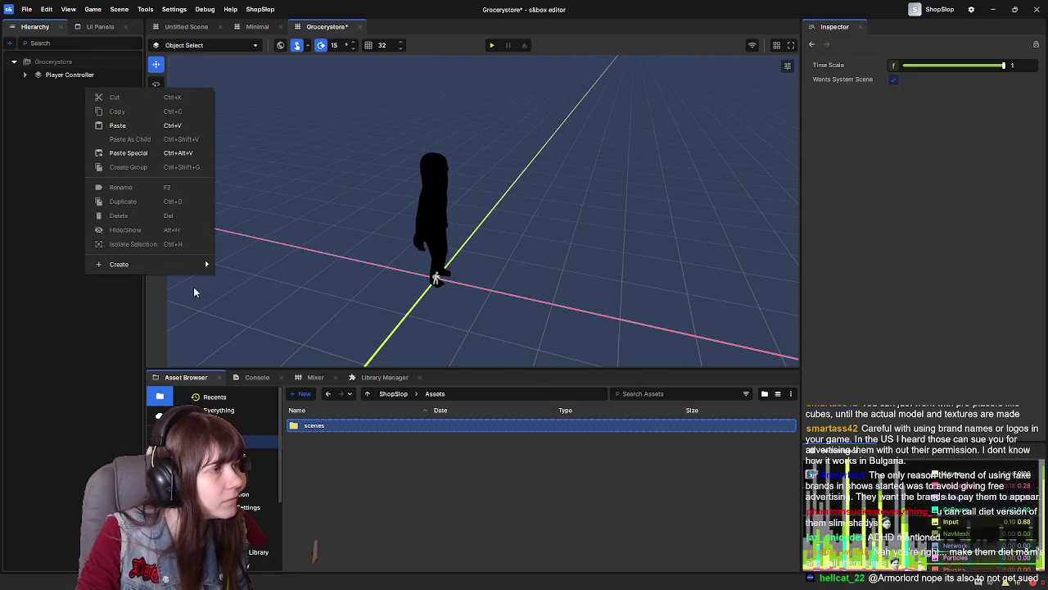
mouse_move(200, 264)
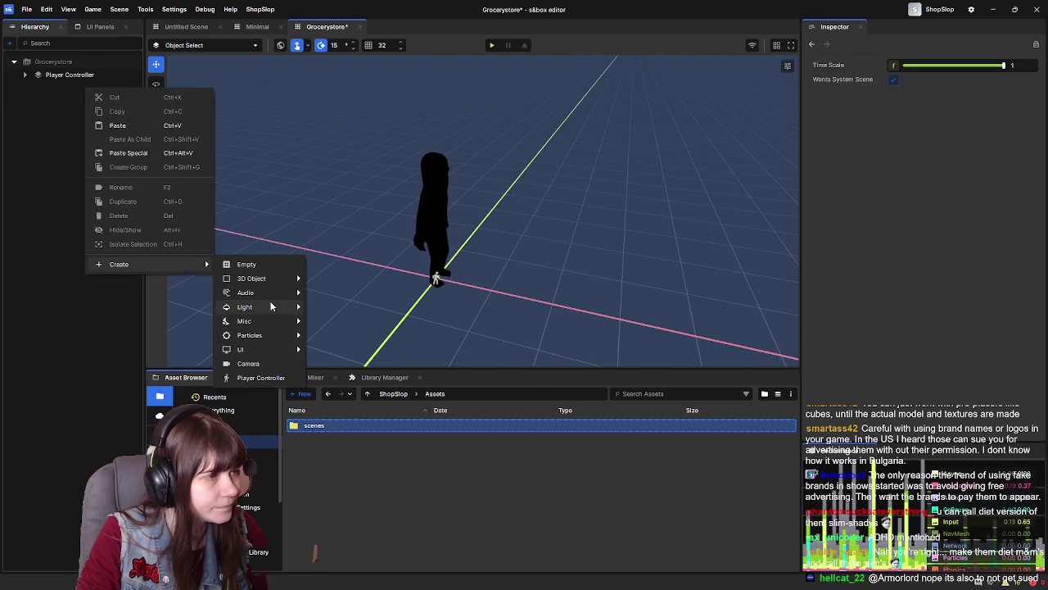
click(352, 334)
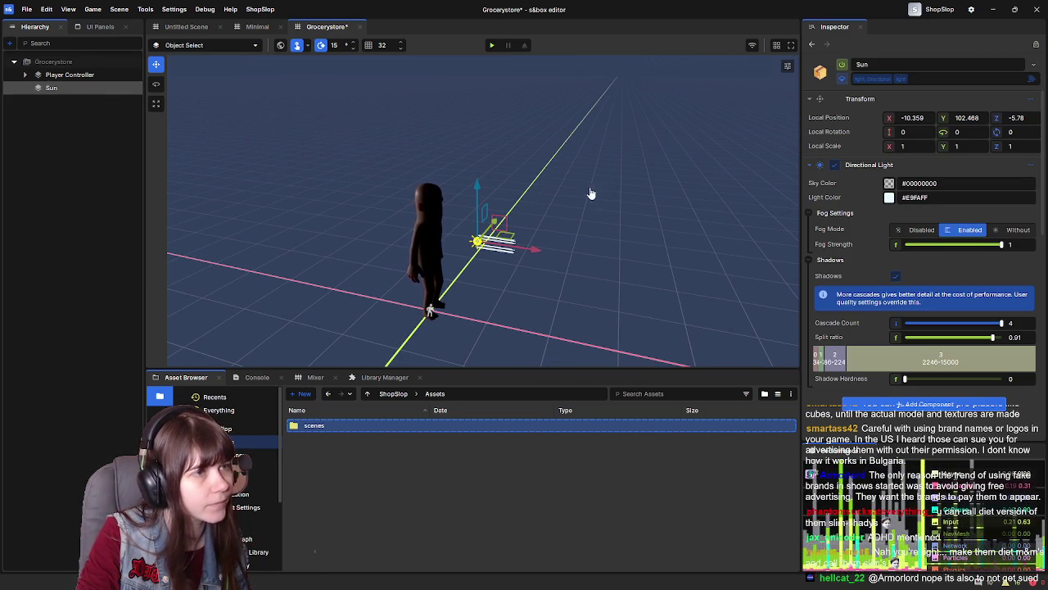
key(e)
mouse_move(502, 211)
mouse_down()
mouse_move(494, 311)
mouse_move(510, 334)
mouse_move(655, 358)
mouse_move(621, 356)
mouse_move(697, 352)
mouse_move(548, 348)
mouse_move(578, 346)
mouse_up()
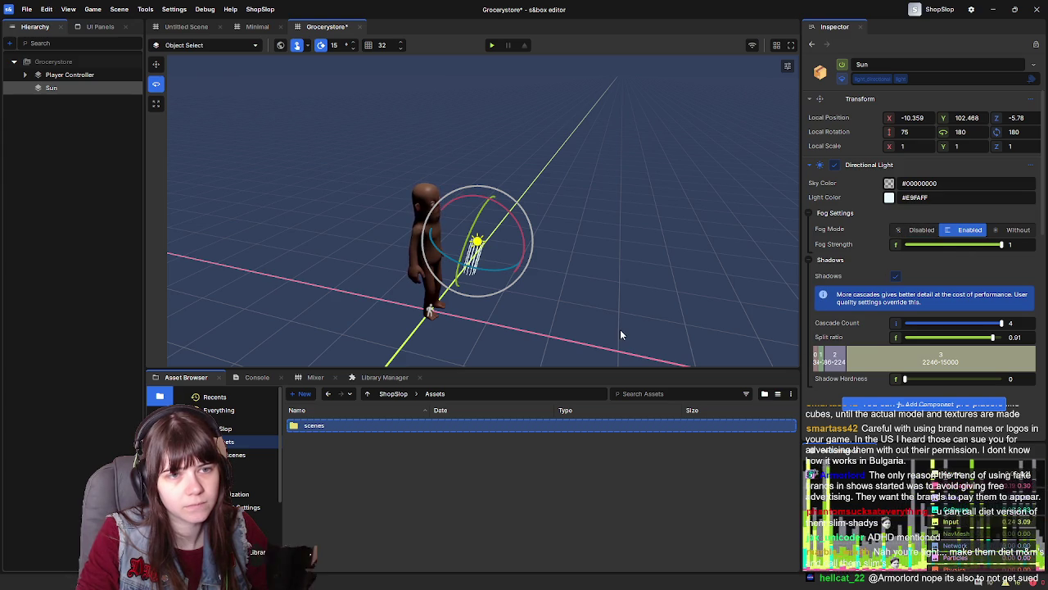
Enter the Sun's Local Position as X 0, Y 0, Z 1000, then save the scene
click(1015, 117)
text(10)
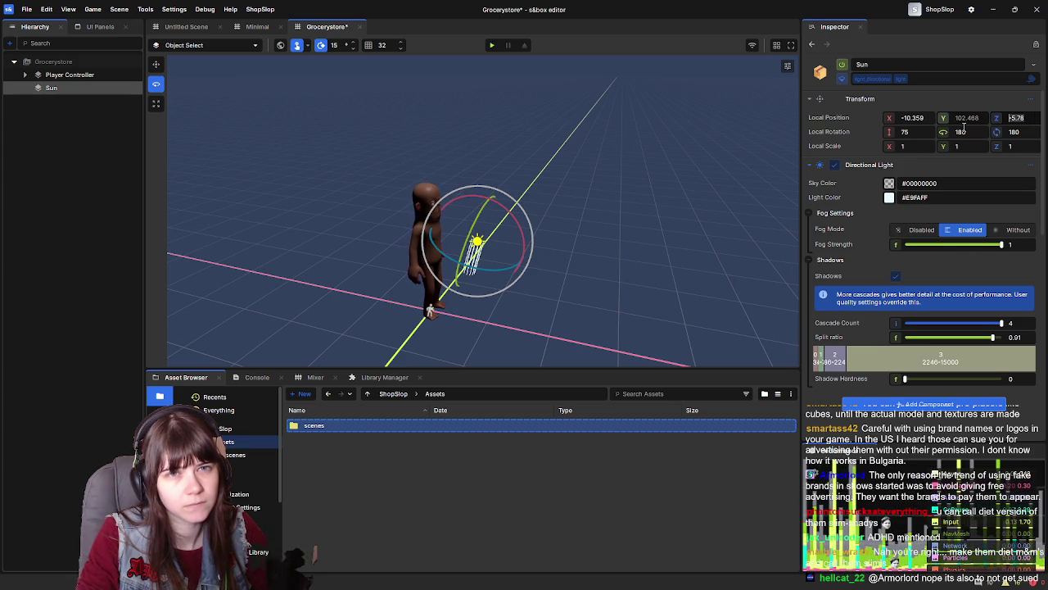
text(0)
key(Return)
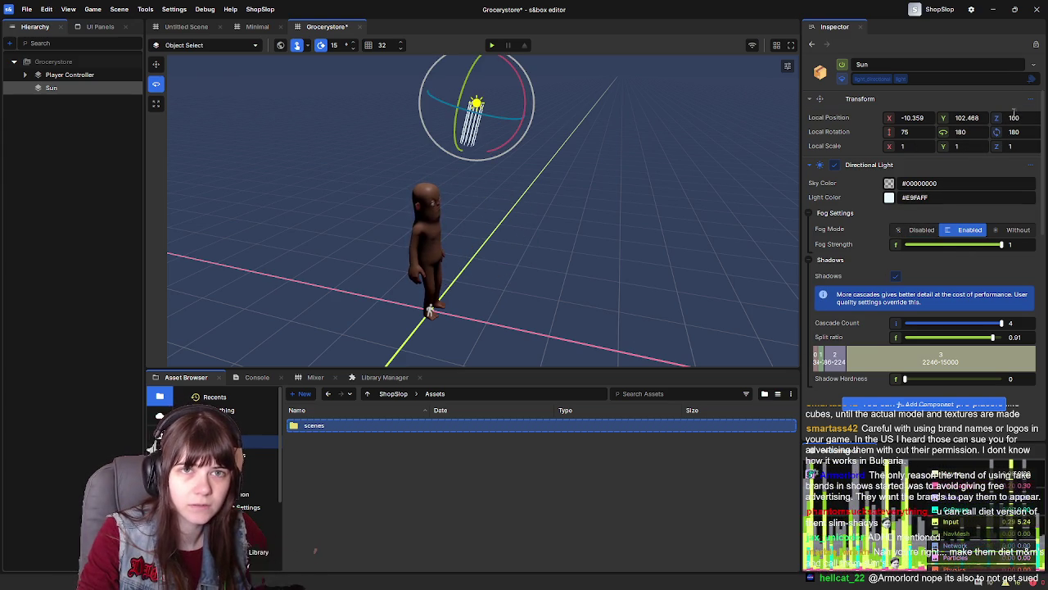
text(0)
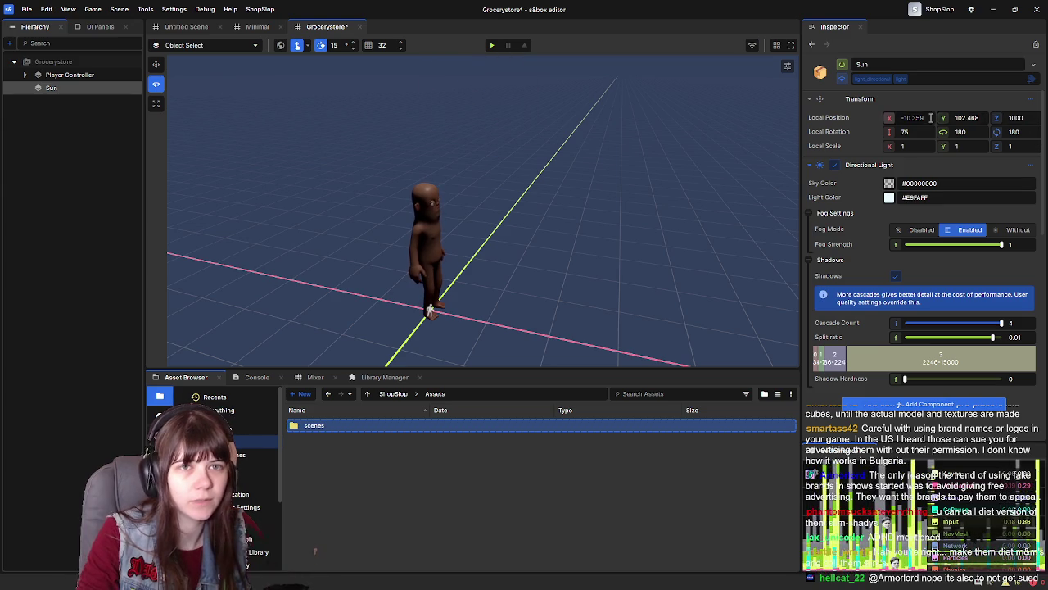
click(913, 117)
text(0)
key(Tab)
text(0)
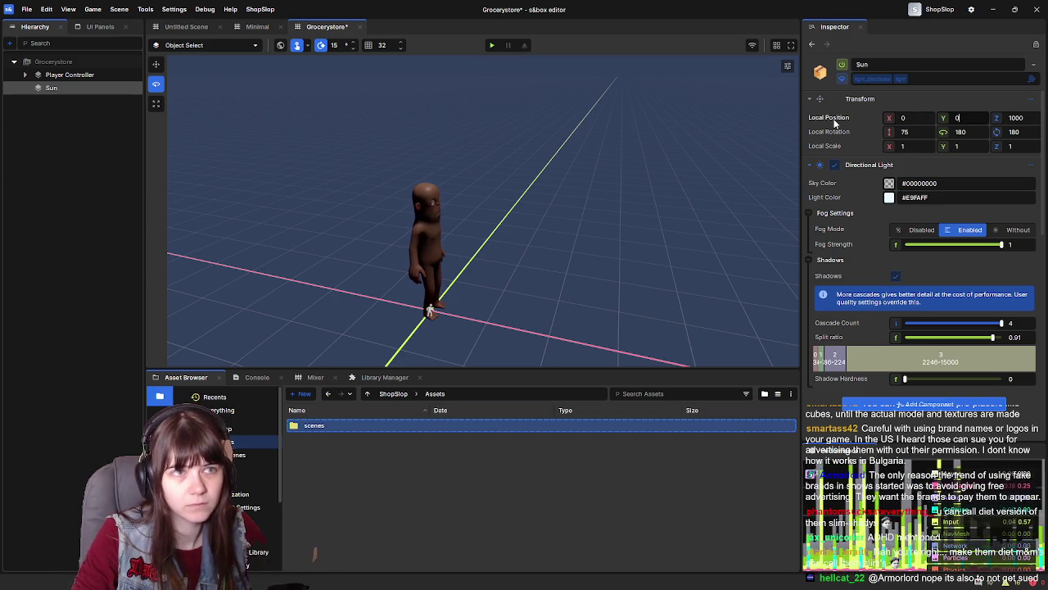
key(ctrl+s)
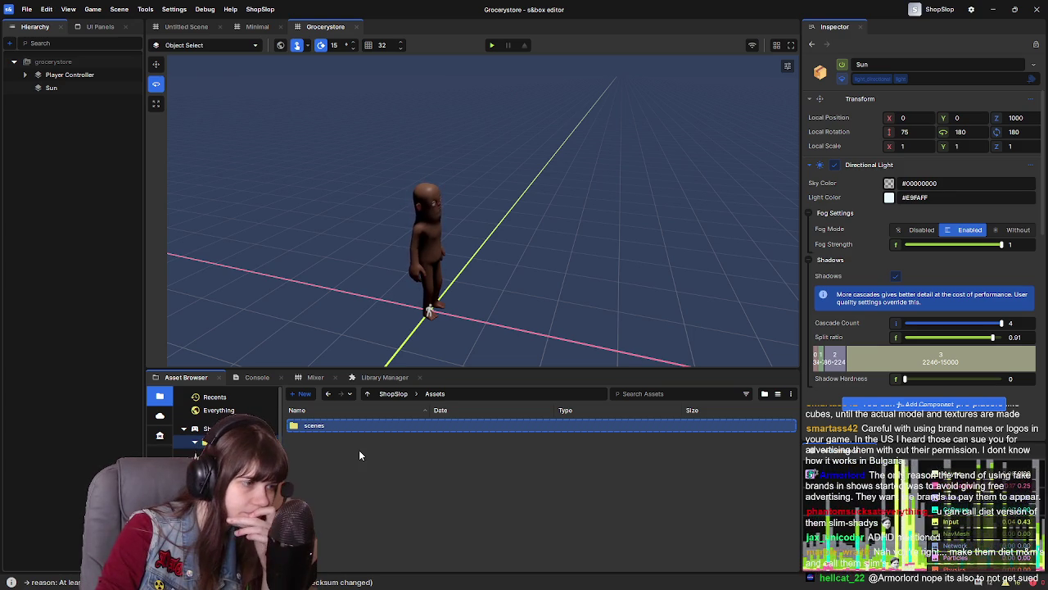
right_click(359, 450)
right_click(336, 460)
right_click(335, 464)
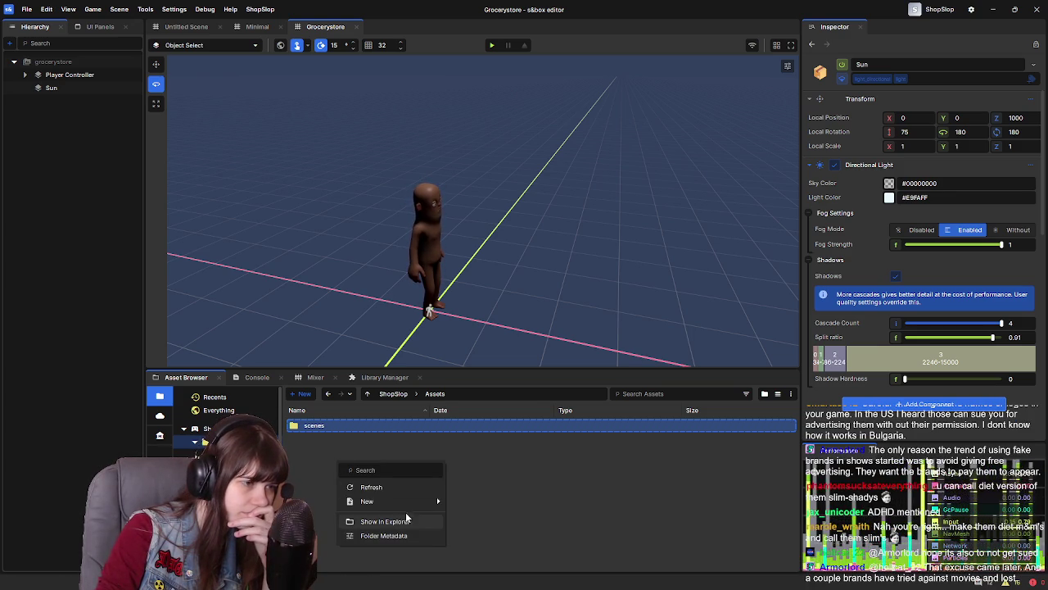
mouse_move(414, 509)
click(313, 470)
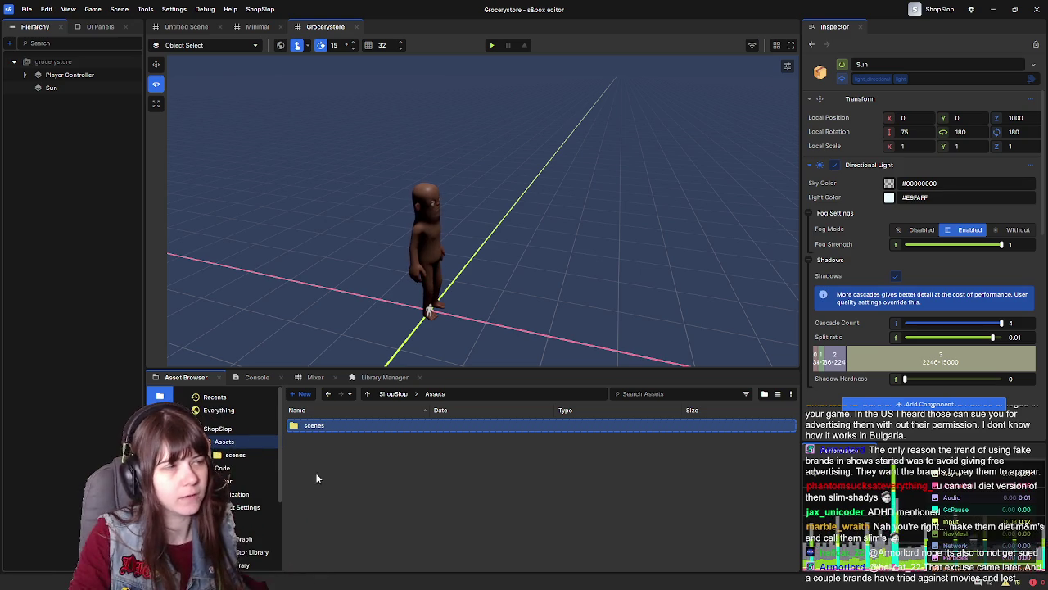
Add a Plane 3D object and name it PlaceholderFloor
right_click(59, 172)
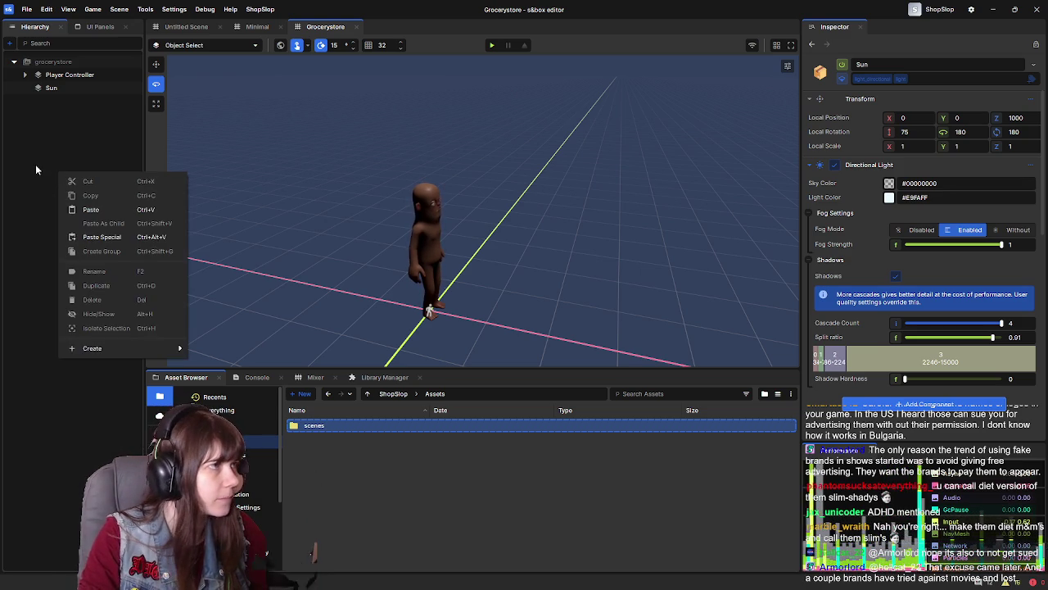
right_click(36, 164)
mouse_move(131, 349)
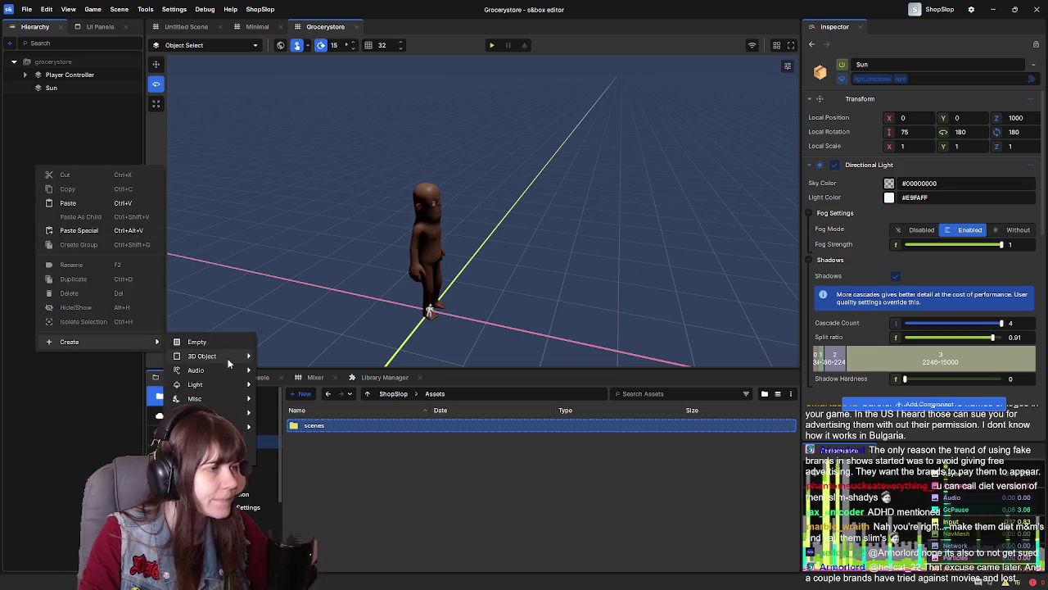
mouse_move(219, 355)
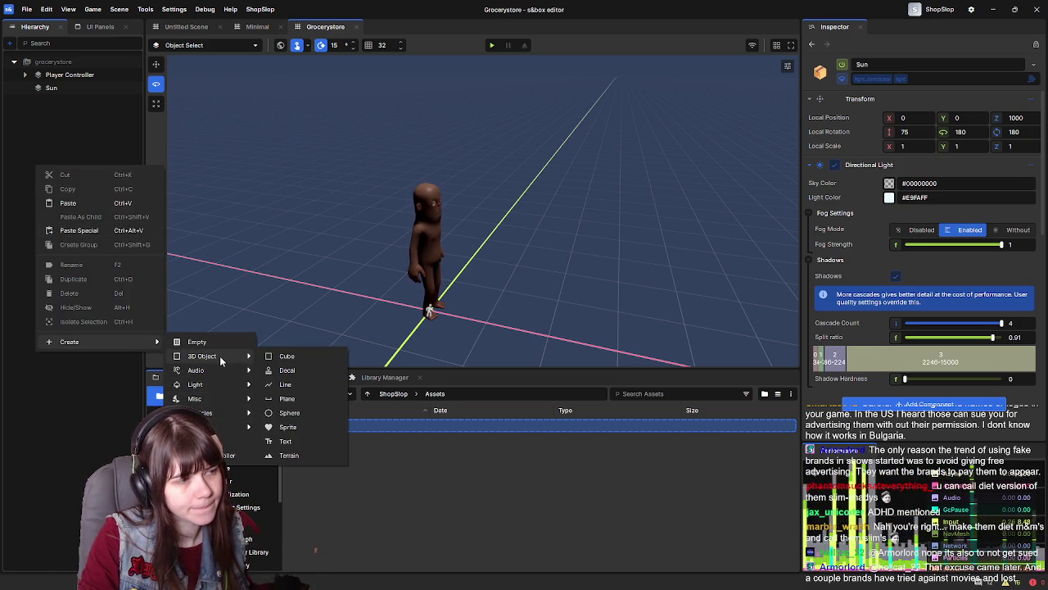
click(293, 399)
text(Placeholder)
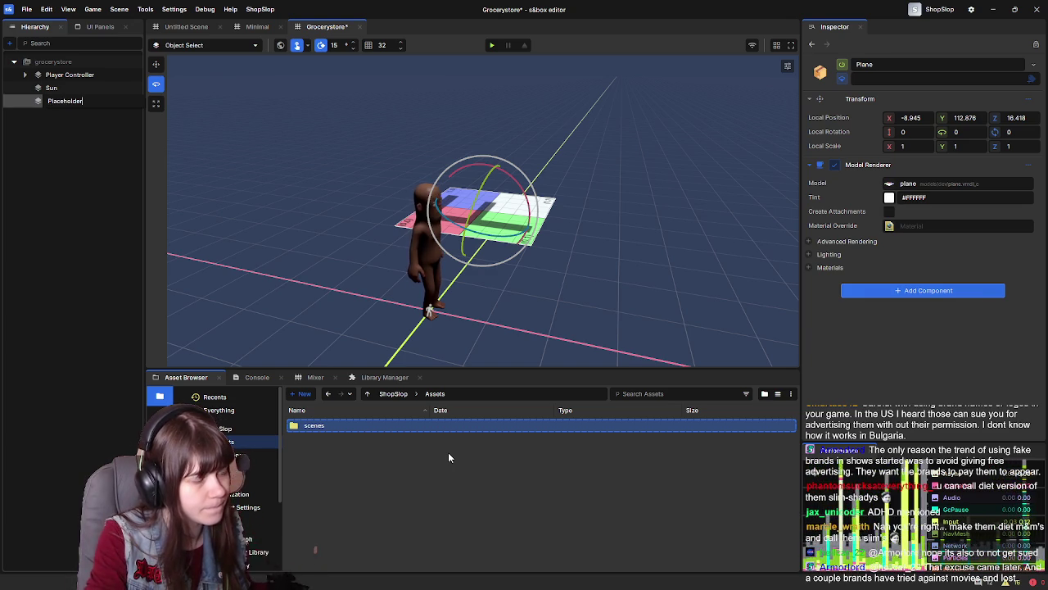
text(Floor)
key(Return)
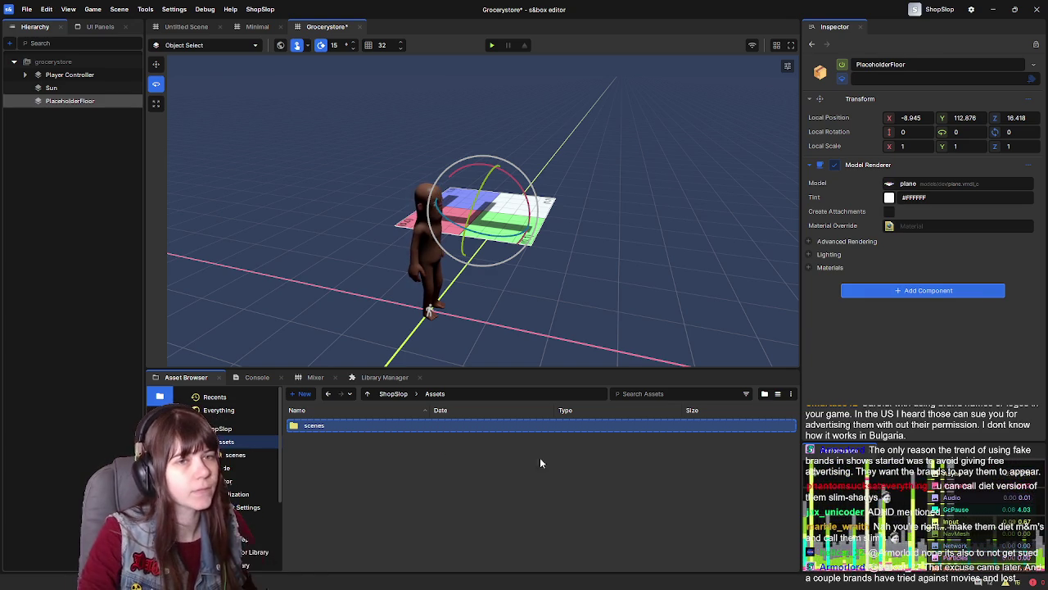
text(0)
Reset PlaceholderFloor's Local Position to 0, 0, 0 beneath the character and save
right_click(860, 117)
click(861, 122)
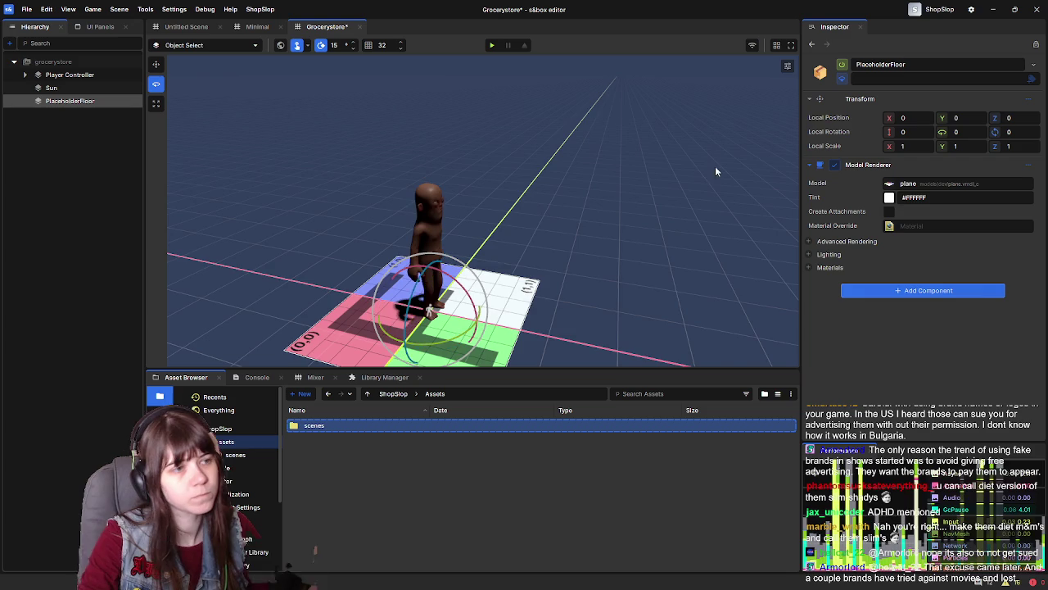
drag(538, 221, 384, 205)
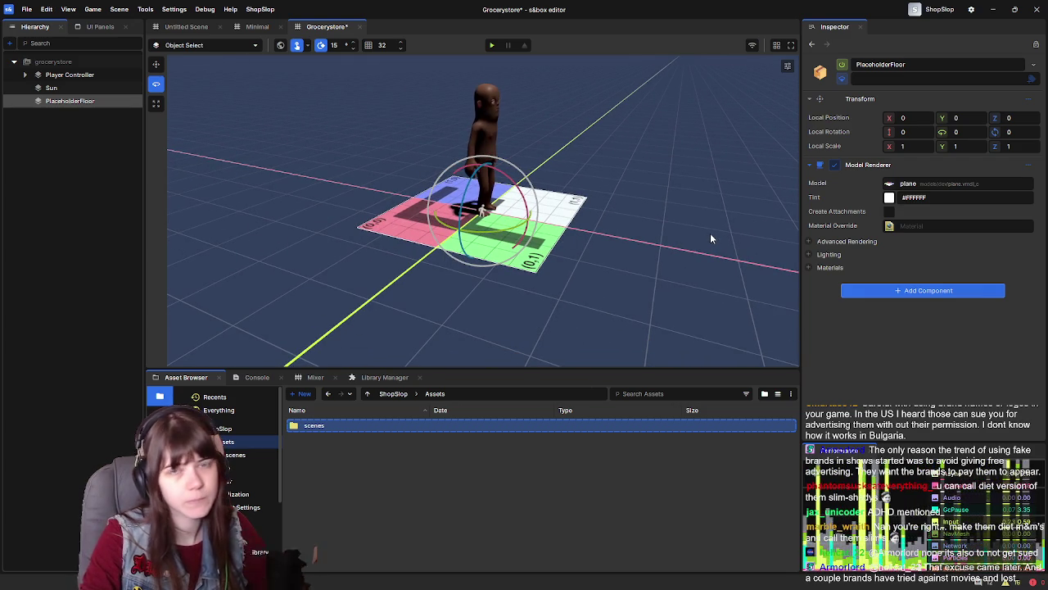
key(ctrl+s)
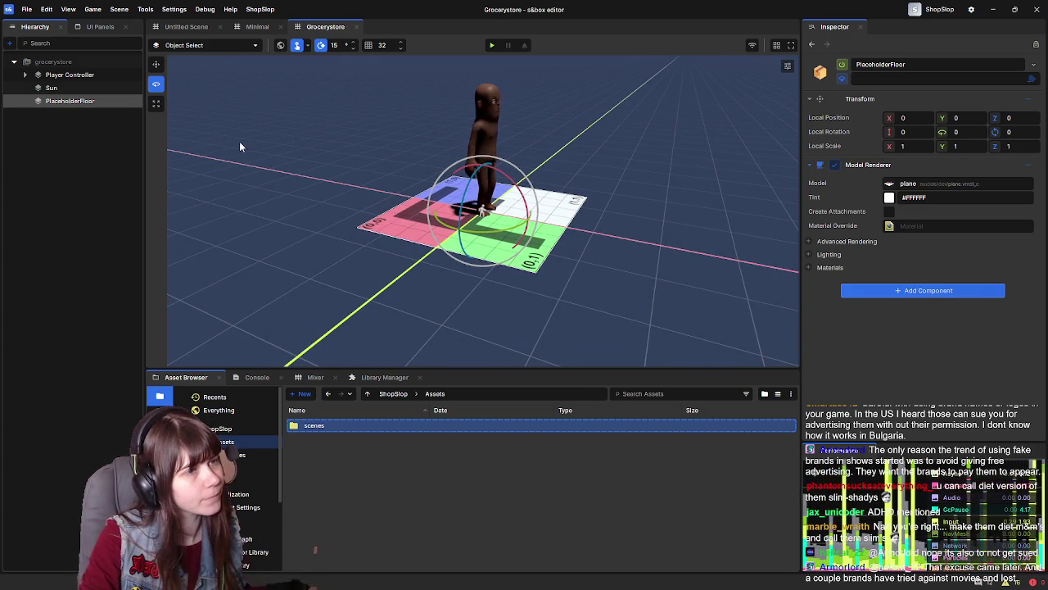
drag(647, 191, 311, 178)
click(111, 160)
right_click(73, 146)
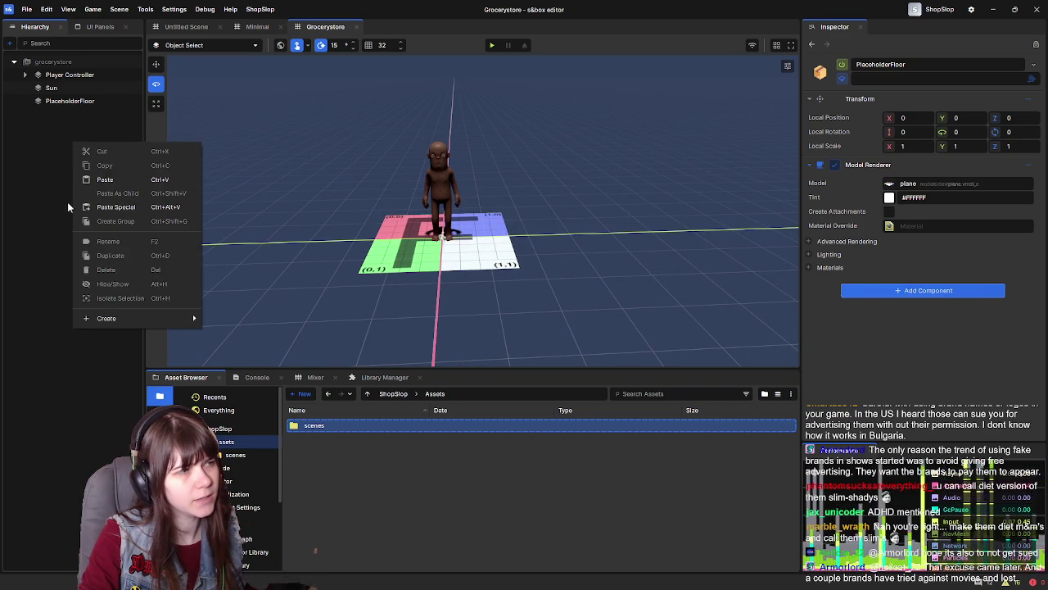
mouse_move(118, 321)
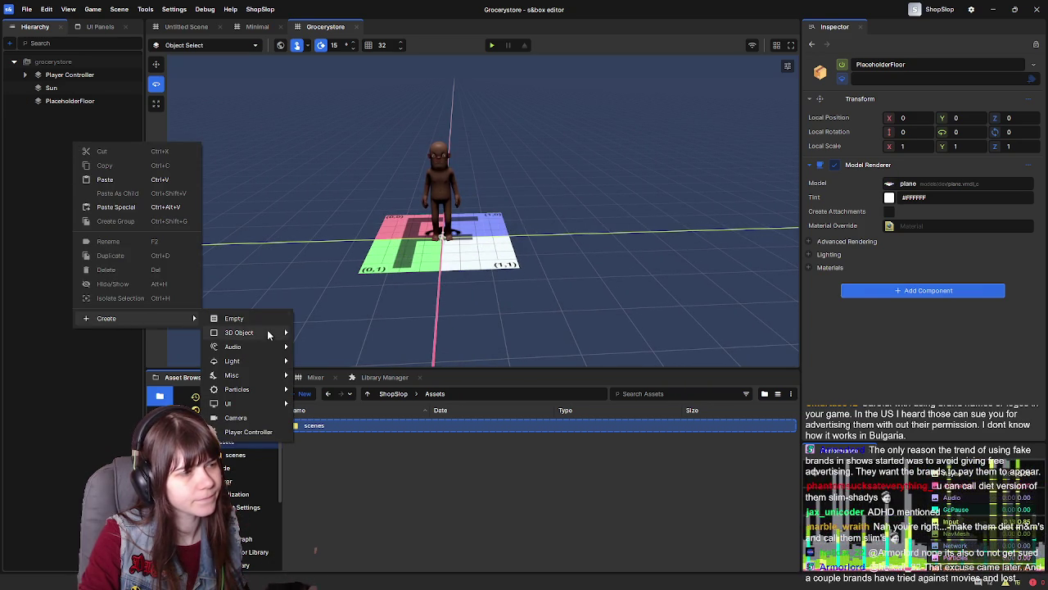
mouse_move(253, 332)
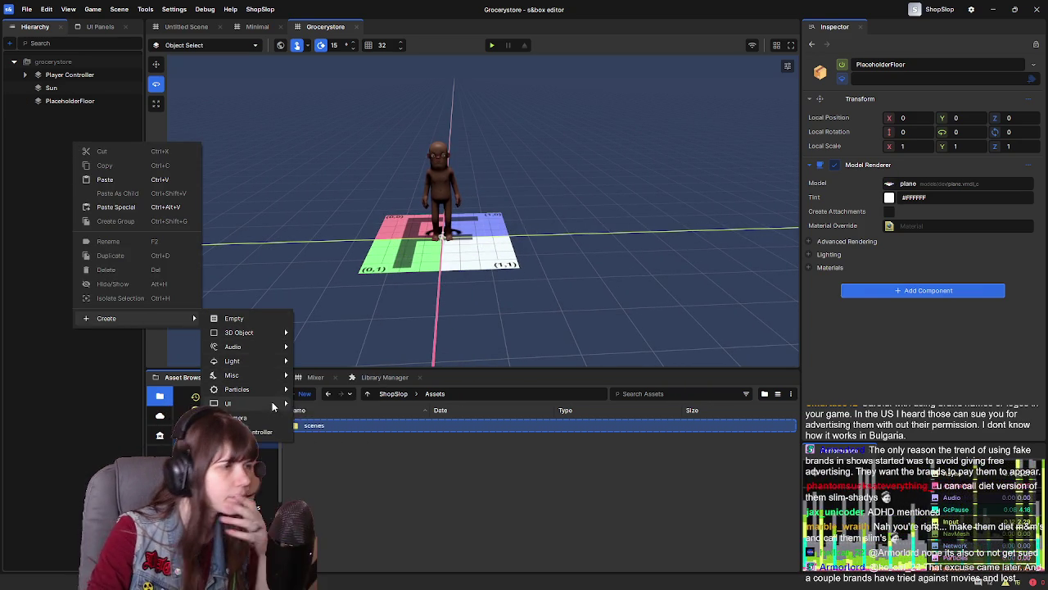
mouse_move(268, 391)
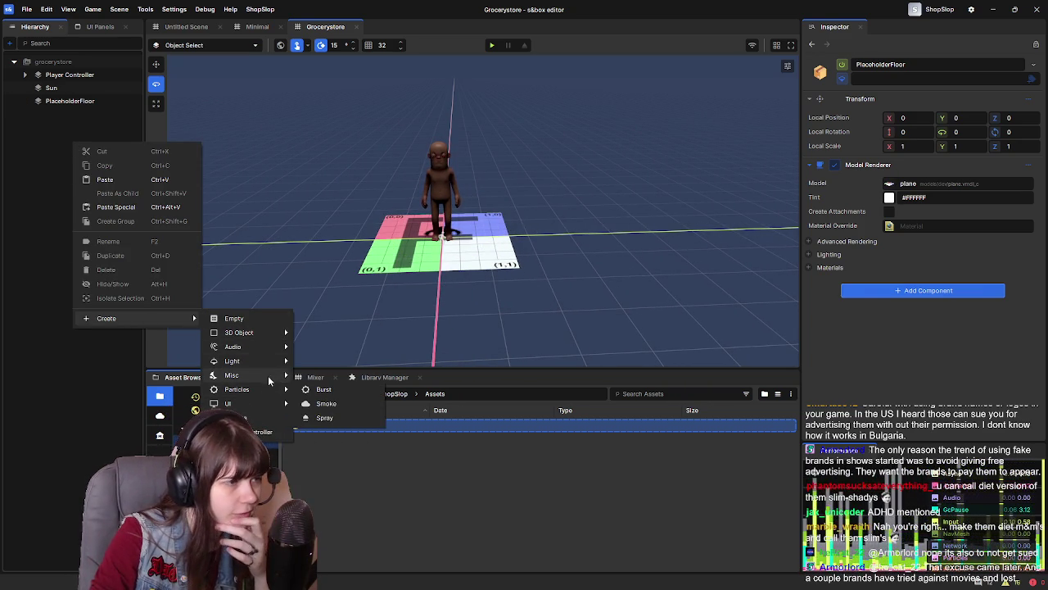
mouse_move(268, 365)
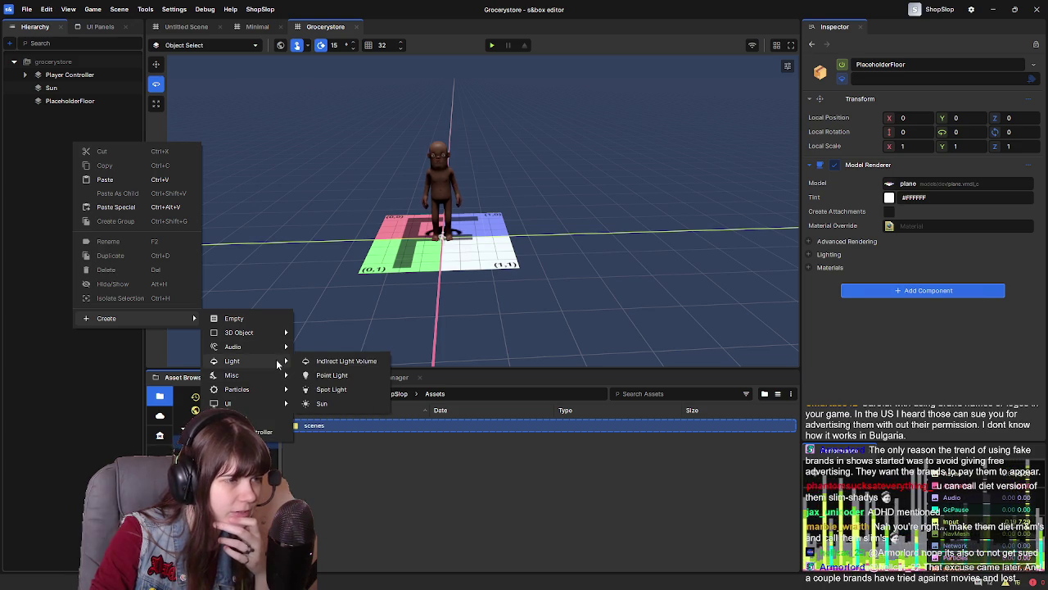
mouse_move(280, 348)
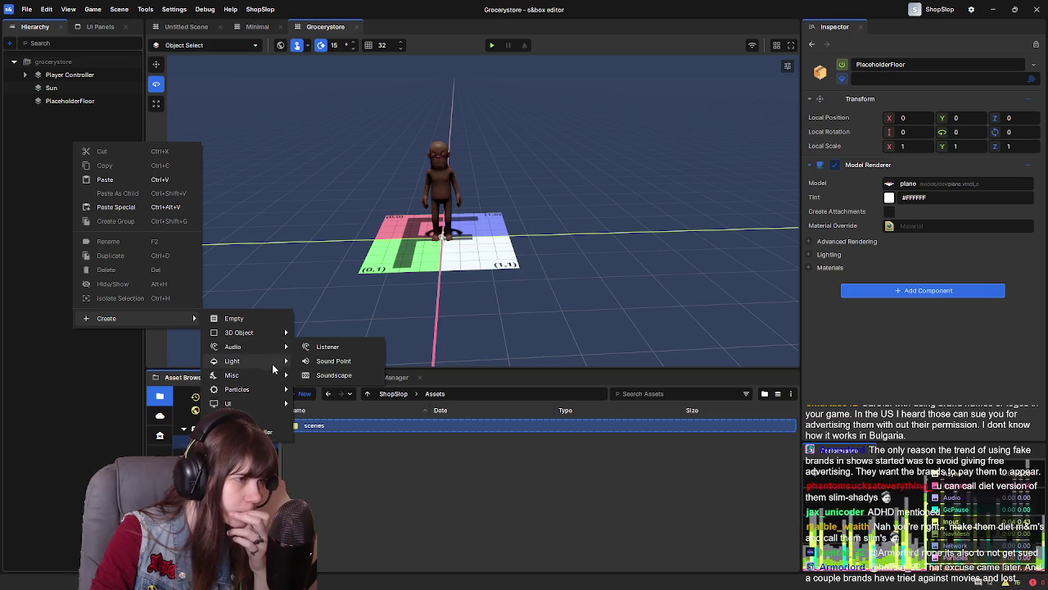
click(344, 494)
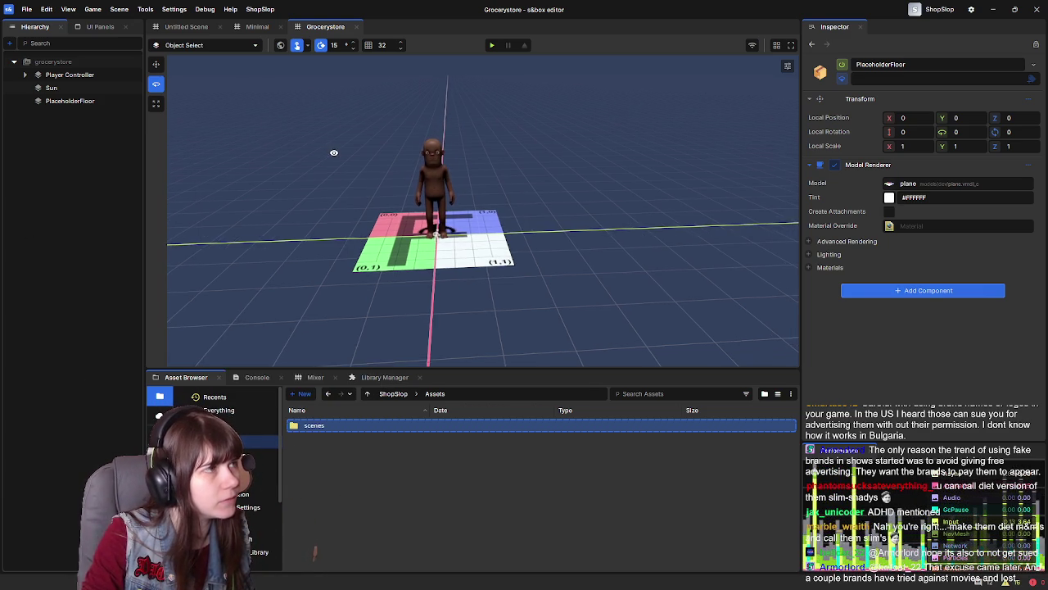
click(88, 105)
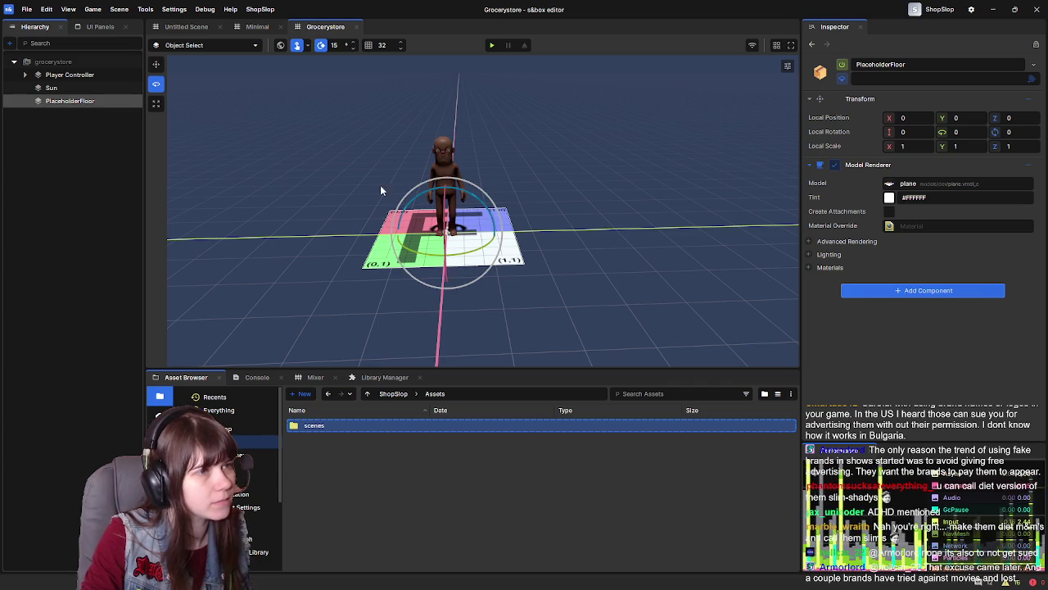
Stretch PlaceholderFloor to Local Scale 1, 5, 1 with the scale tool, then save
key(r)
mouse_move(510, 238)
mouse_down()
mouse_move(827, 241)
mouse_move(862, 211)
mouse_up()
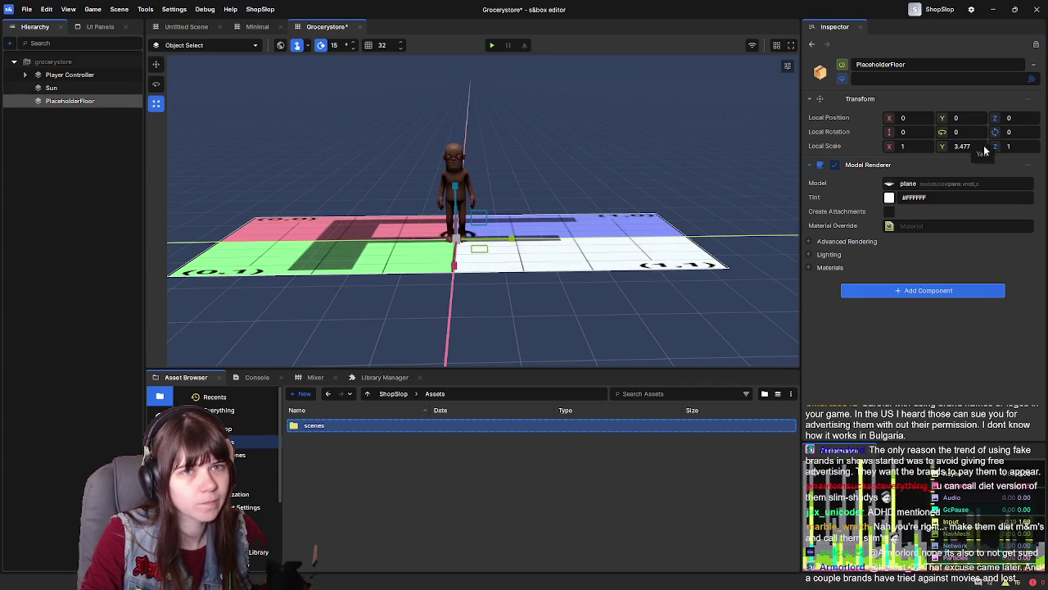
text(5)
key(Return)
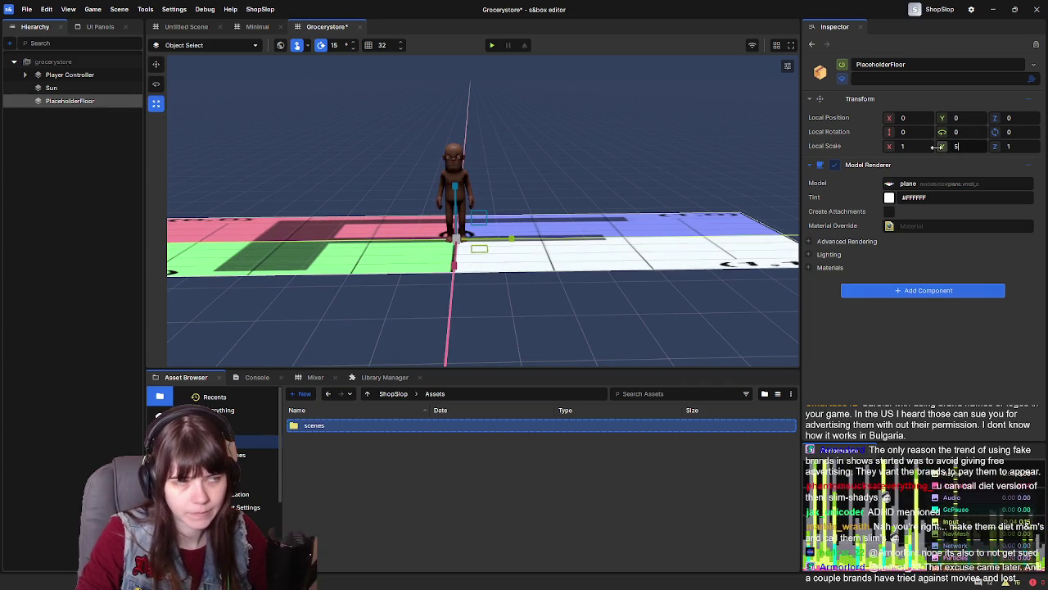
key(w)
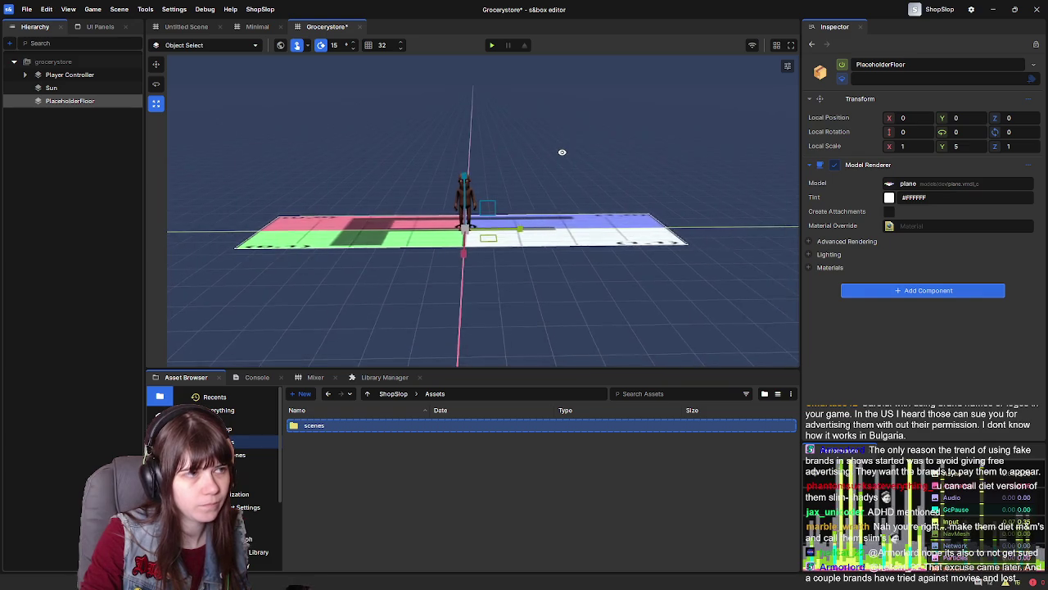
key(ctrl+s)
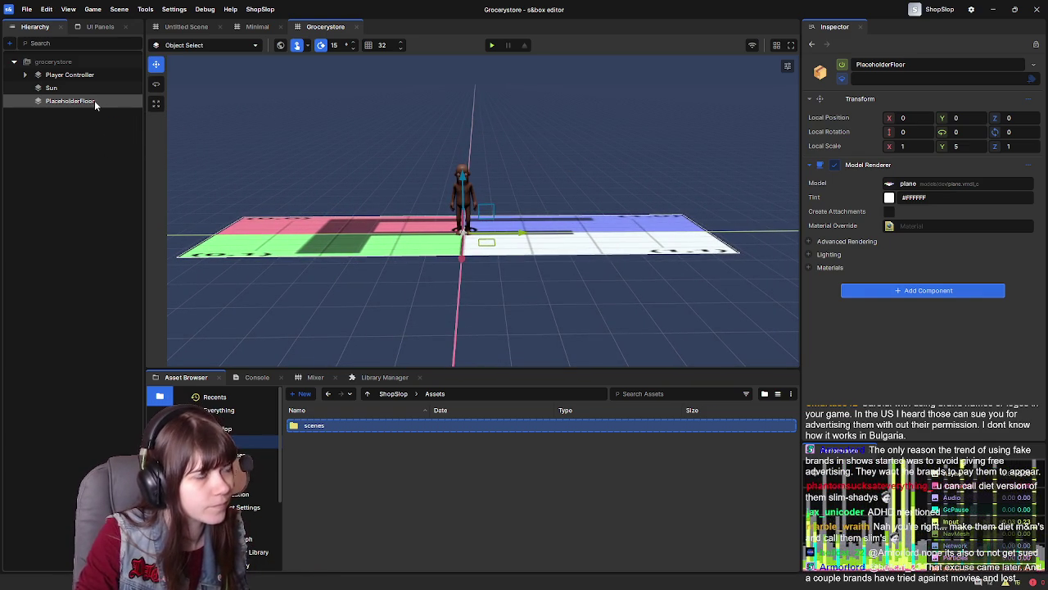
right_click(66, 133)
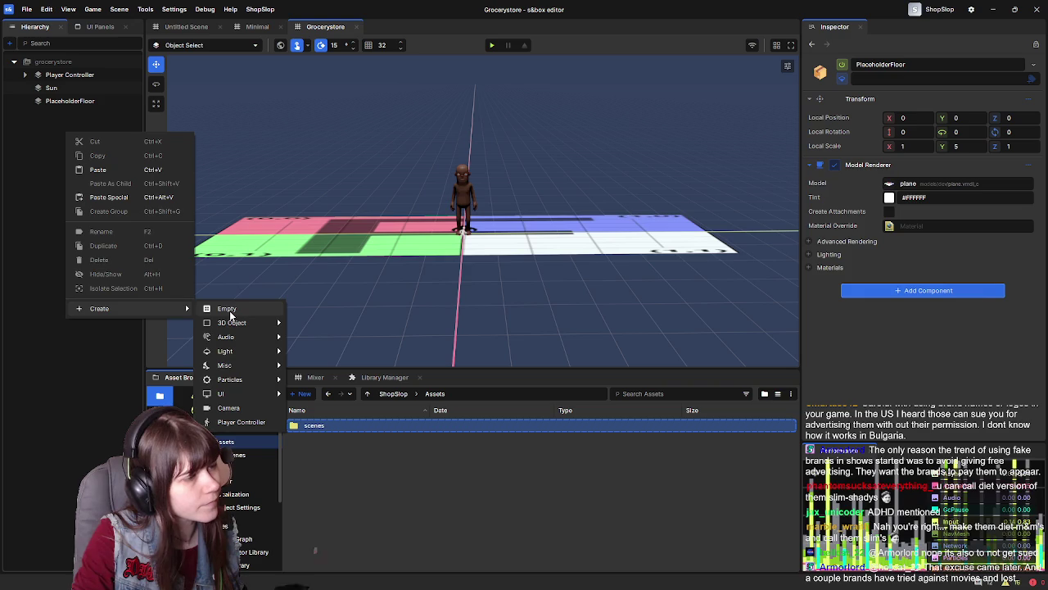
Create an empty object named Placeholders positioned at the origin
click(223, 309)
text(Placehold)
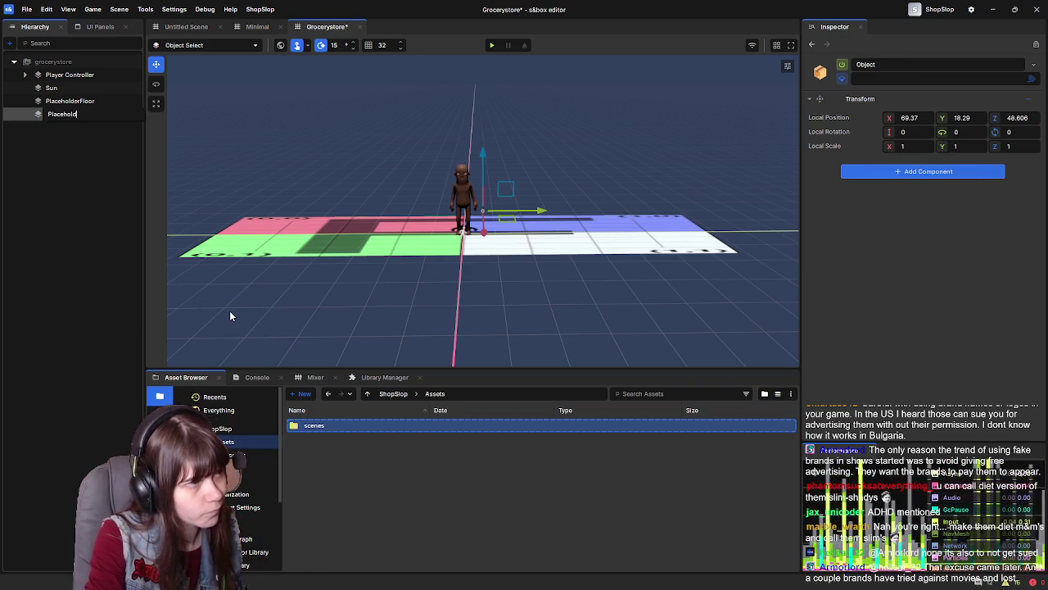
text(ers)
key(Return)
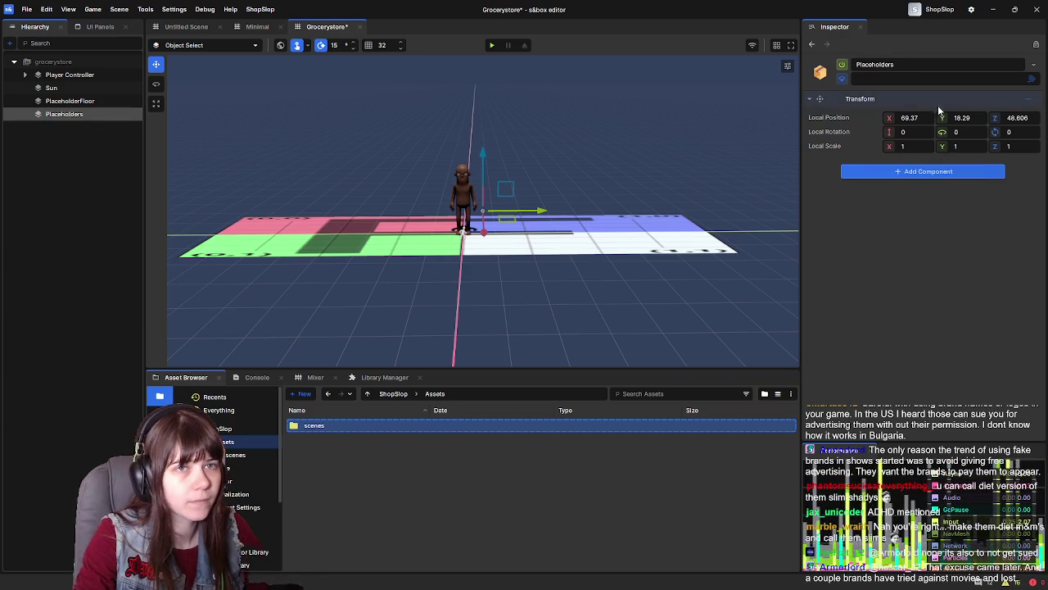
click(884, 120)
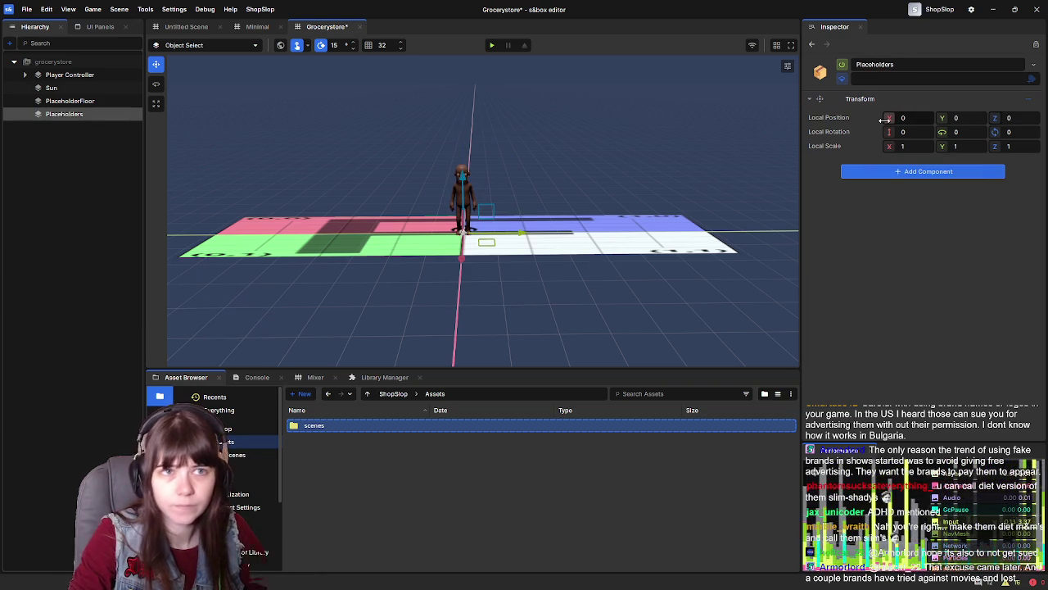
Parent PlaceholderFloor under Placeholders, rename it Lobby, and duplicate it along X
double_click(70, 101)
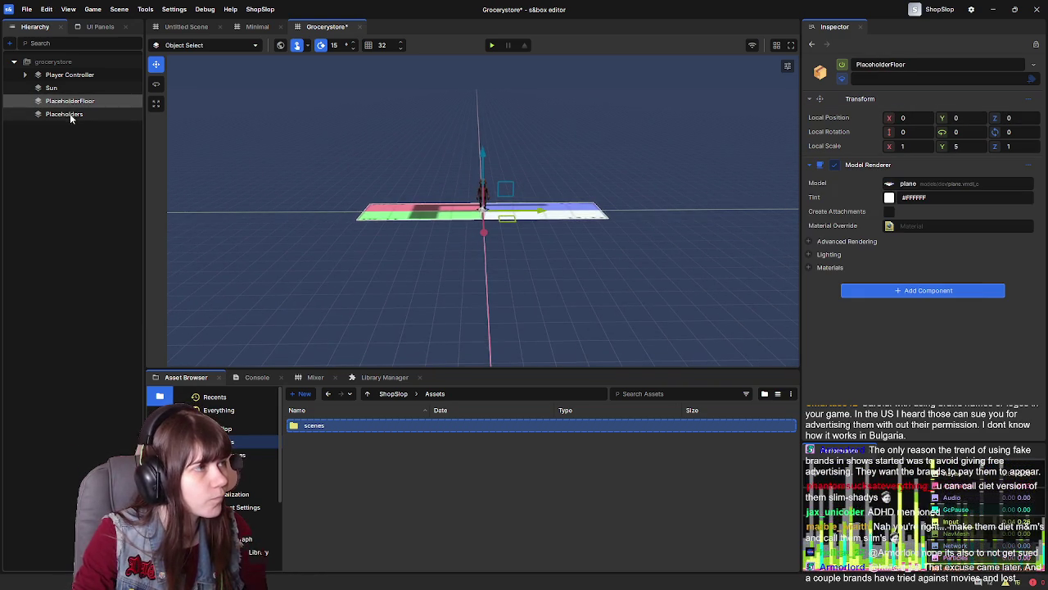
drag(81, 104, 65, 115)
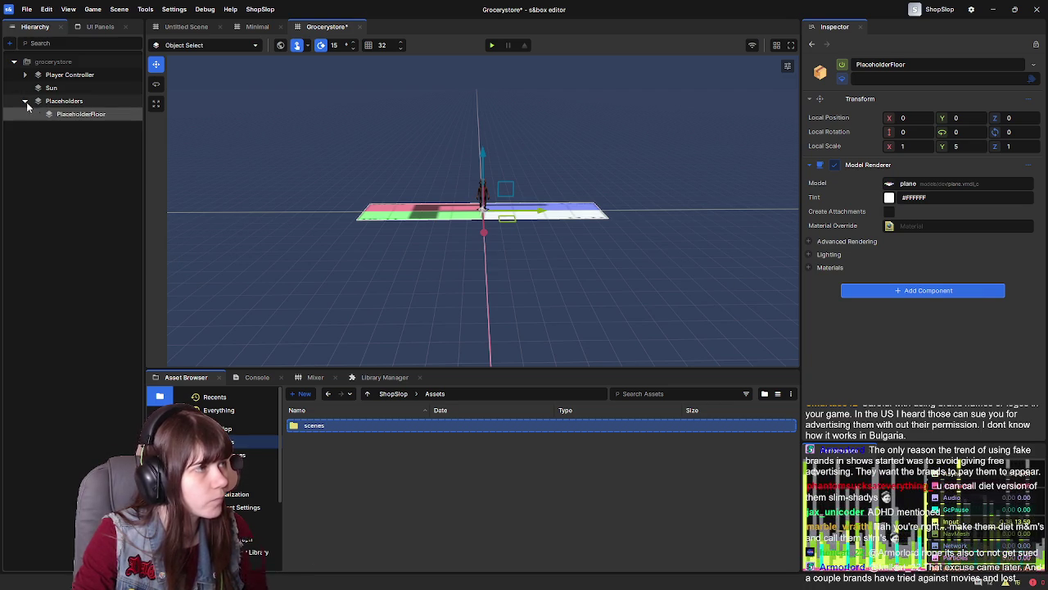
click(65, 114)
text(Lobby)
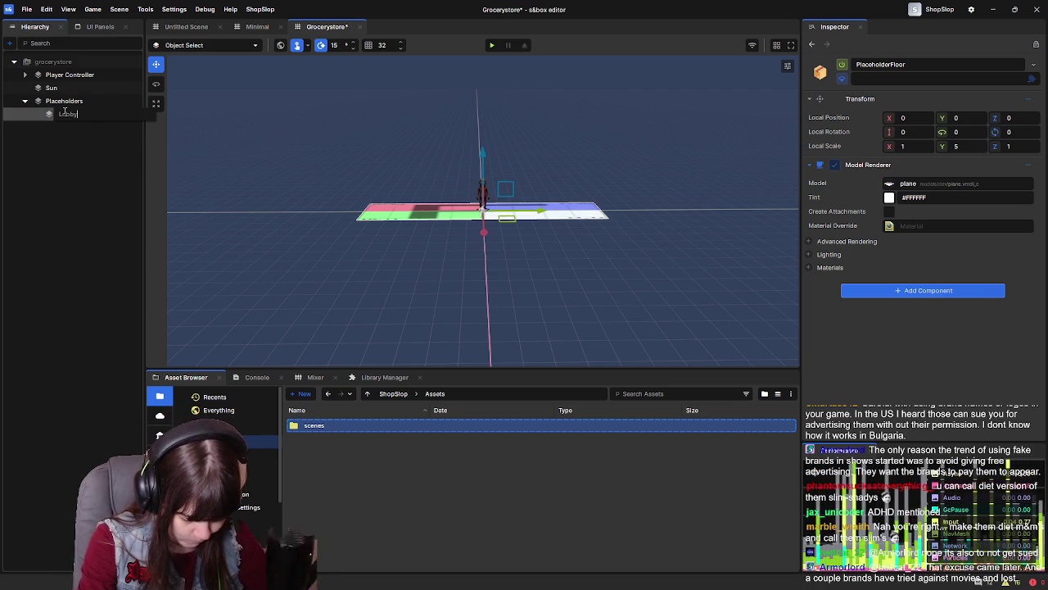
key(Return)
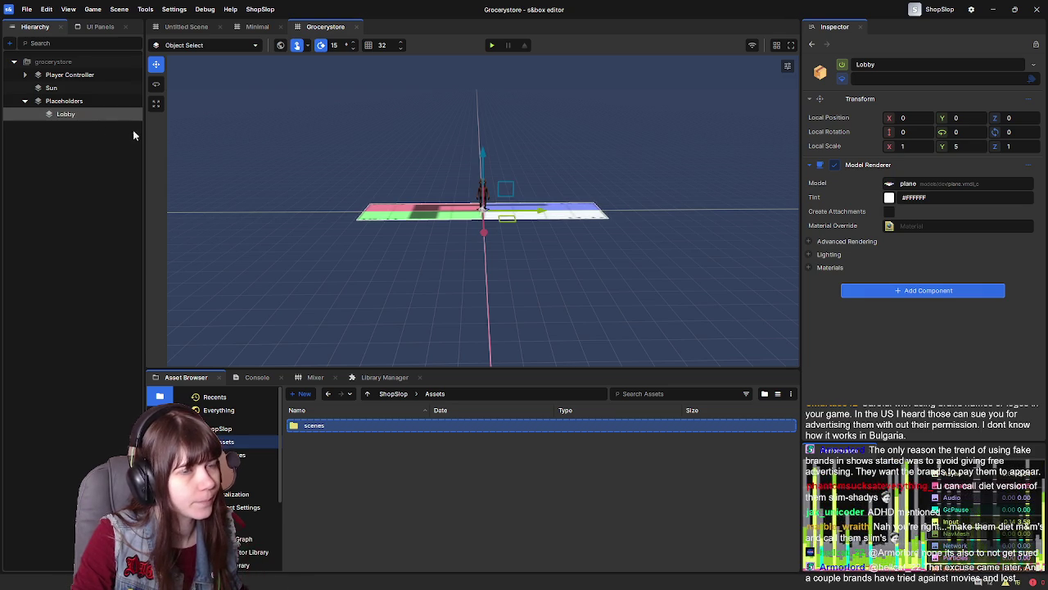
key(ctrl+d)
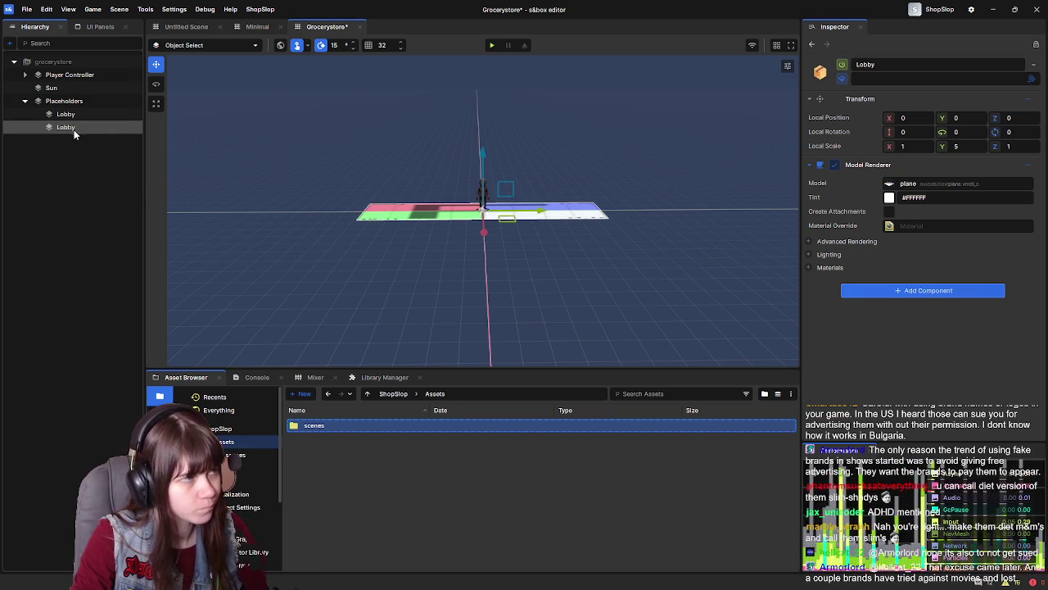
drag(484, 231, 488, 272)
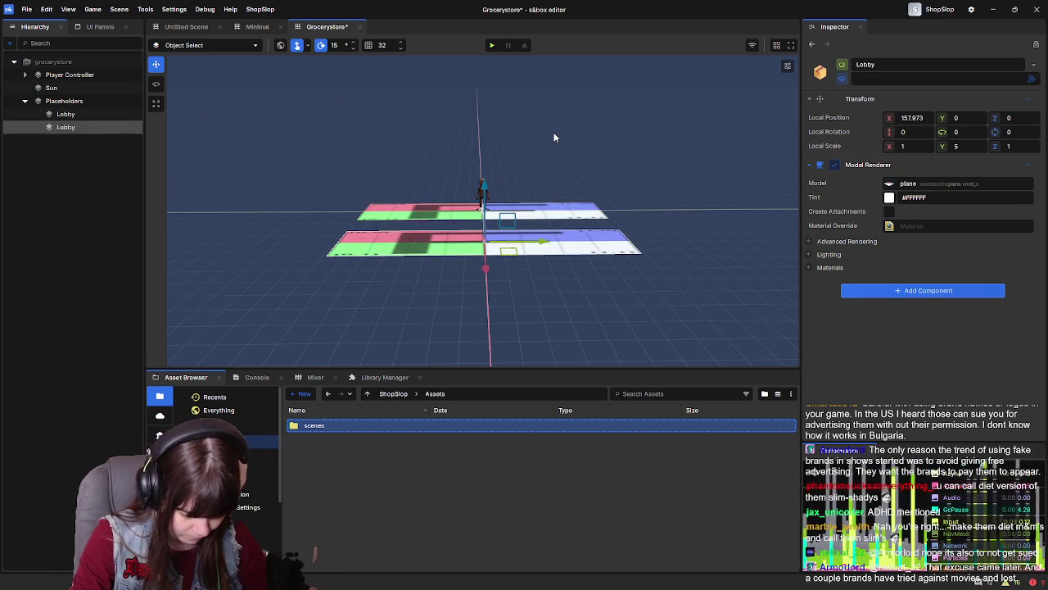
Rename the duplicate plane GroceryStore and set its Local Scale X and Y to 8
click(75, 126)
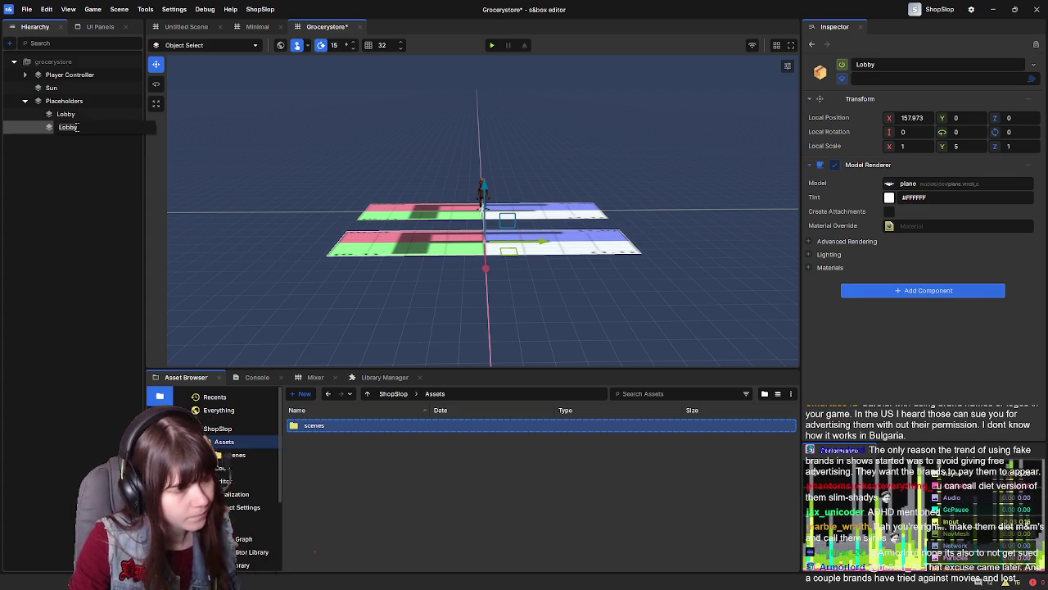
text(GroceryStore)
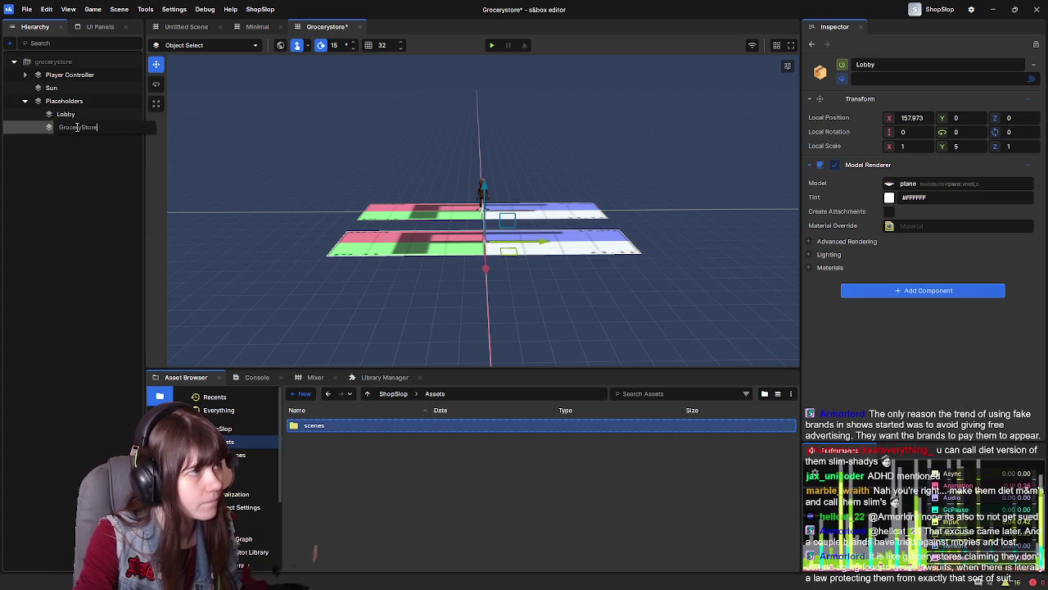
key(Return)
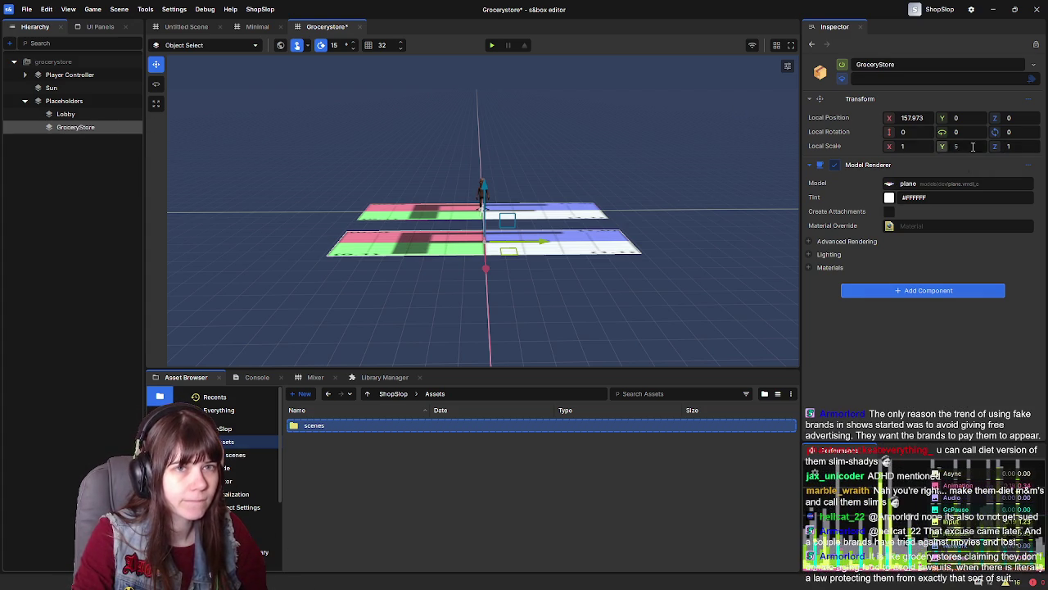
click(905, 145)
text(5)
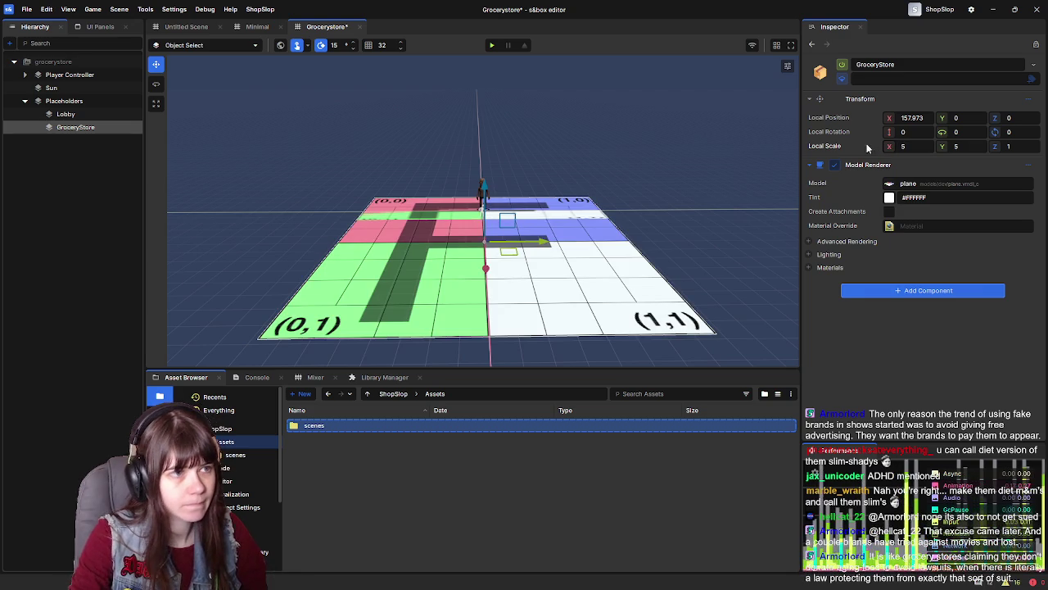
mouse_move(351, 235)
mouse_down()
mouse_move(711, 263)
mouse_move(524, 234)
mouse_up()
drag(432, 221, 792, 199)
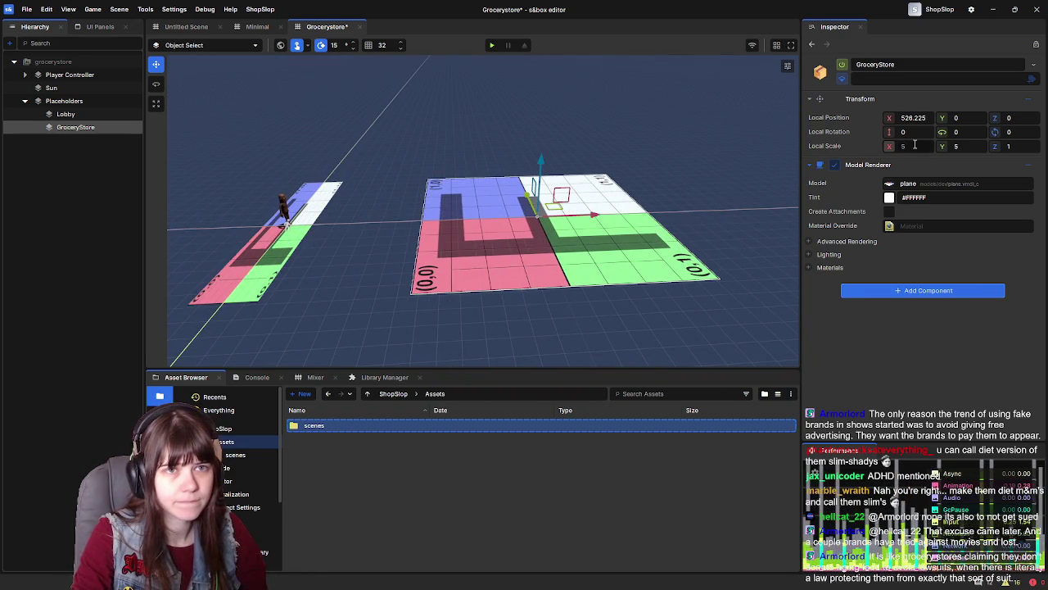
text(8)
key(Tab)
text(8)
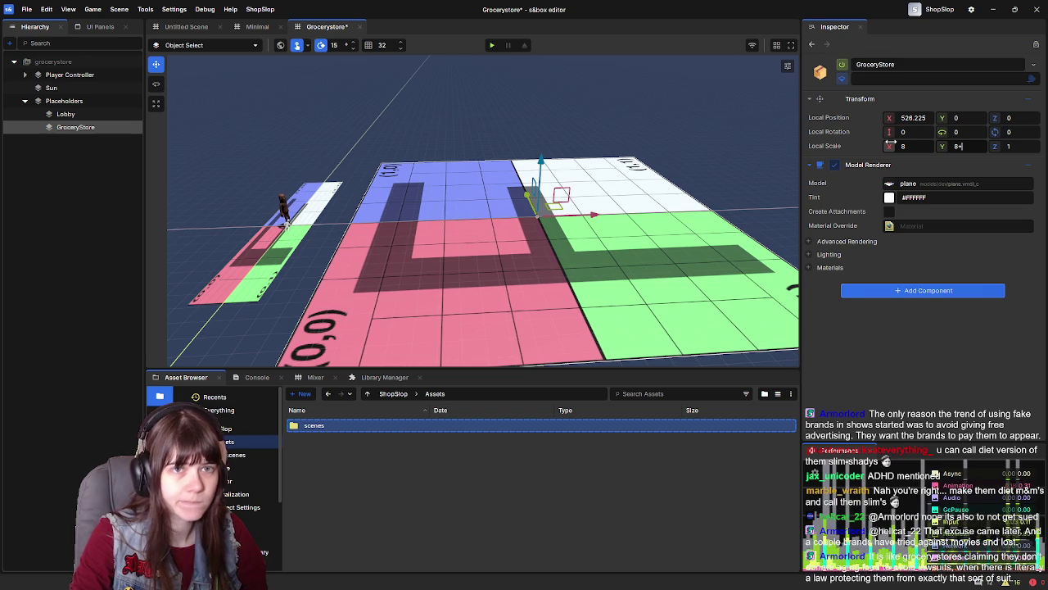
drag(454, 282, 555, 326)
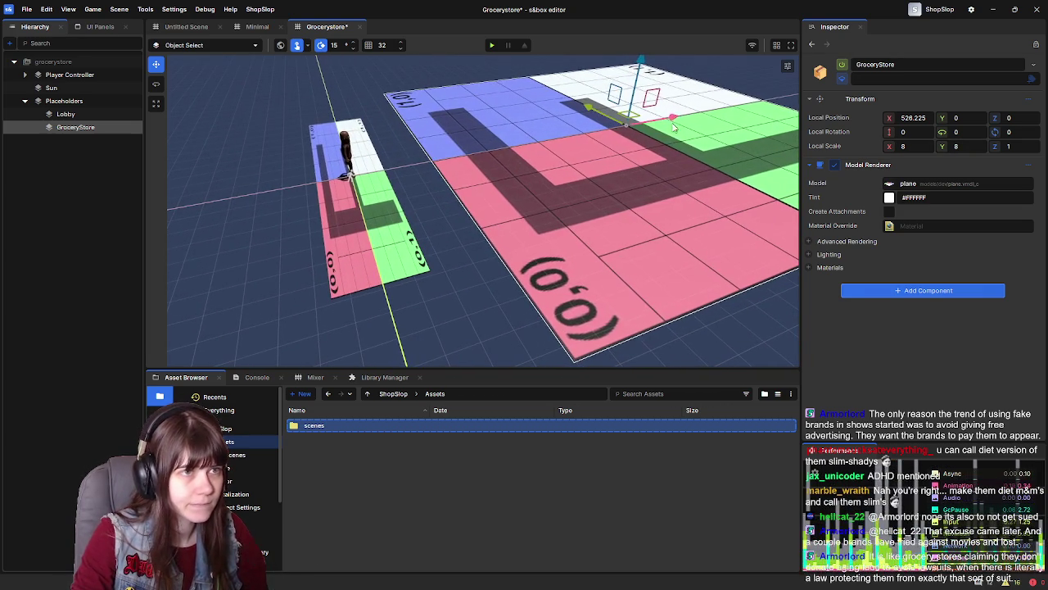
Move GroceryStore to Local Position X 450 beside the Lobby and save
drag(679, 119, 644, 134)
double_click(914, 117)
text(450)
key(Return)
mouse_move(626, 199)
mouse_down()
mouse_move(90, 210)
mouse_move(515, 217)
mouse_move(467, 218)
mouse_move(482, 232)
mouse_up()
key(ctrl+s)
click(99, 232)
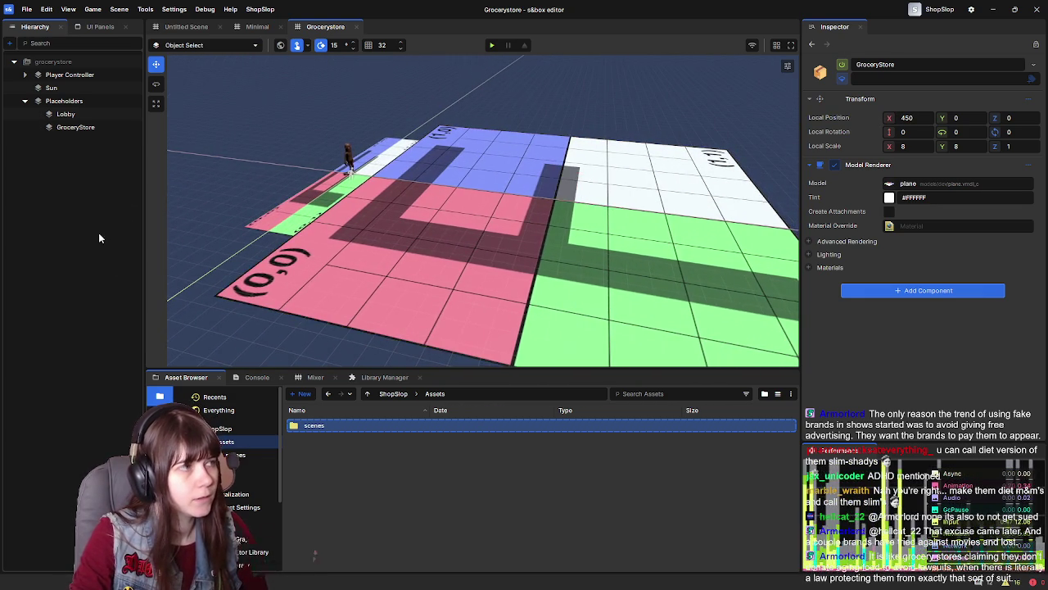
Create a Prefabs folder in Assets and open it
right_click(352, 464)
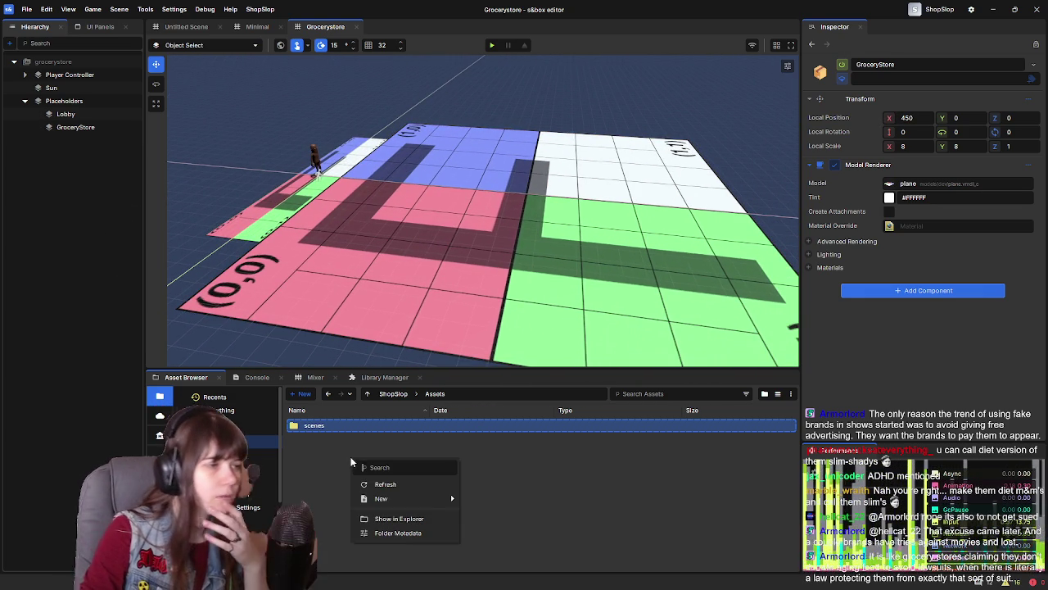
mouse_move(446, 499)
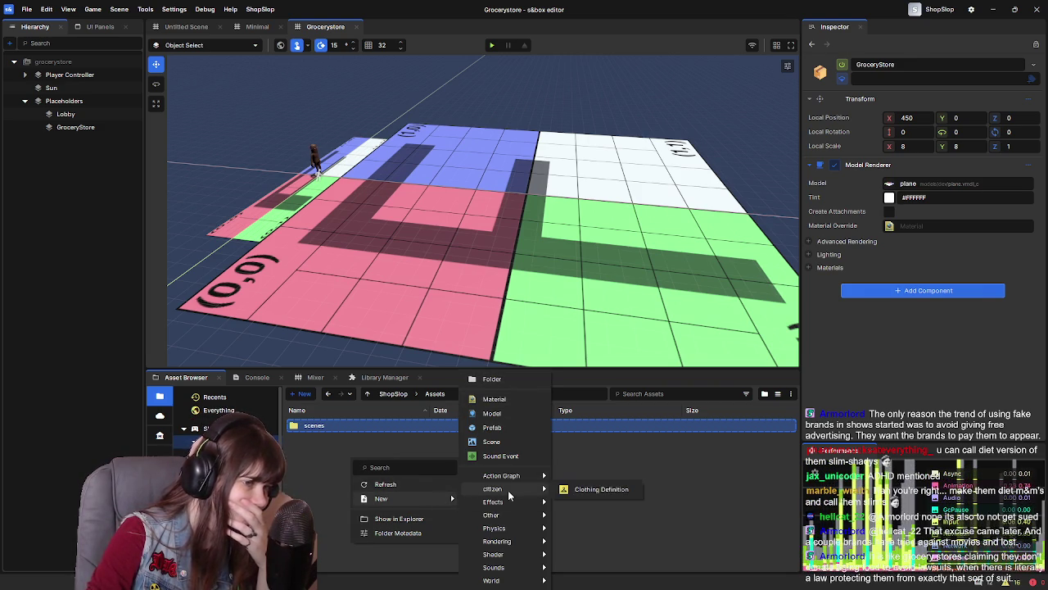
click(518, 381)
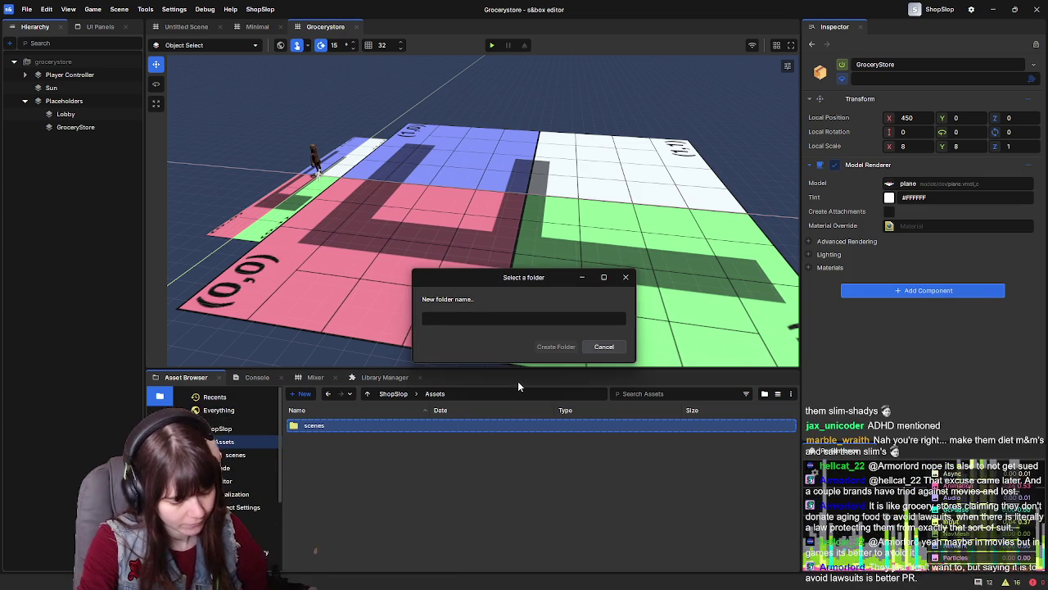
text(Plefabs)
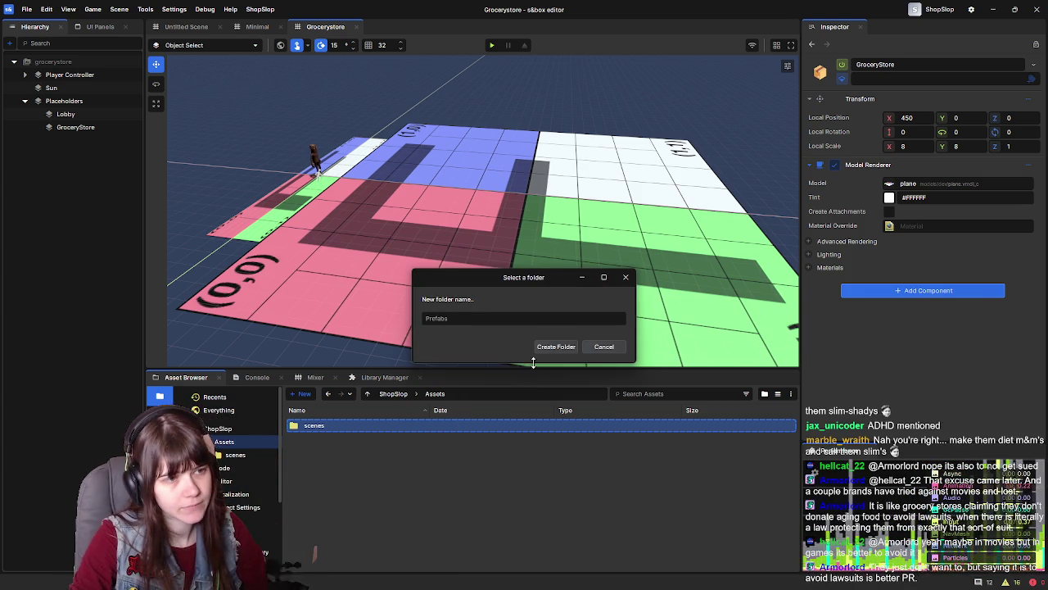
click(552, 347)
double_click(328, 425)
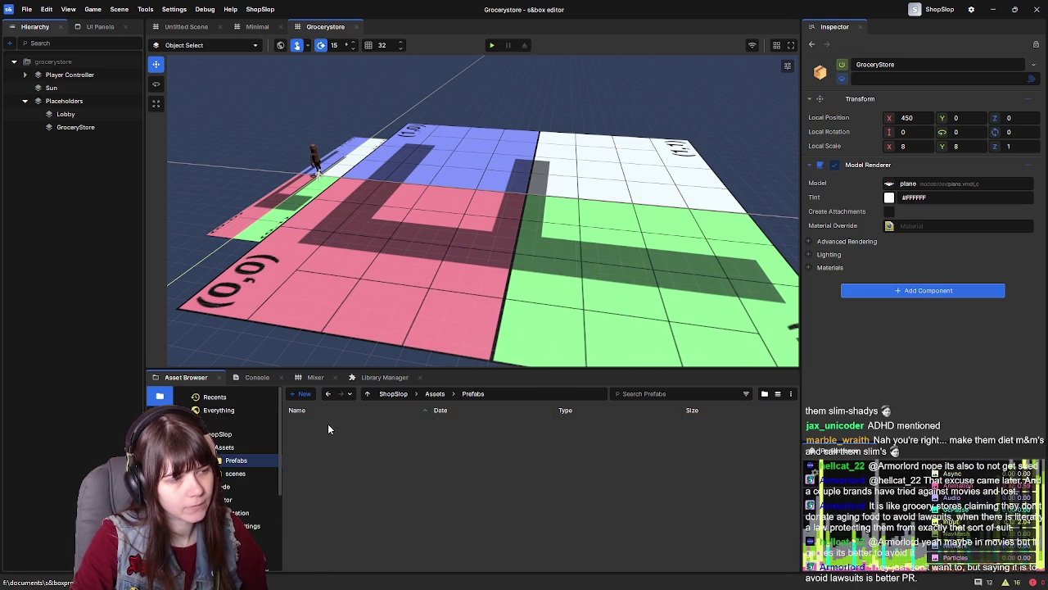
Create a new prefab named AutomaticDoors inside the Prefabs folder
right_click(341, 440)
mouse_move(408, 479)
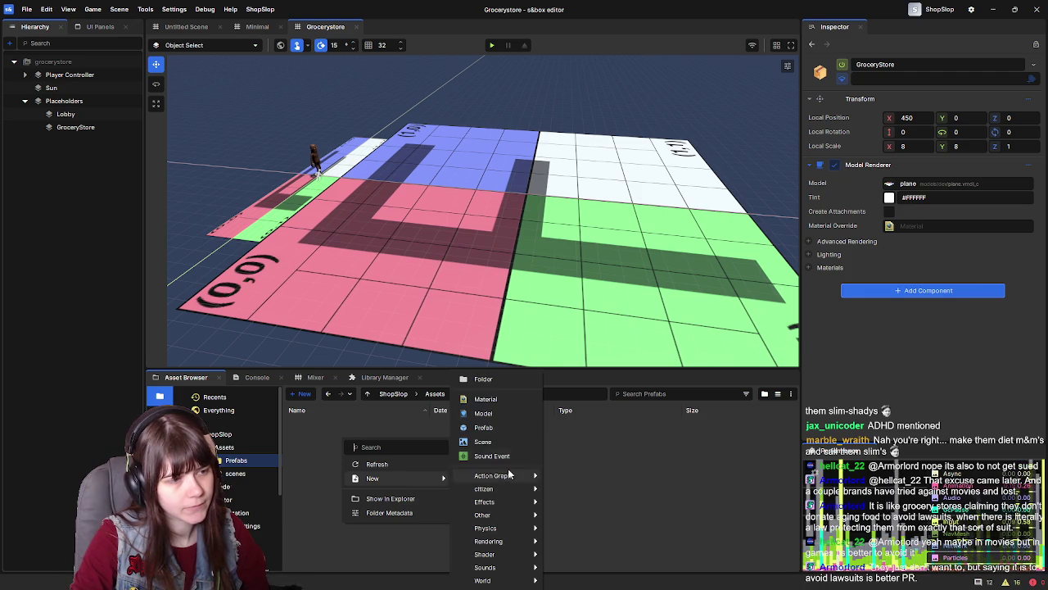
click(489, 429)
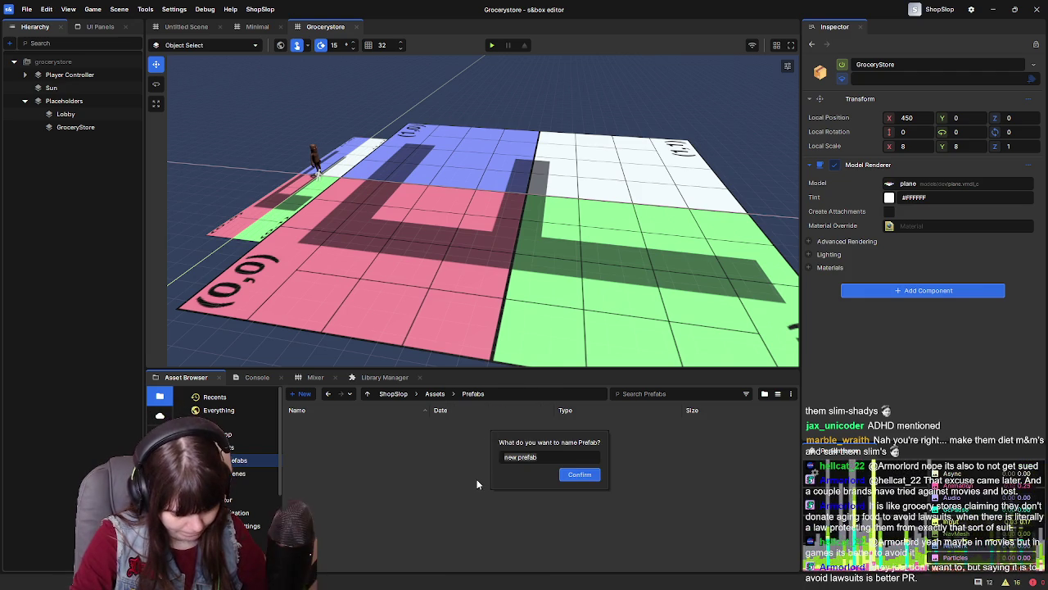
text(Automat)
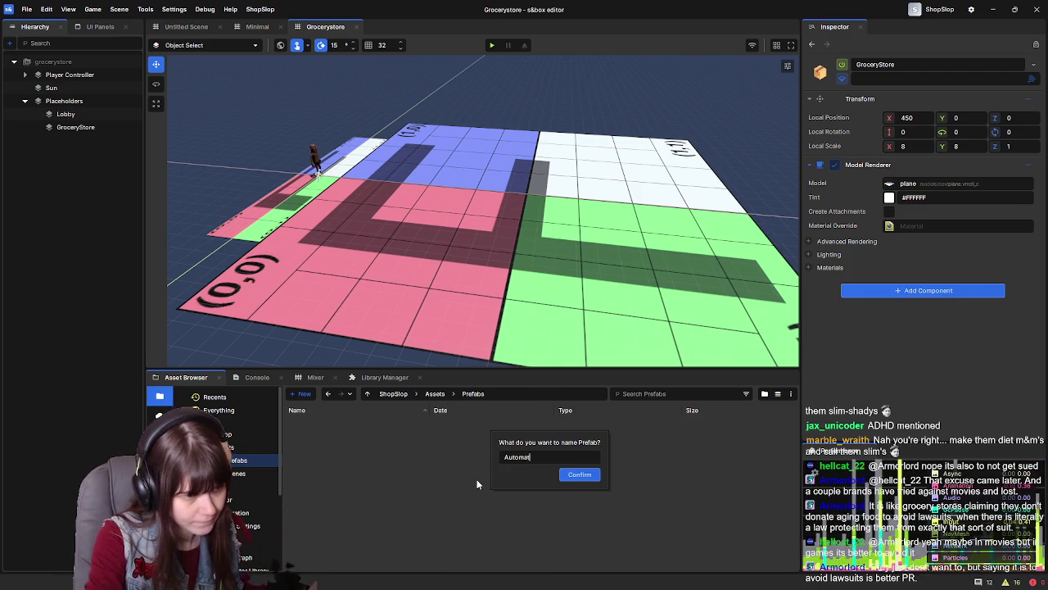
text(icDoors)
key(Return)
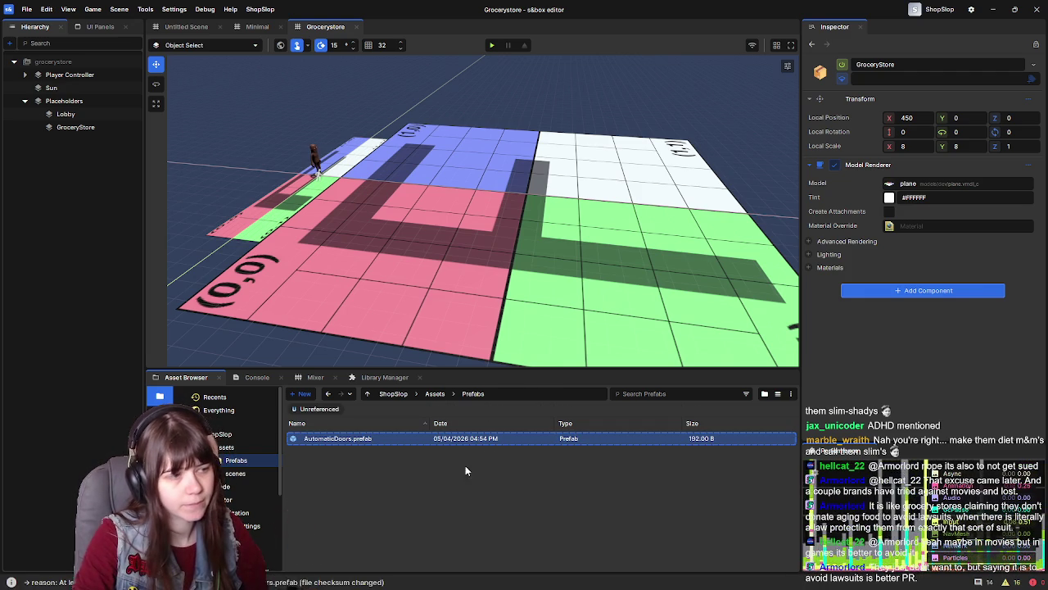
Open AutomaticDoors.prefab in its own tab, glance at the Grocerystore scene, then return
double_click(406, 440)
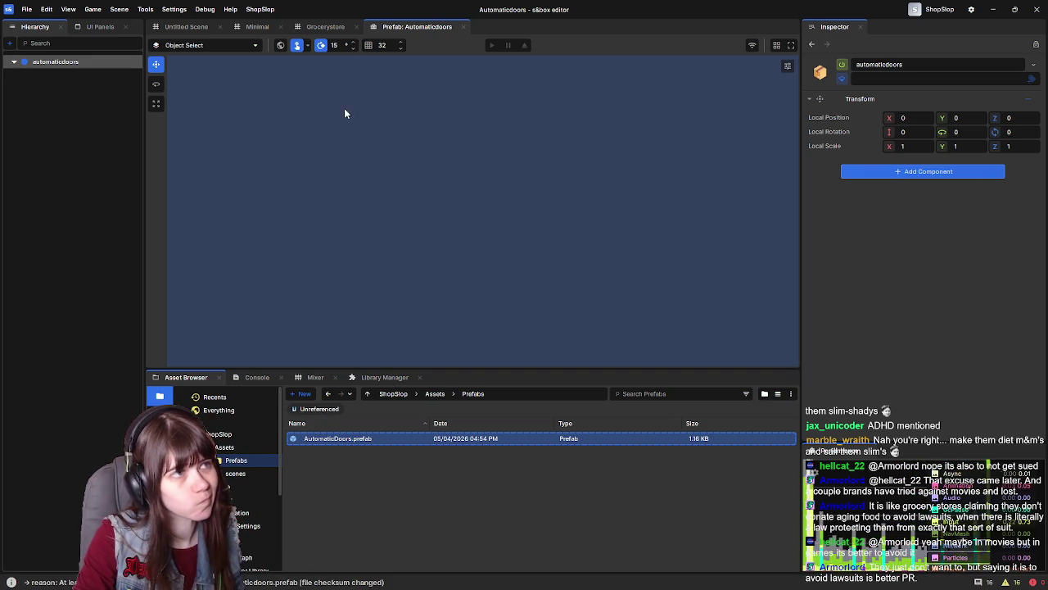
click(322, 31)
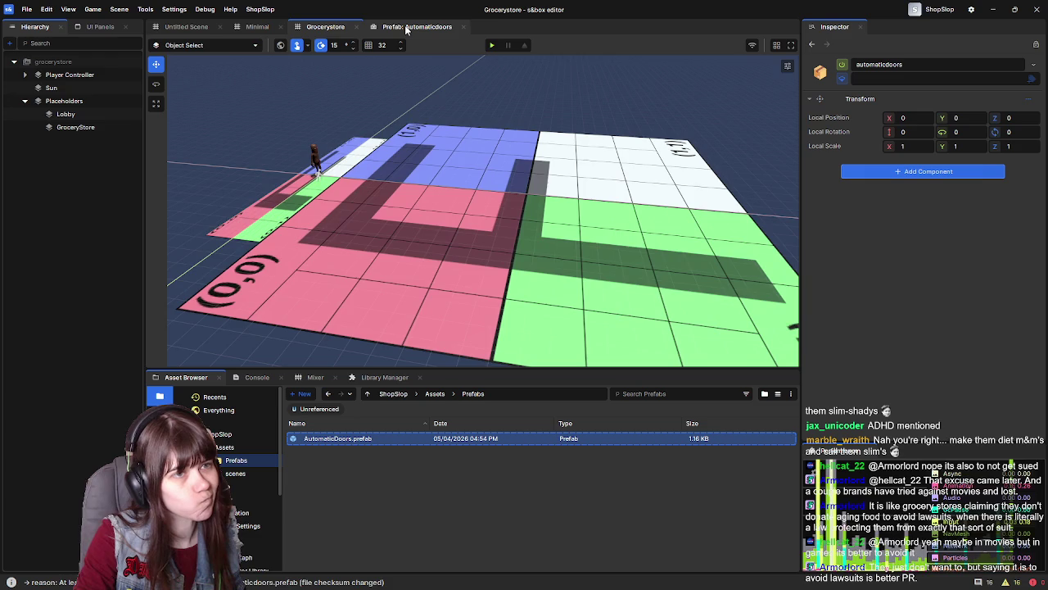
click(407, 28)
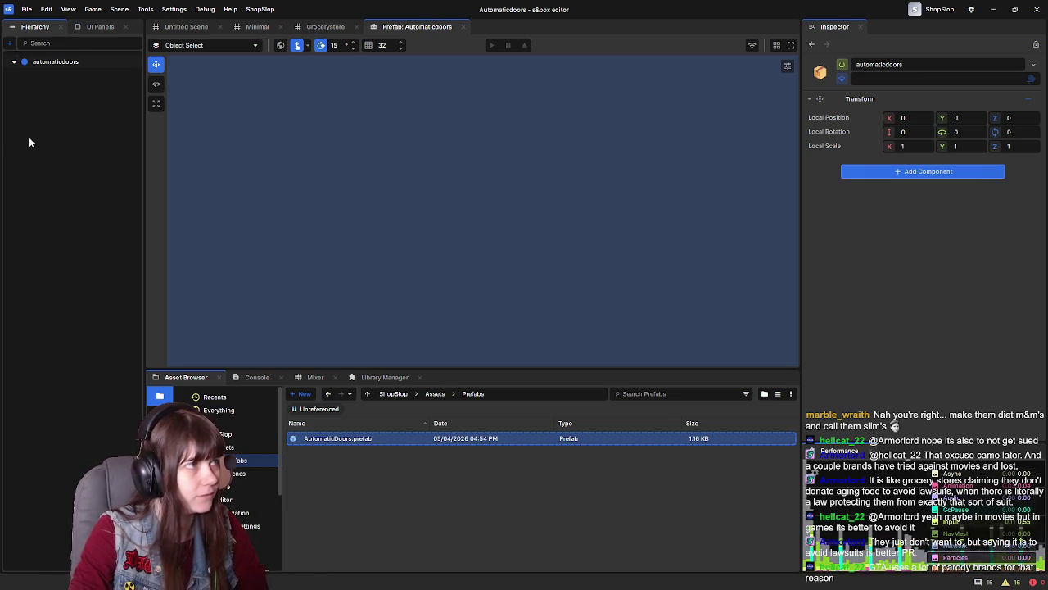
Add a Cube named PlaceholderDoor1 to the AutomaticDoors prefab and orbit around it
right_click(49, 80)
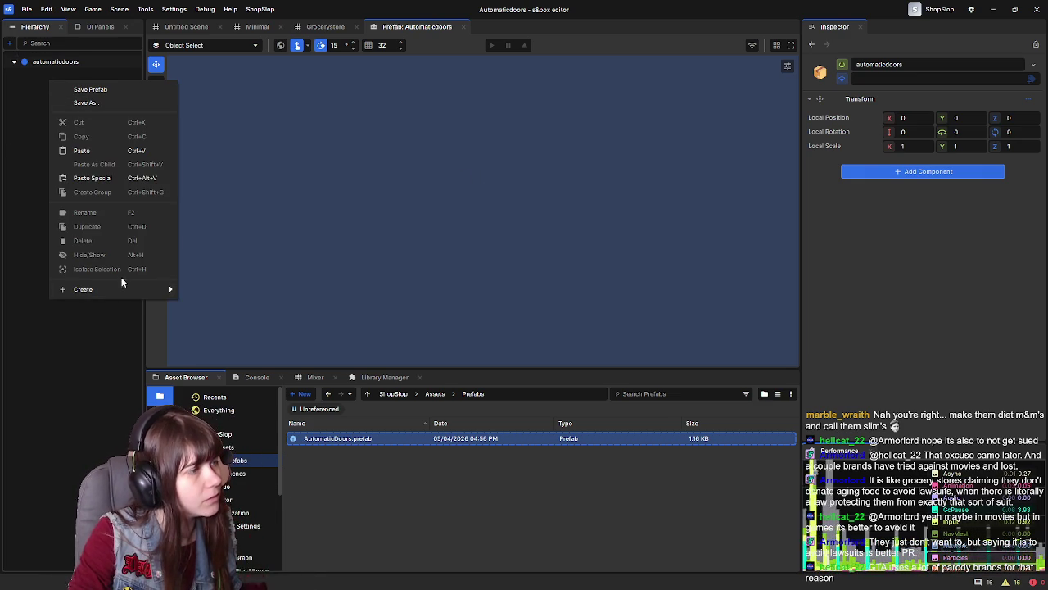
mouse_move(132, 291)
mouse_move(224, 303)
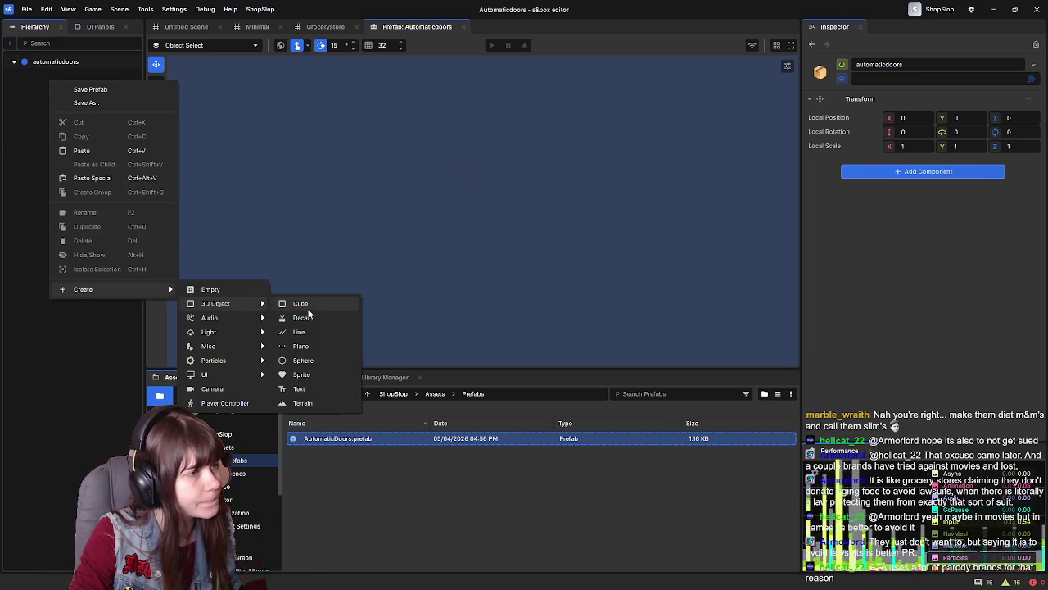
click(319, 306)
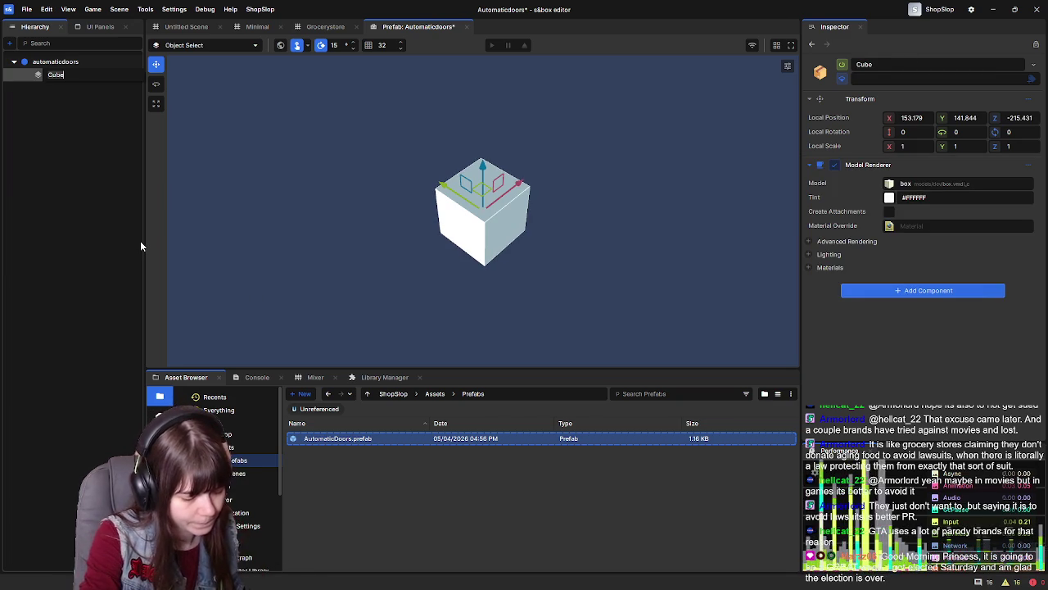
text(Placeholder)
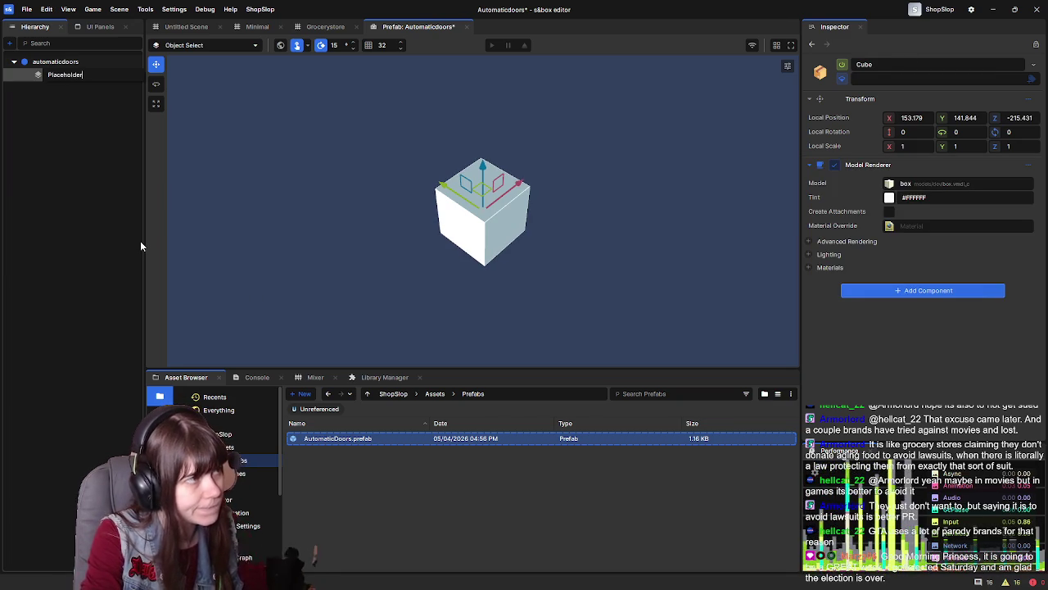
text(Door1)
key(Return)
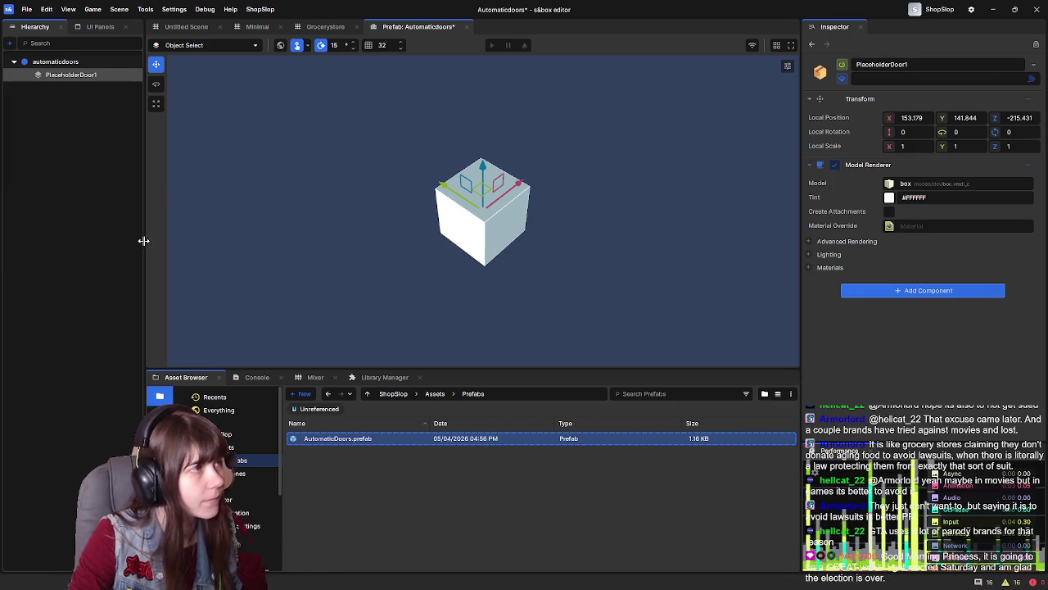
drag(607, 230, 571, 267)
scroll(578, 280, up, 1)
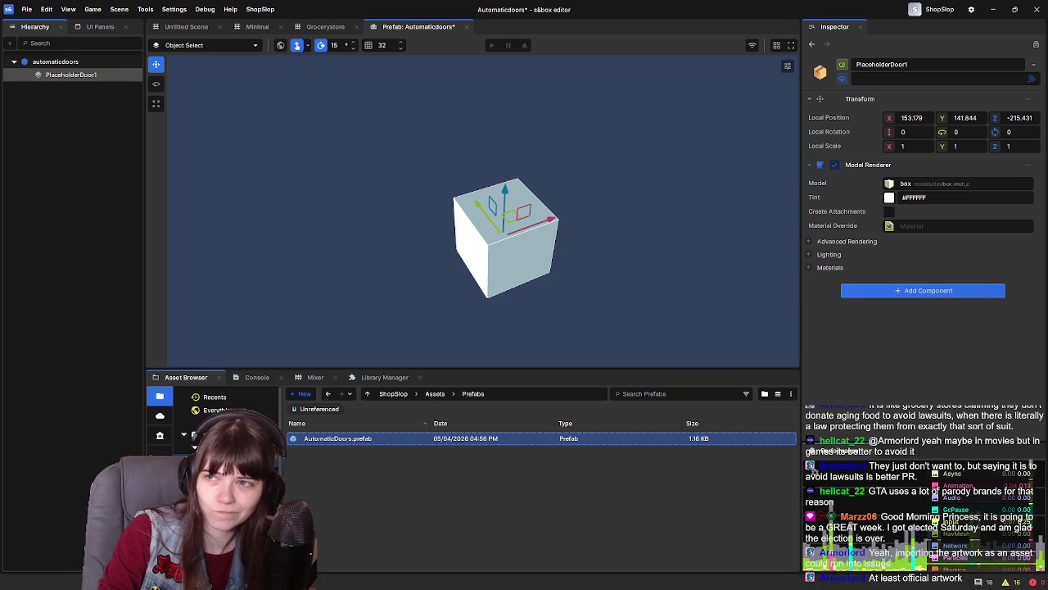
mouse_move(1047, 131)
mouse_down()
mouse_move(917, 131)
mouse_move(690, 16)
mouse_move(706, 72)
mouse_move(641, 91)
mouse_move(672, 3)
mouse_up()
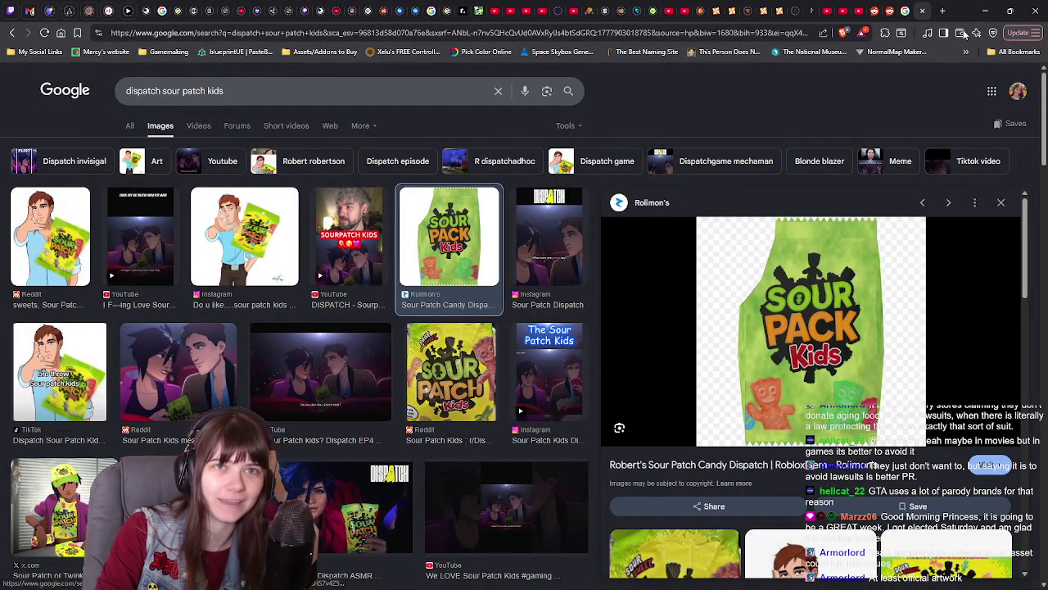
key(alt+Tab)
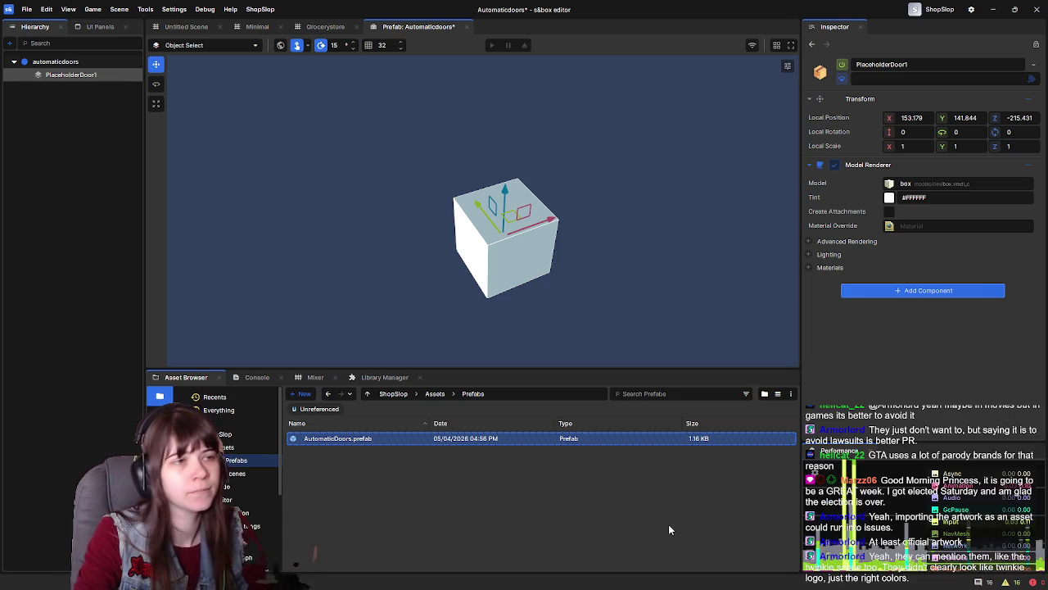
Move PlaceholderDoor1 to local position 0, 0, 0
click(409, 439)
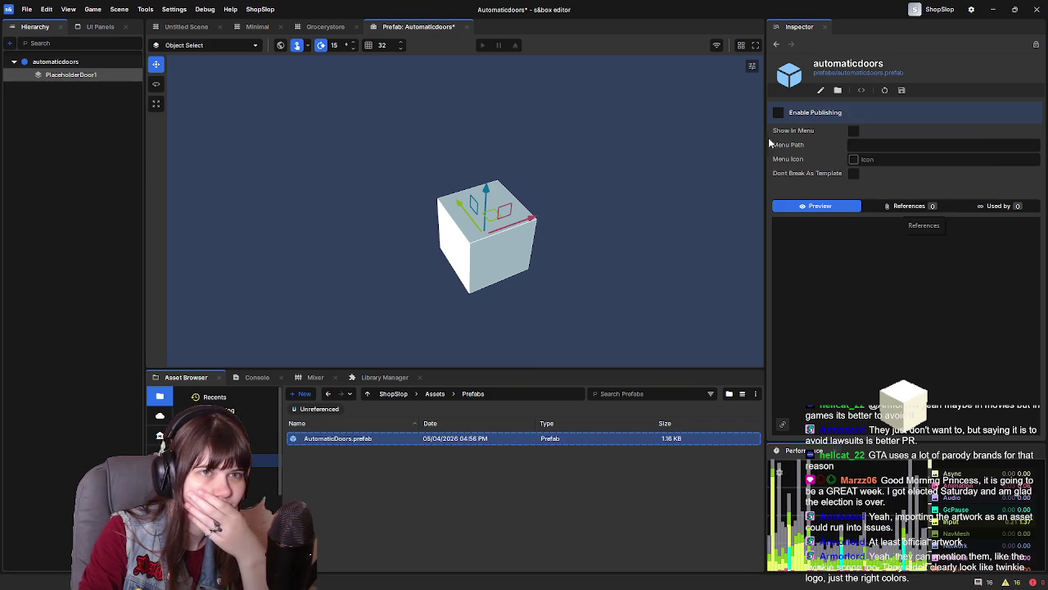
click(73, 74)
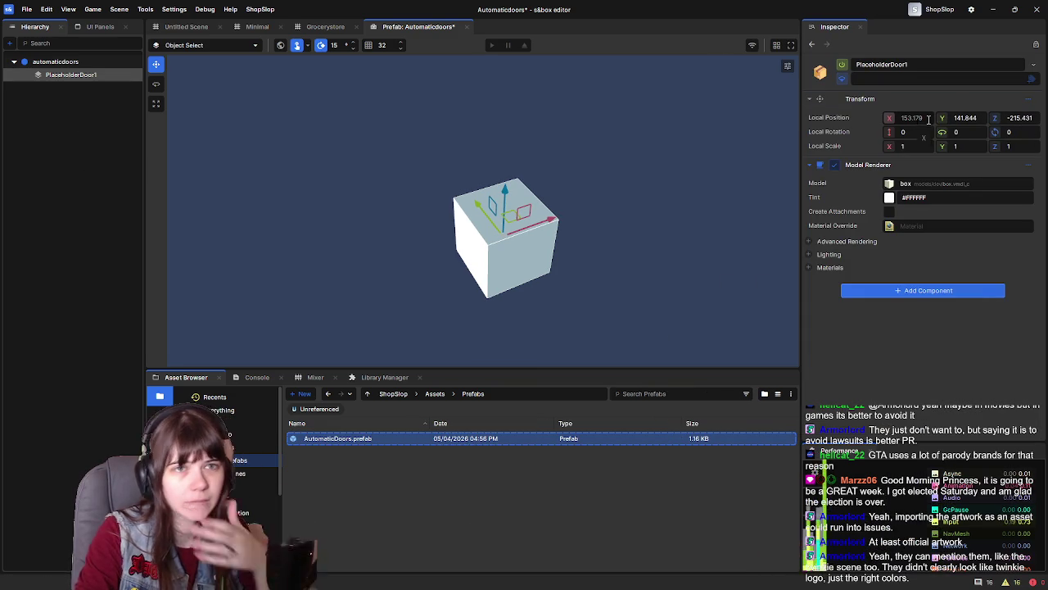
click(910, 117)
text(0)
key(Tab)
text(0)
key(Tab)
text(0)
key(Return)
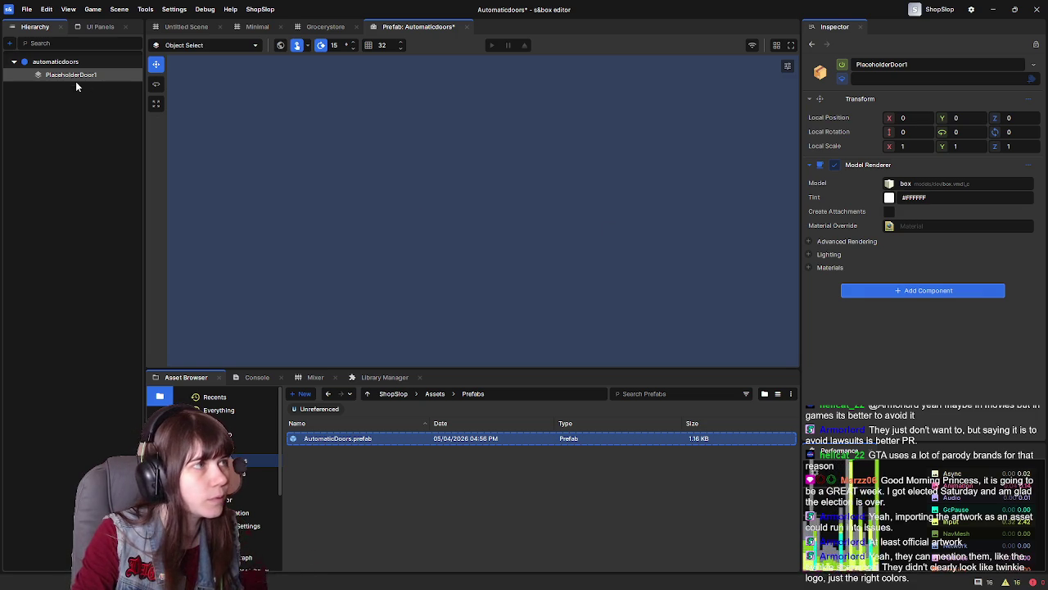
Save the prefab and flatten PlaceholderDoor1 into a thin slab with X scale 0.309
double_click(81, 83)
scroll(642, 208, down, 5)
mouse_move(642, 209)
mouse_down()
mouse_move(652, 197)
mouse_move(565, 193)
mouse_move(565, 179)
mouse_up()
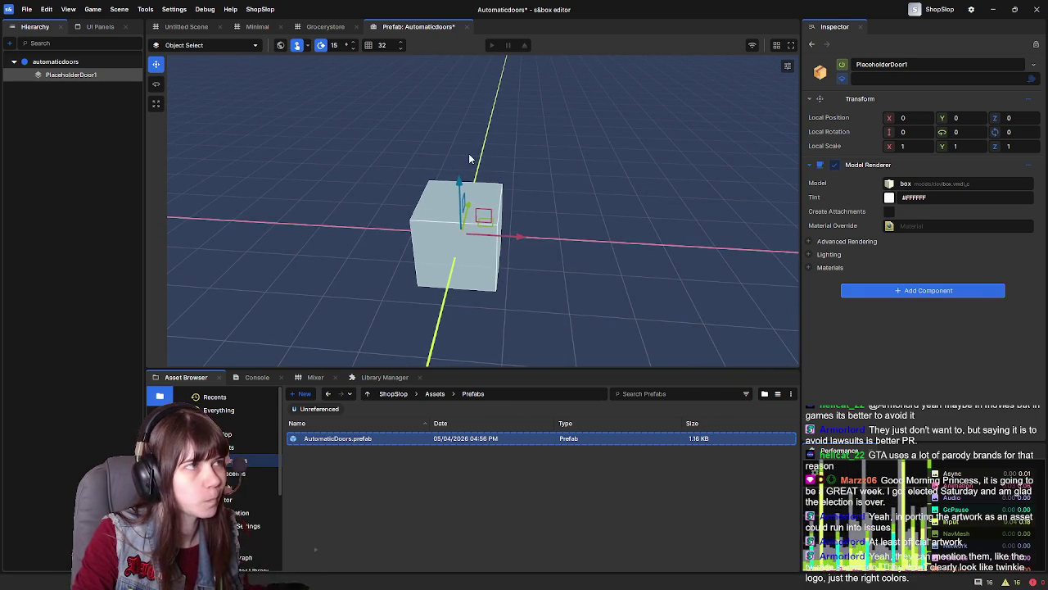
key(ctrl+s)
key(r)
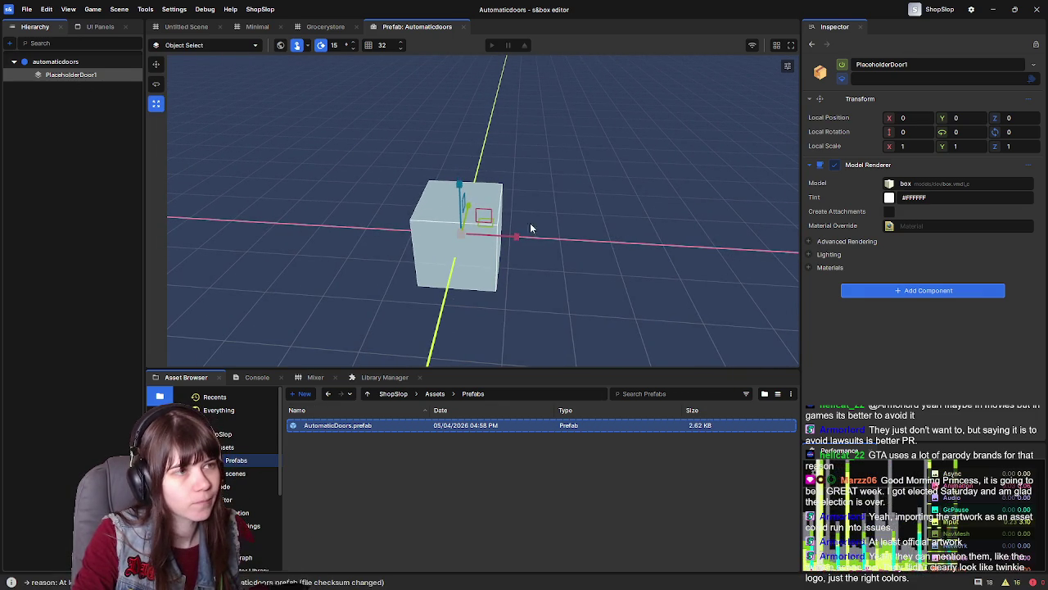
mouse_move(515, 237)
mouse_down()
mouse_move(386, 230)
mouse_move(423, 231)
mouse_up()
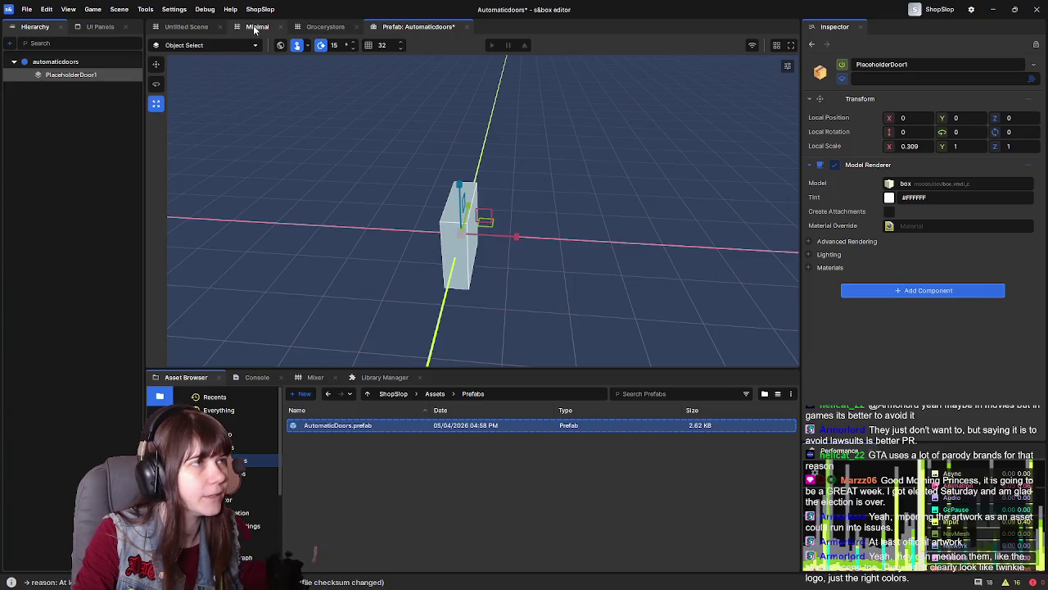
Close the Minimal and Untitled Scene tabs
click(257, 27)
click(280, 27)
click(221, 27)
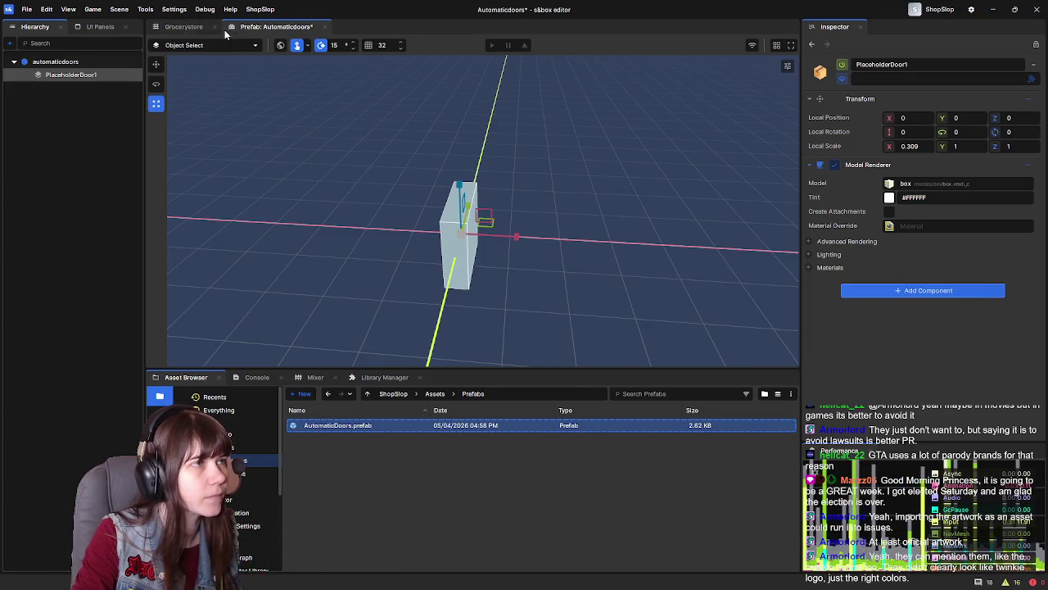
In Grocerystore, place AutomaticDoors.prefab on the floor beside the character at 58.935, 18.876, 25
click(186, 27)
mouse_move(176, 164)
mouse_down()
mouse_move(622, 226)
mouse_move(402, 462)
mouse_up()
mouse_move(320, 426)
mouse_down()
mouse_move(211, 319)
mouse_move(283, 237)
mouse_move(481, 222)
mouse_up()
mouse_move(683, 273)
mouse_down()
mouse_move(488, 268)
mouse_move(504, 269)
mouse_up()
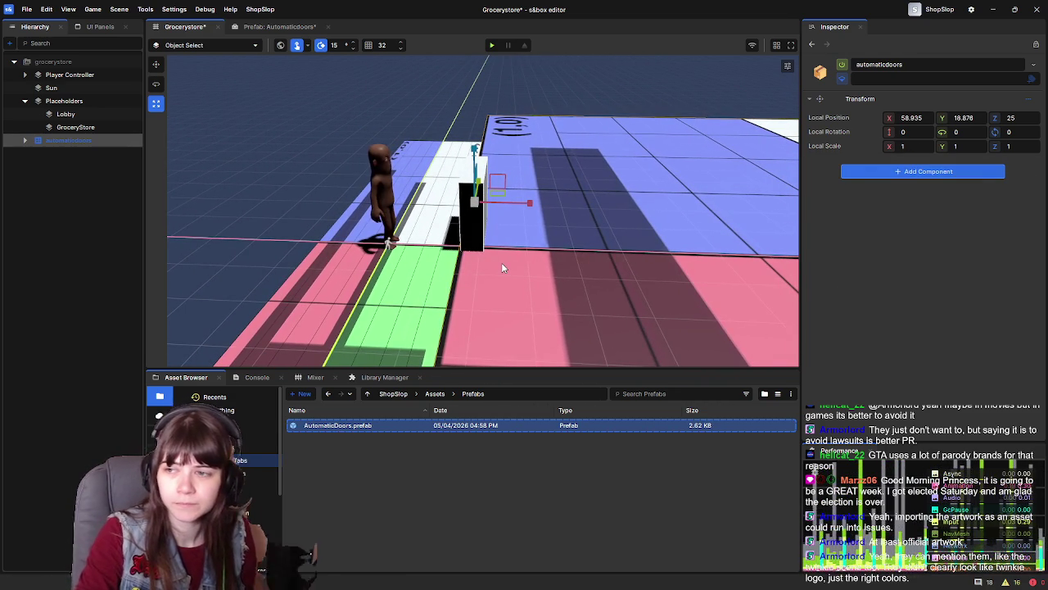
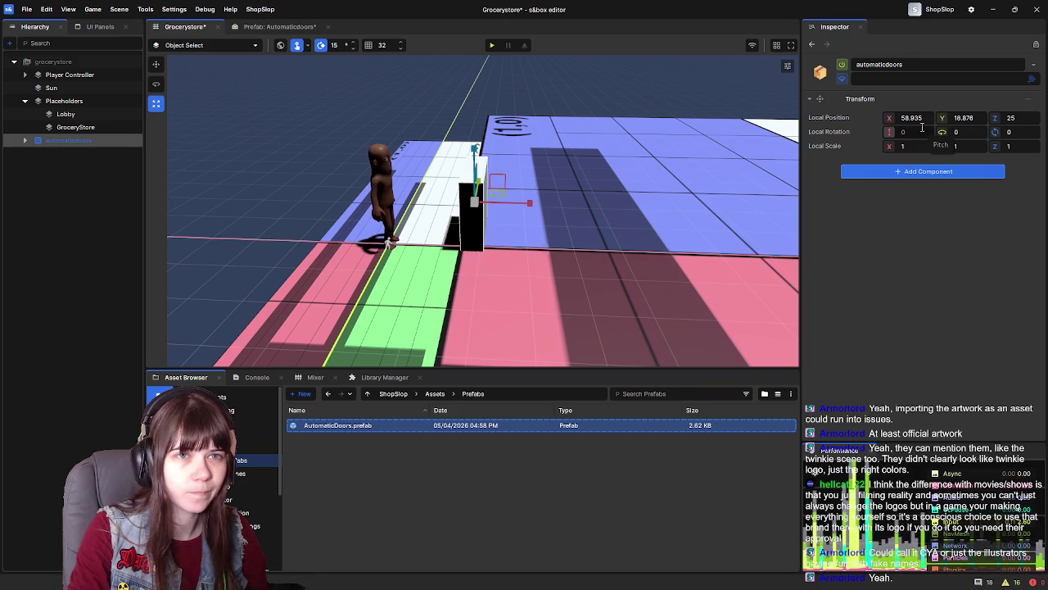
Orbit around the door and open the AutomaticDoors prefab for editing
mouse_move(514, 268)
mouse_down()
mouse_move(777, 234)
mouse_move(724, 210)
mouse_up()
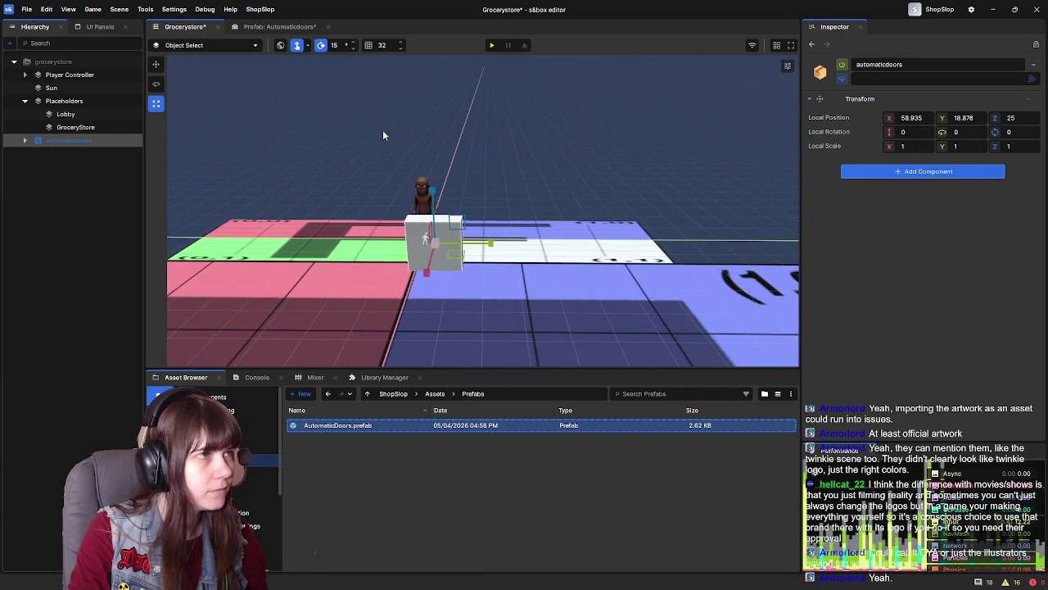
click(74, 141)
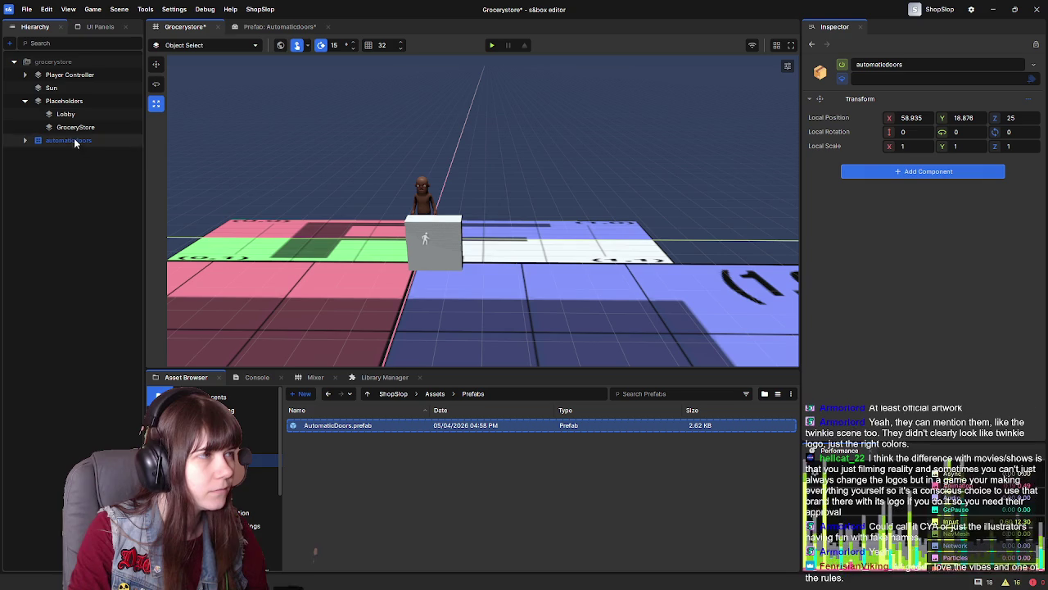
click(324, 185)
click(303, 27)
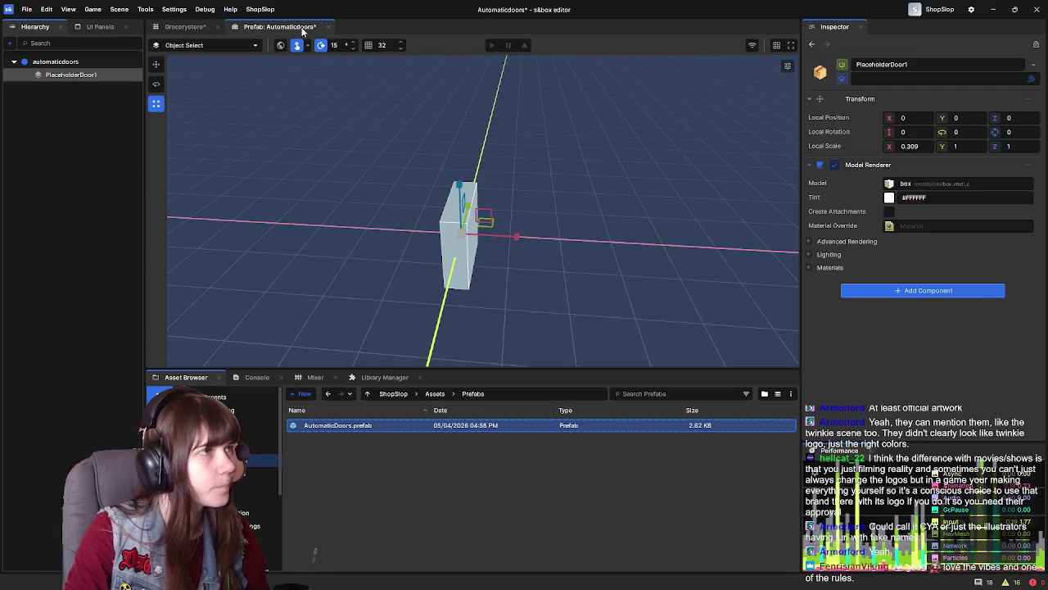
Add a Collider - Box component to the automaticdoors prefab root
mouse_move(555, 260)
mouse_down()
mouse_move(565, 225)
mouse_move(582, 227)
mouse_up()
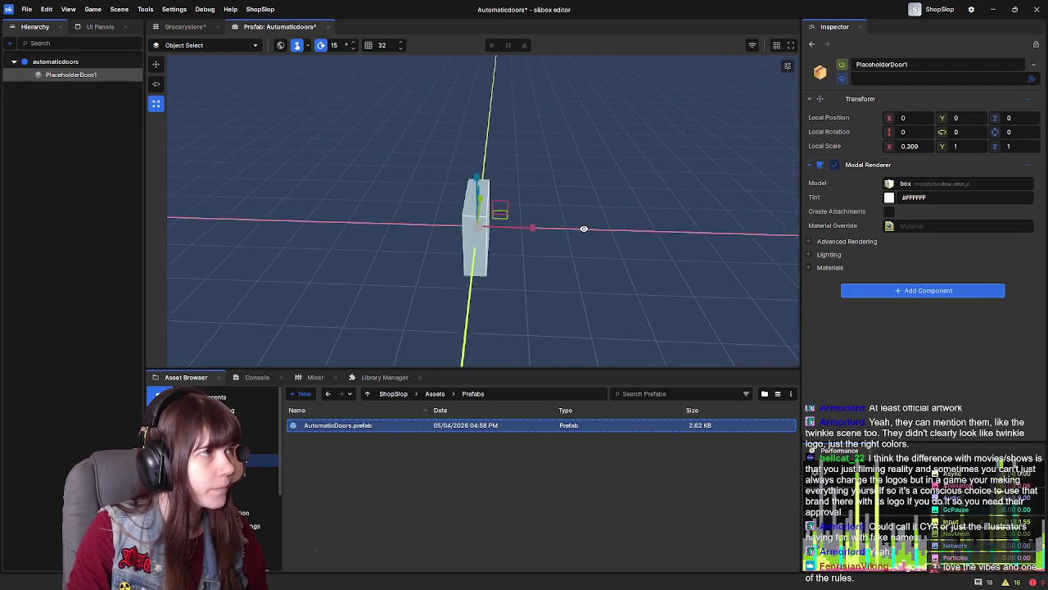
click(82, 62)
click(954, 174)
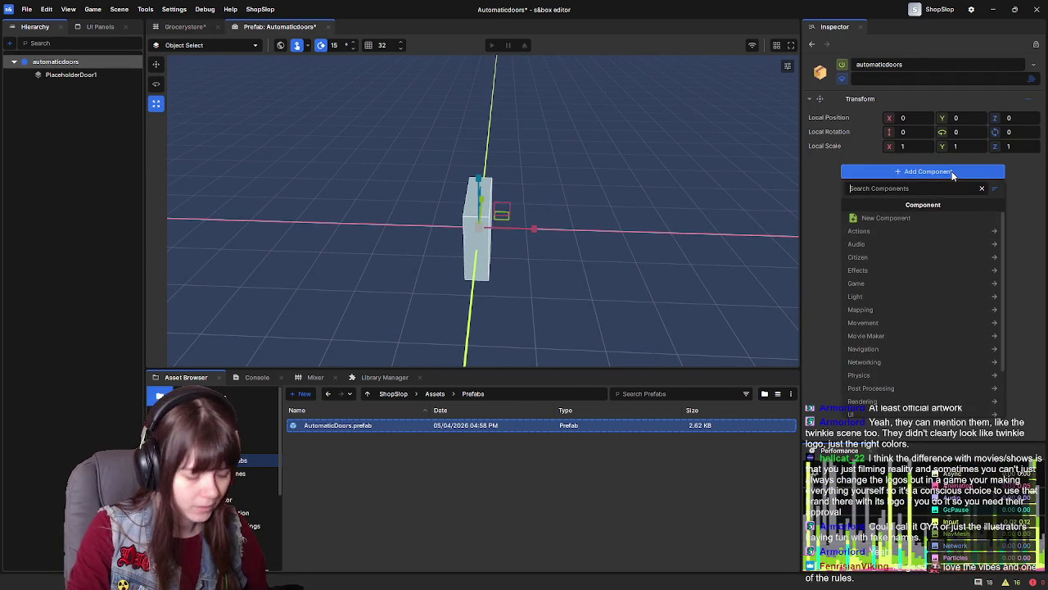
text(box colli)
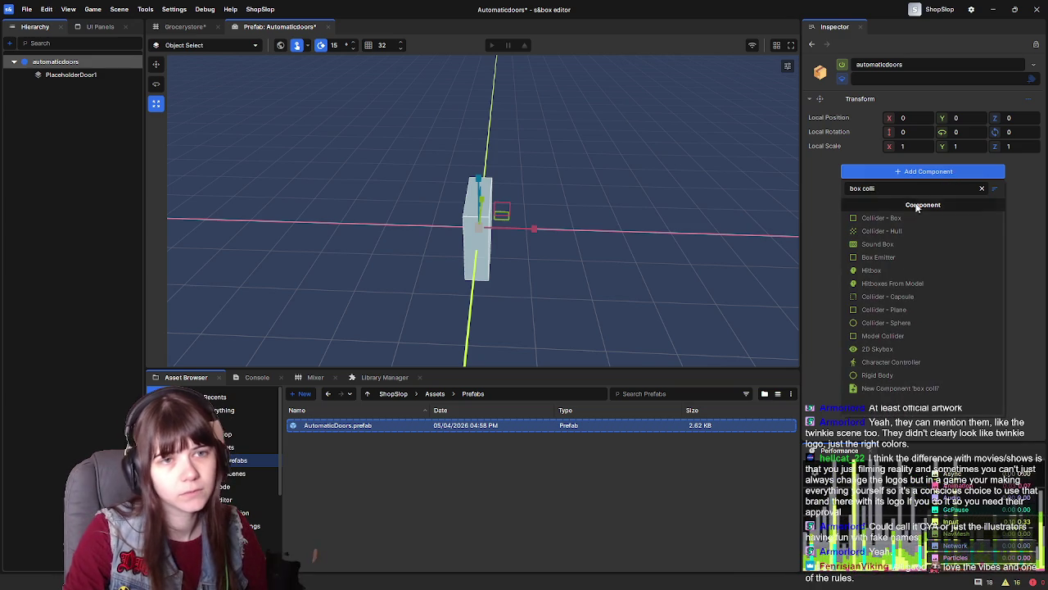
click(913, 218)
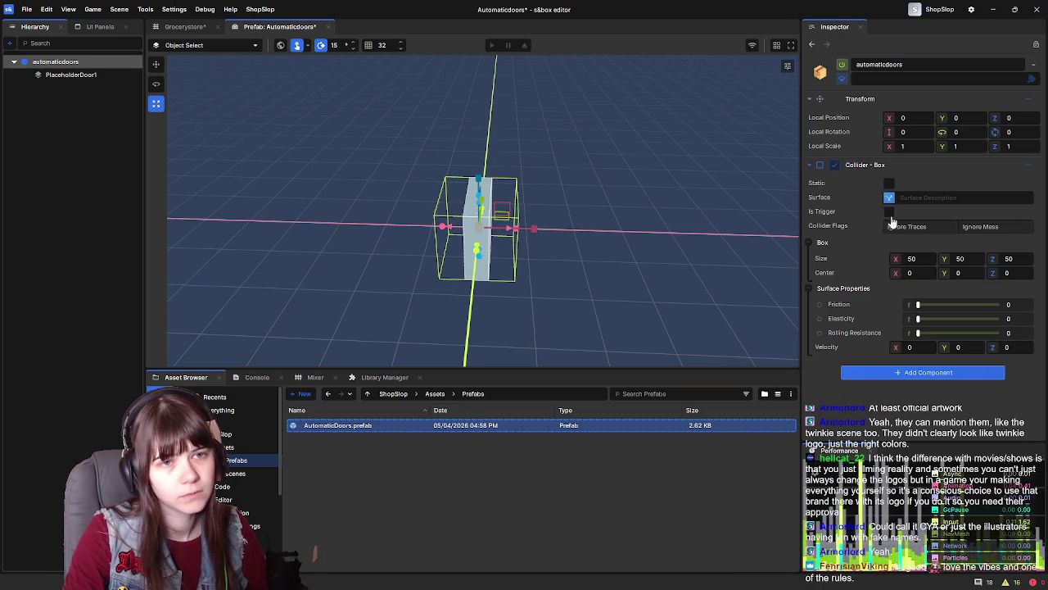
Orbit to check the 50×50×50 collider around the door, then return to the Grocerystore scene
mouse_move(673, 235)
mouse_down()
mouse_move(582, 216)
mouse_move(634, 220)
mouse_up()
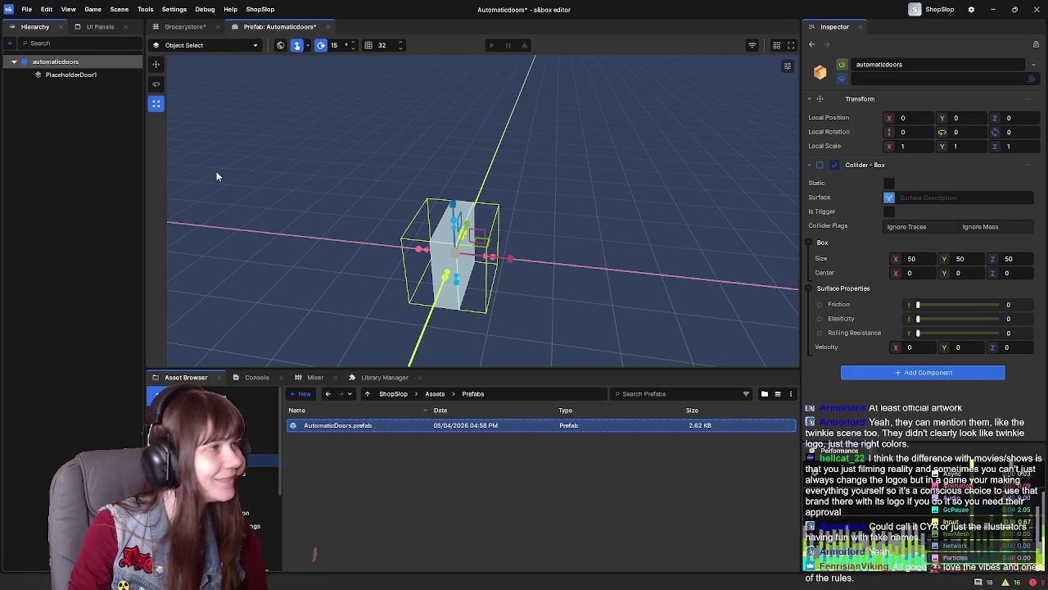
mouse_move(343, 129)
mouse_down()
mouse_move(276, 129)
mouse_move(582, 171)
mouse_move(609, 185)
mouse_up()
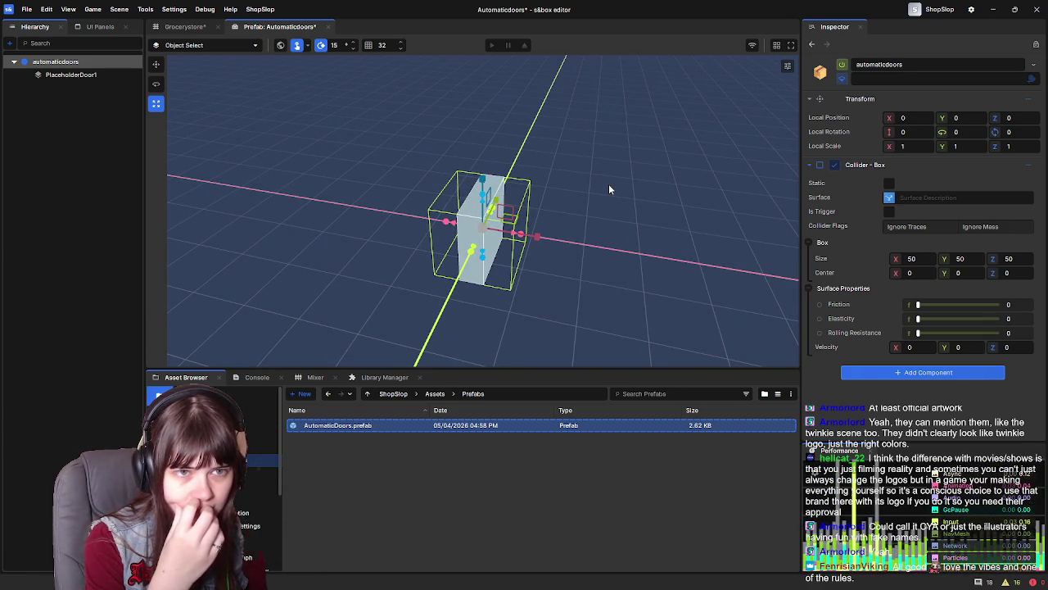
click(197, 26)
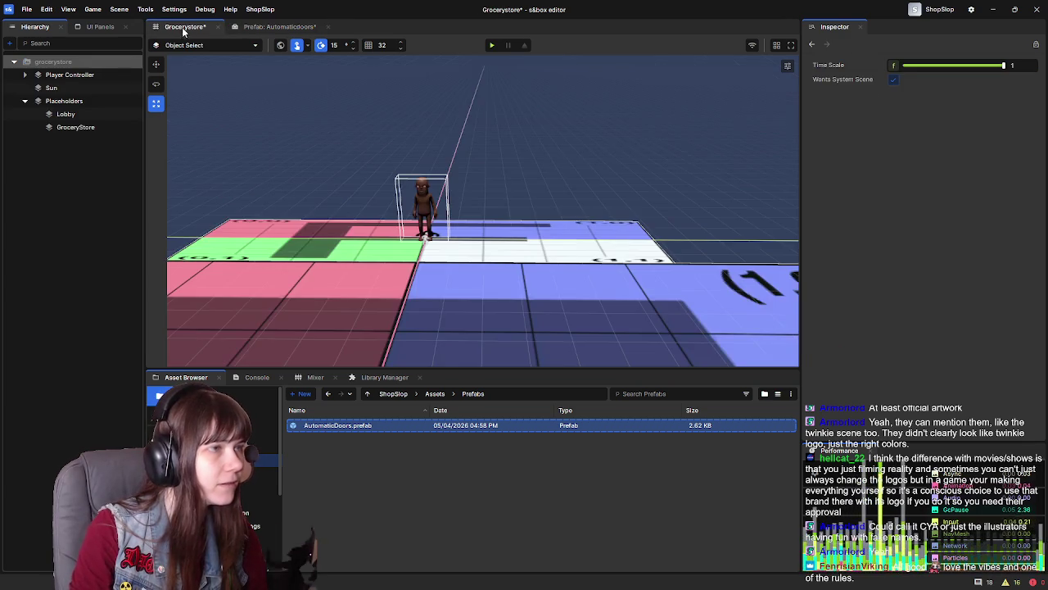
key(f)
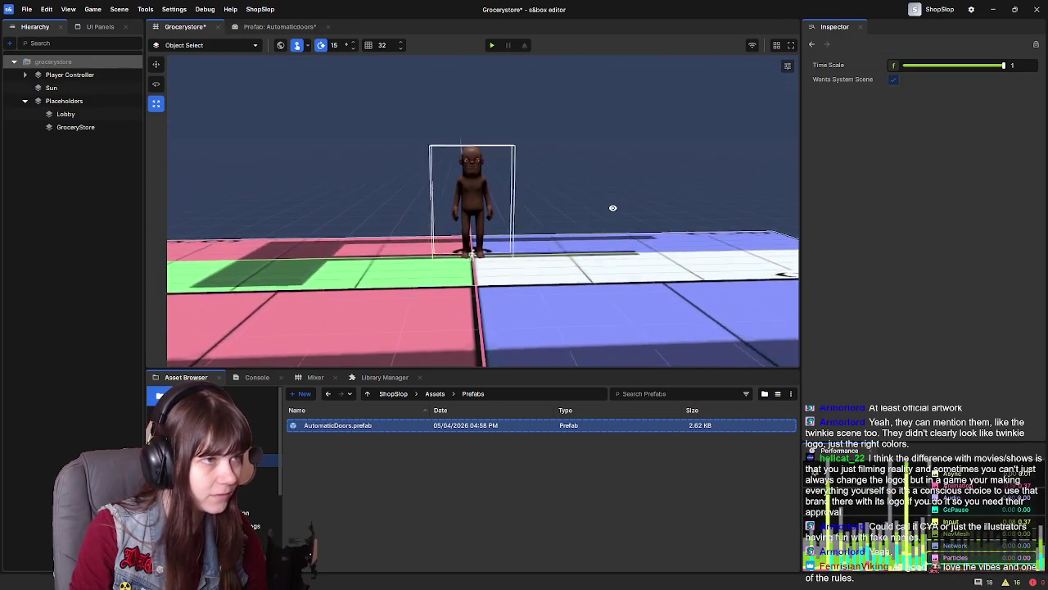
drag(483, 300, 483, 295)
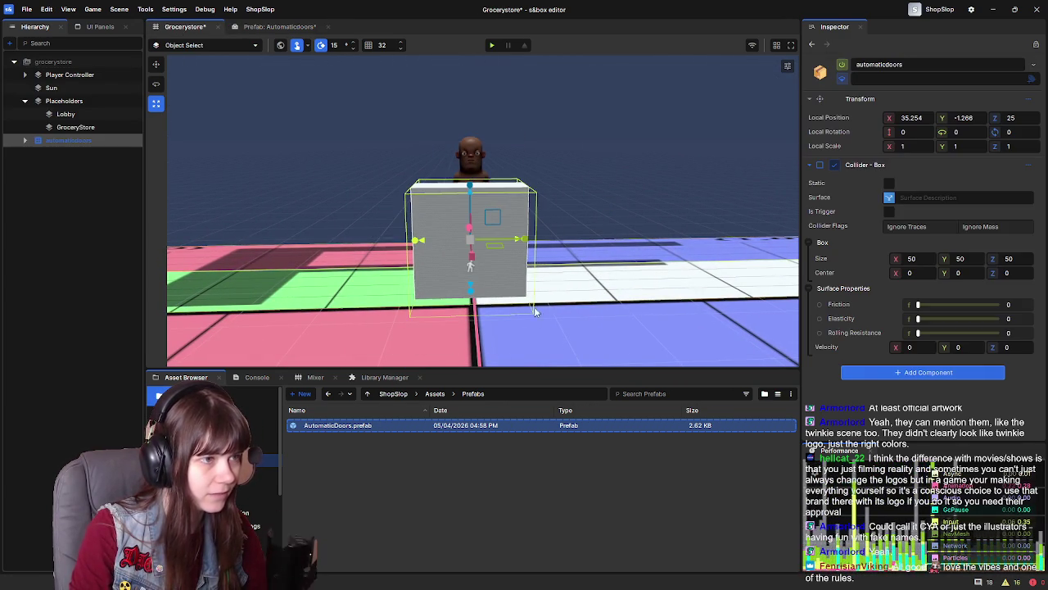
key(w)
mouse_move(573, 266)
mouse_down()
mouse_move(593, 272)
mouse_move(371, 258)
mouse_move(468, 281)
mouse_up()
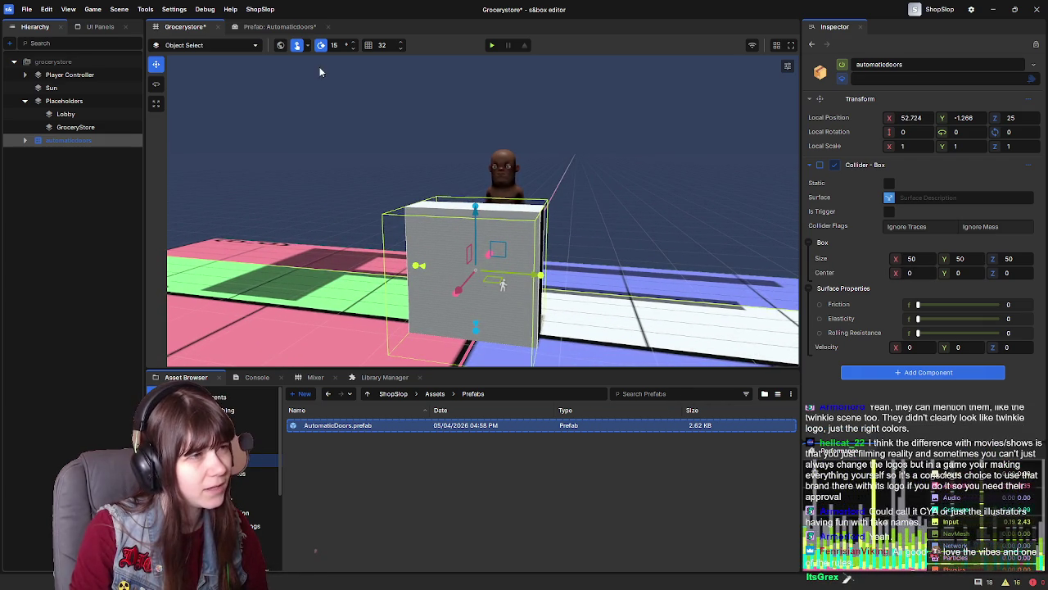
click(98, 169)
click(89, 145)
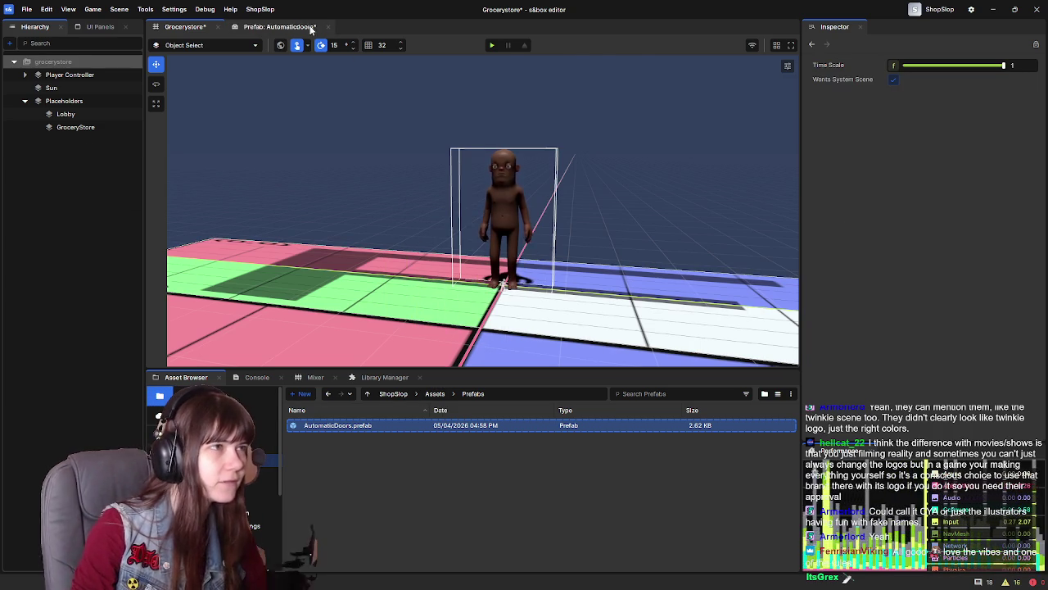
Scale PlaceholderDoor1 in the prefab to 0.25, 1, 1.5 for a thinner, taller door
click(278, 26)
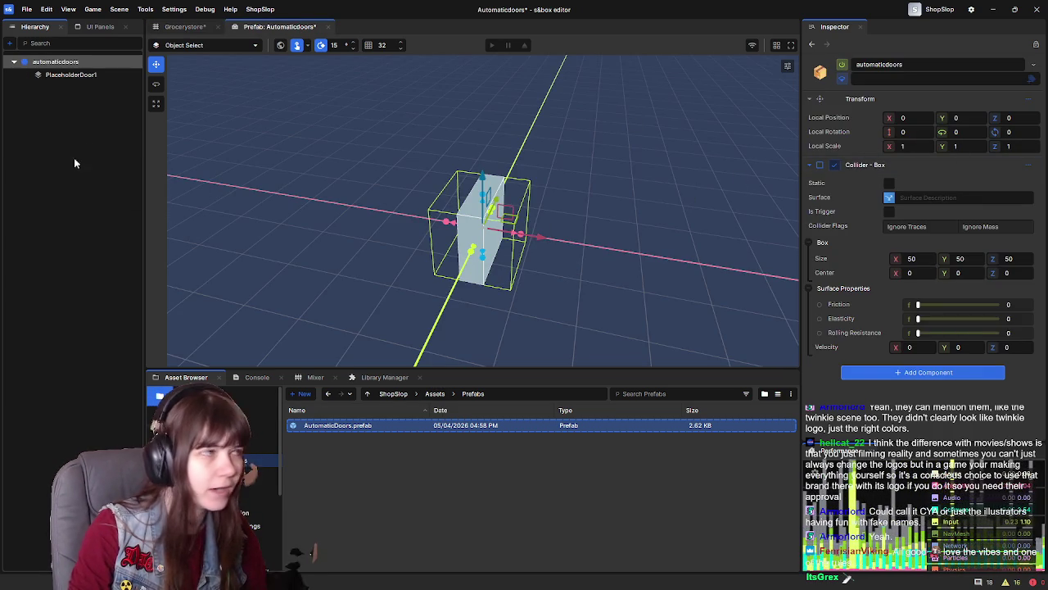
click(86, 75)
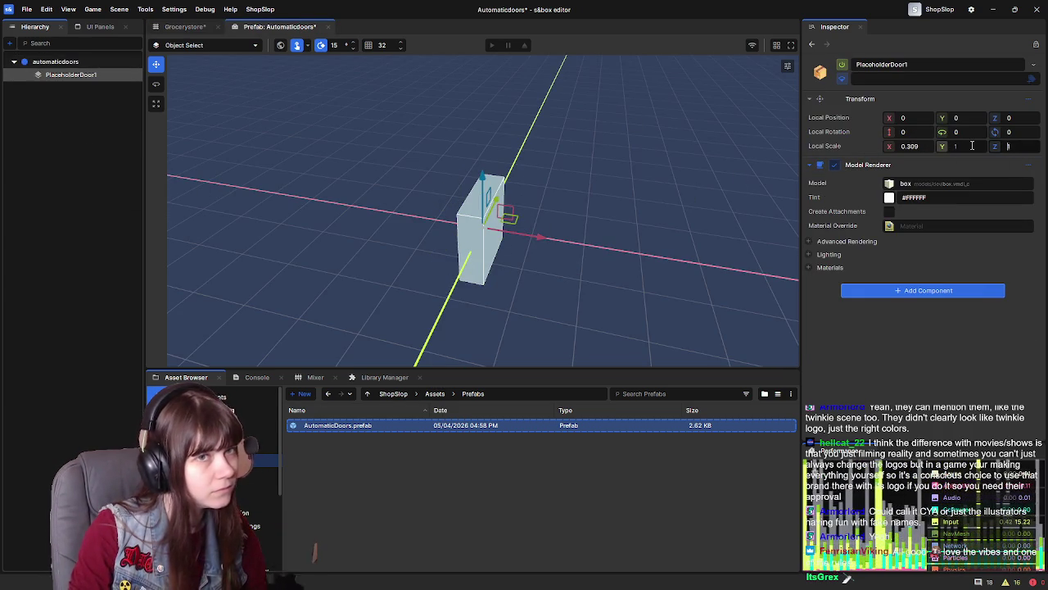
text(.5)
mouse_move(632, 194)
mouse_down()
mouse_move(445, 175)
mouse_move(385, 152)
mouse_up()
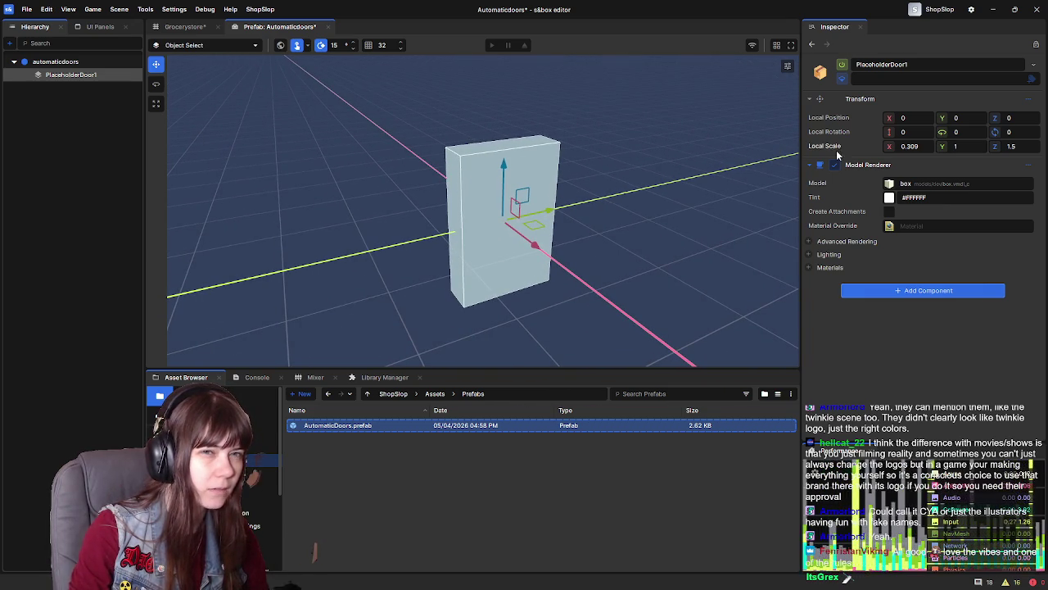
drag(883, 148, 868, 148)
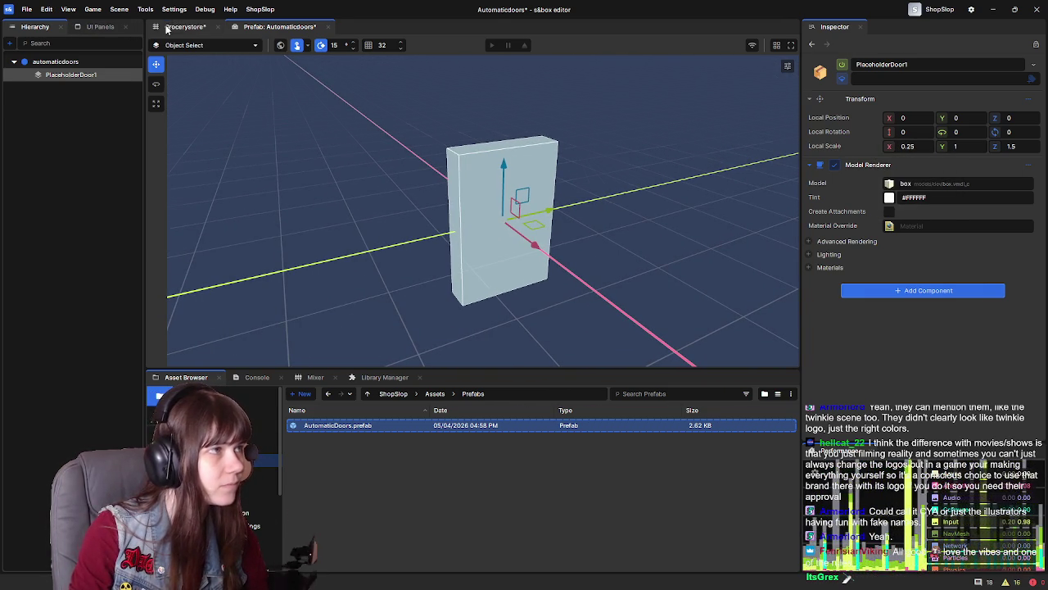
Place an AutomaticDoors instance in the grocery store scene at Local Position Z 50
click(184, 26)
mouse_move(374, 427)
mouse_down()
mouse_move(471, 361)
mouse_move(483, 336)
mouse_up()
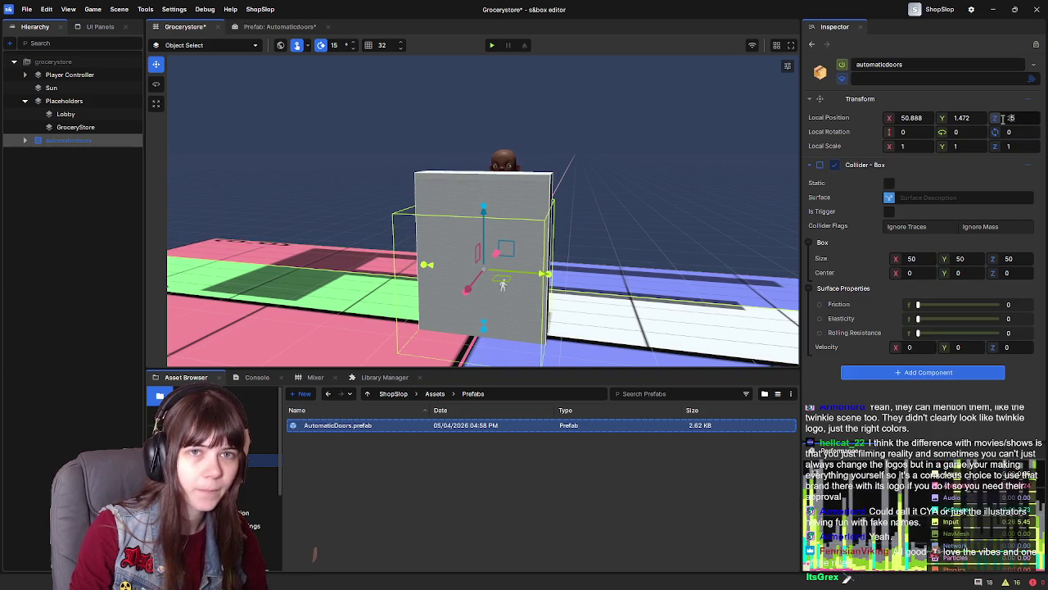
text(50)
key(Return)
scroll(698, 179, up, 3)
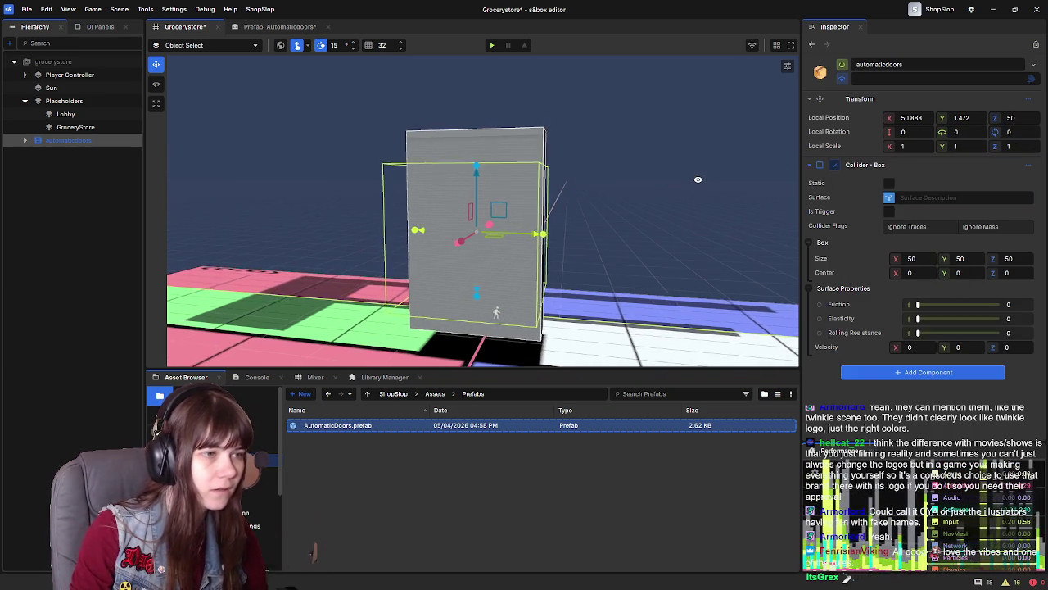
key(a)
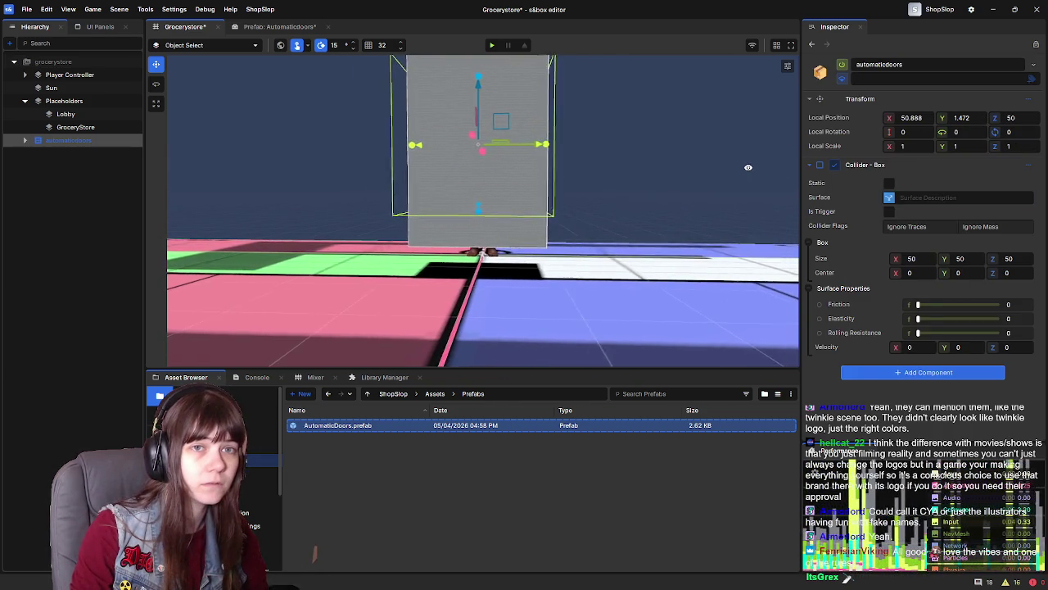
key(d)
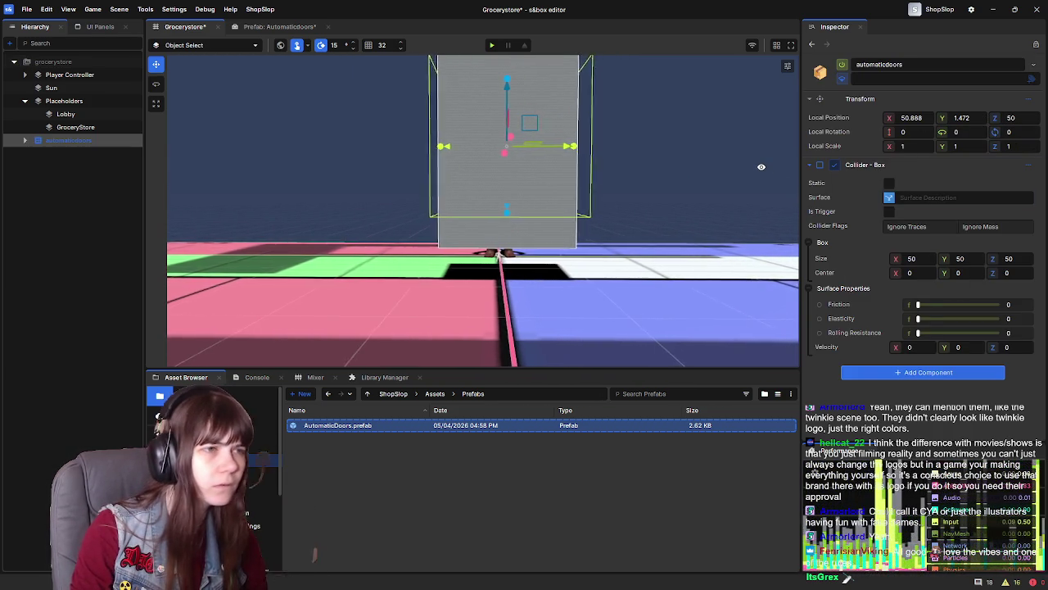
Inspect the prefab root's collider and PlaceholderDoor1, then return to the grocery store scene
click(278, 26)
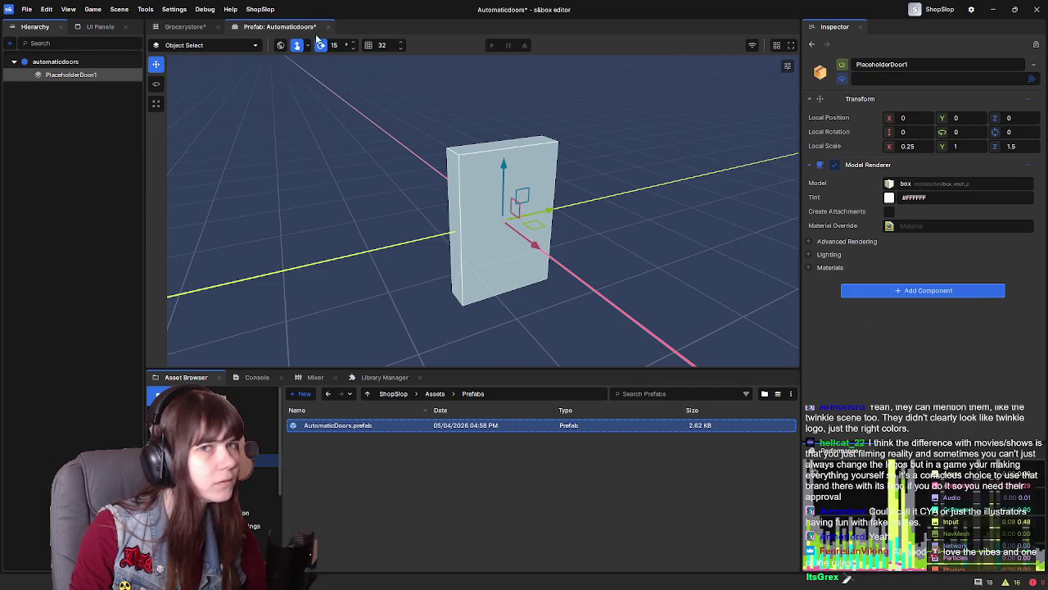
click(75, 62)
click(75, 75)
mouse_move(668, 268)
mouse_down()
mouse_move(620, 221)
mouse_move(588, 214)
mouse_up()
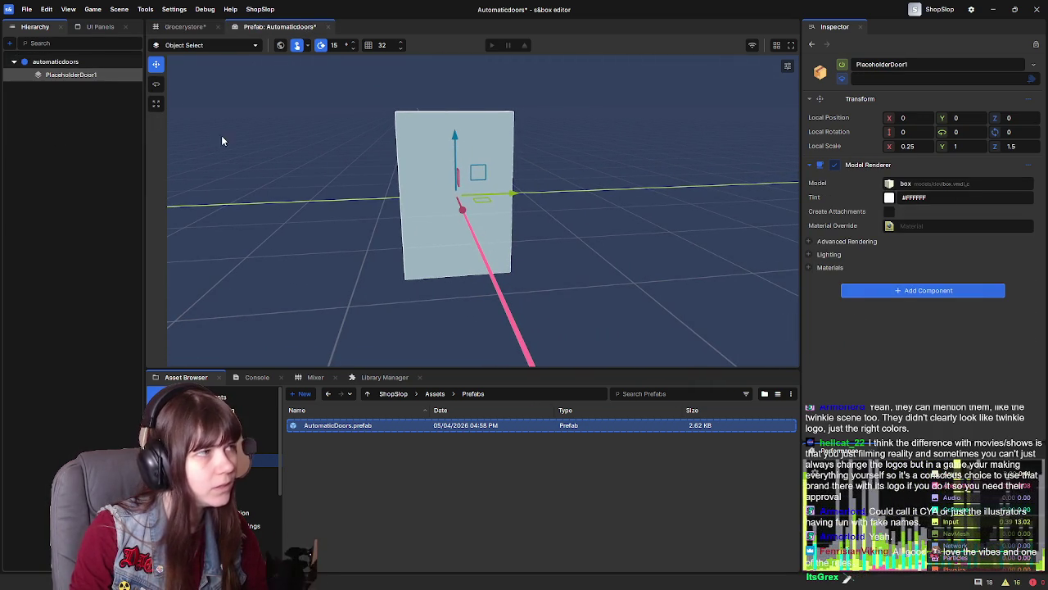
click(95, 64)
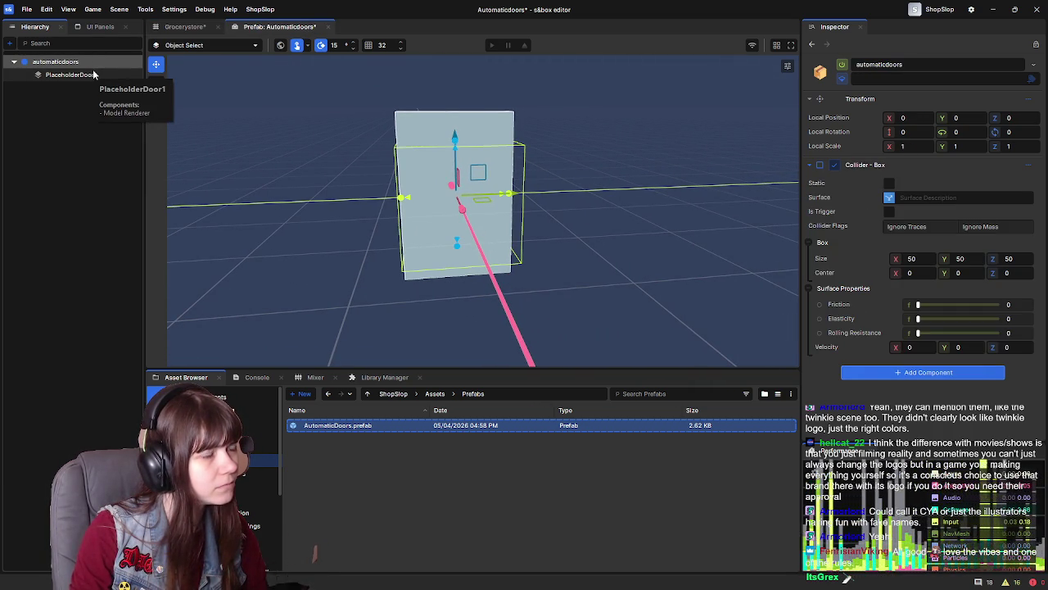
click(101, 76)
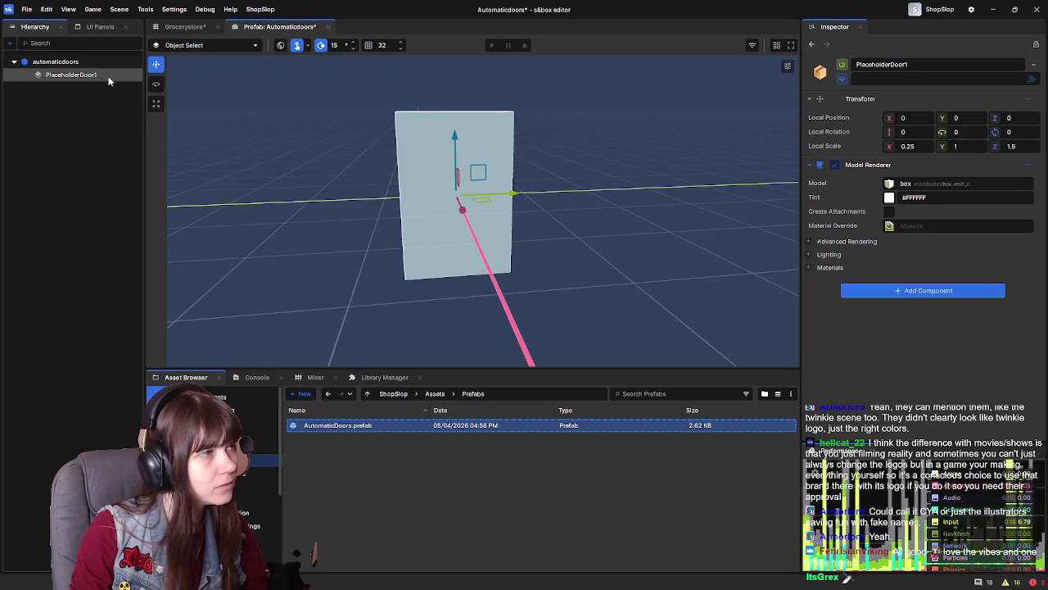
click(191, 28)
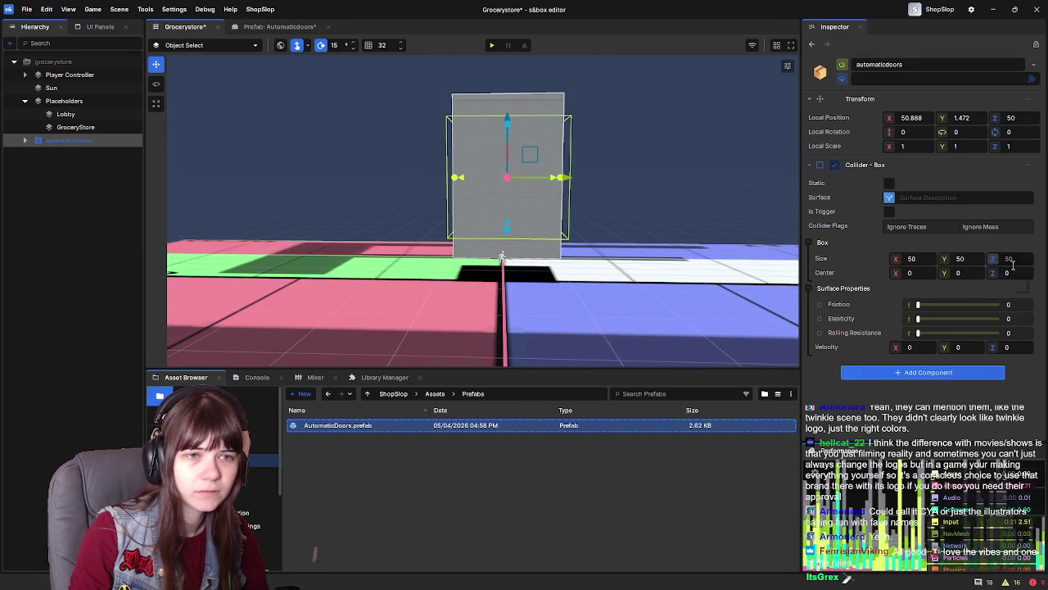
Lower the automaticdoors instance to Local Position Z 37.5
click(25, 141)
click(24, 141)
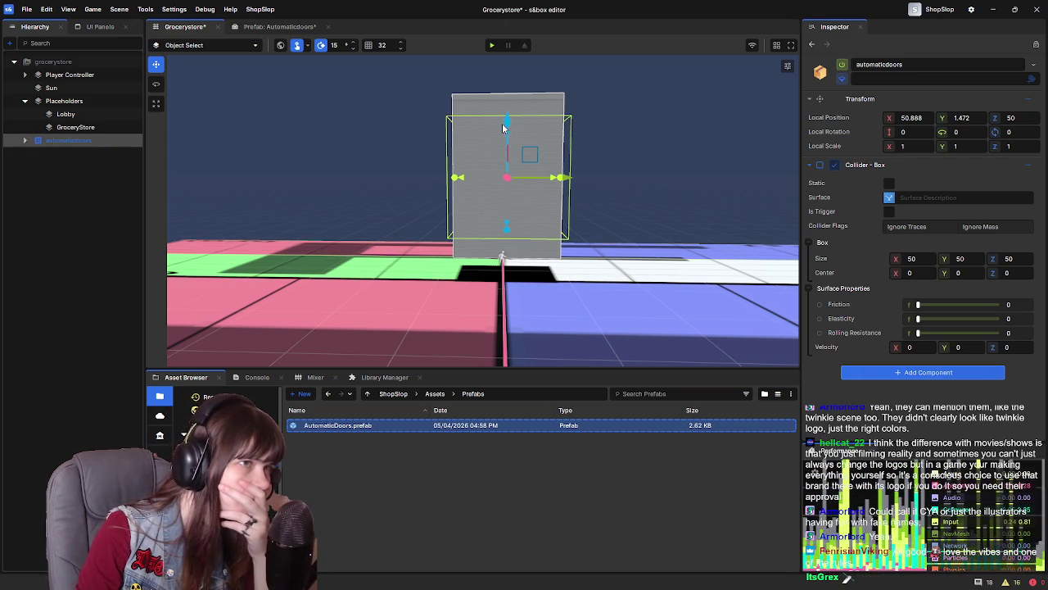
drag(508, 121, 509, 149)
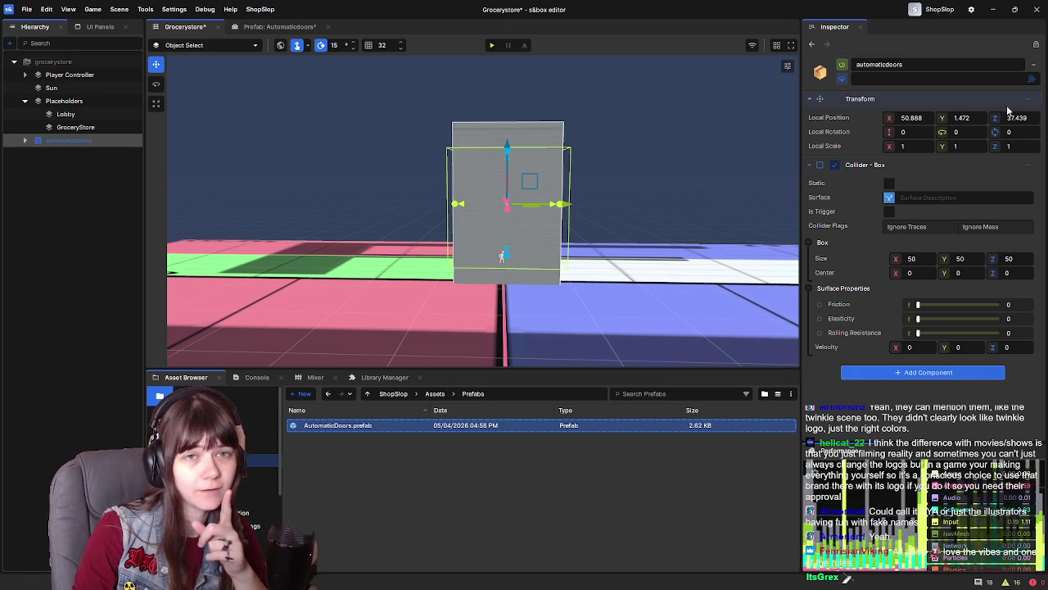
text(37.5)
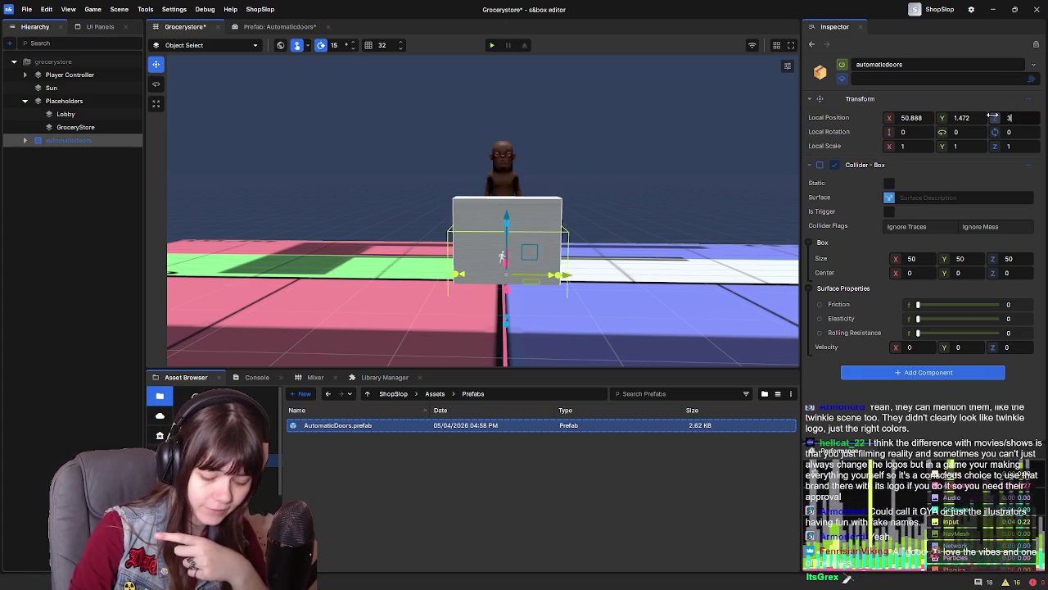
key(Return)
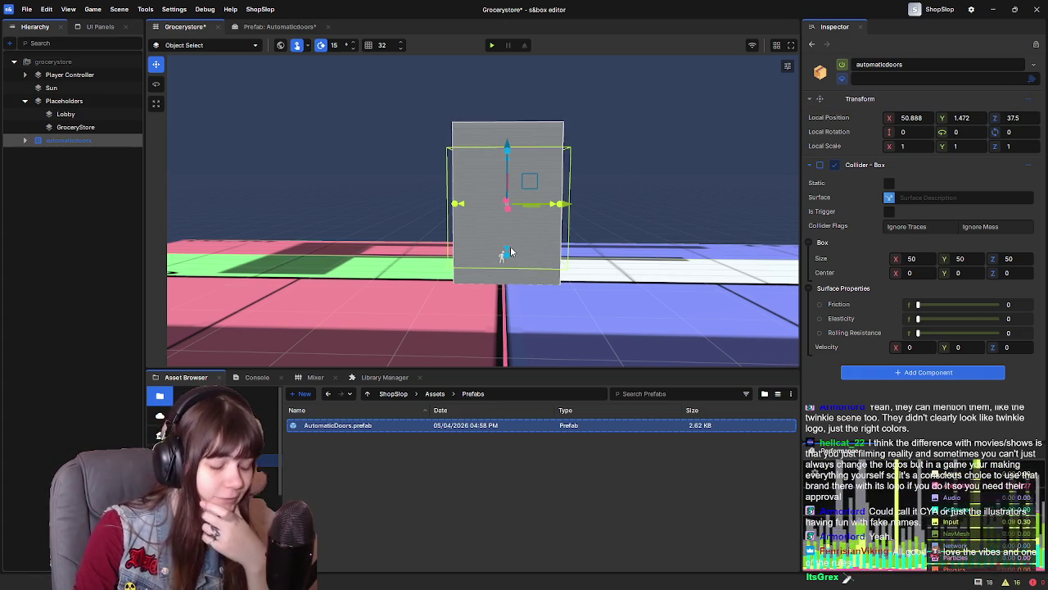
mouse_move(508, 250)
mouse_down()
mouse_move(502, 258)
mouse_move(742, 299)
mouse_move(1035, 39)
mouse_up()
Play-test the scene with the lowered door, then select the Player Controller
click(491, 45)
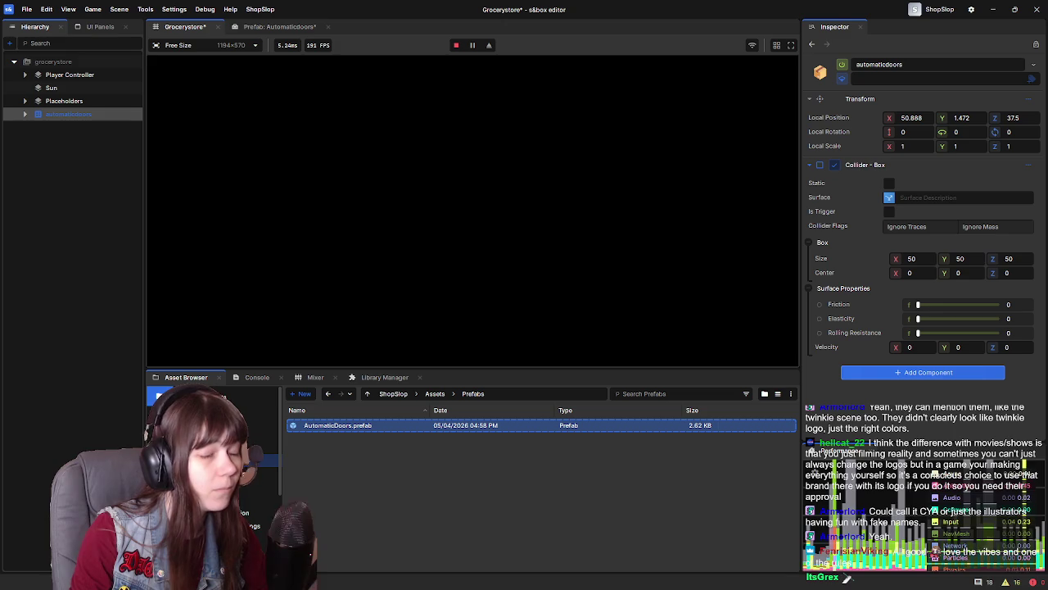
click(457, 46)
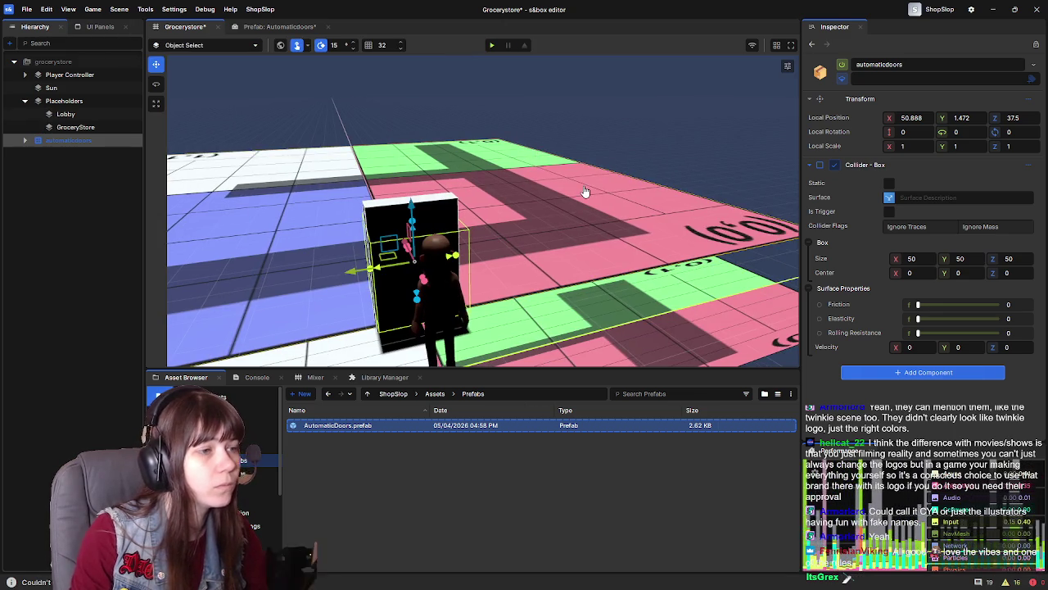
mouse_move(578, 187)
mouse_down()
mouse_move(342, 250)
mouse_move(205, 205)
mouse_up()
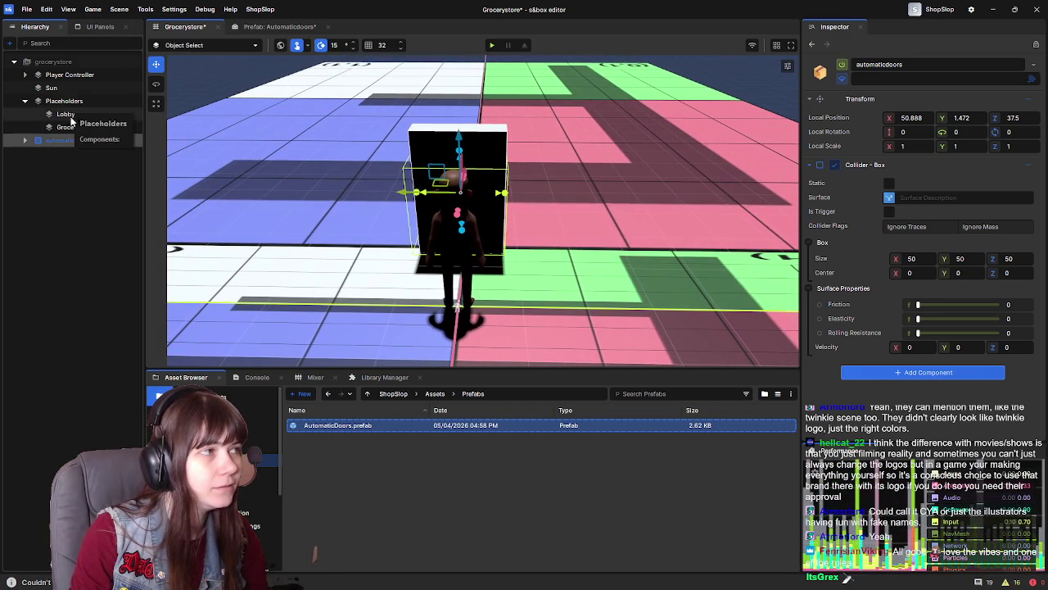
click(67, 75)
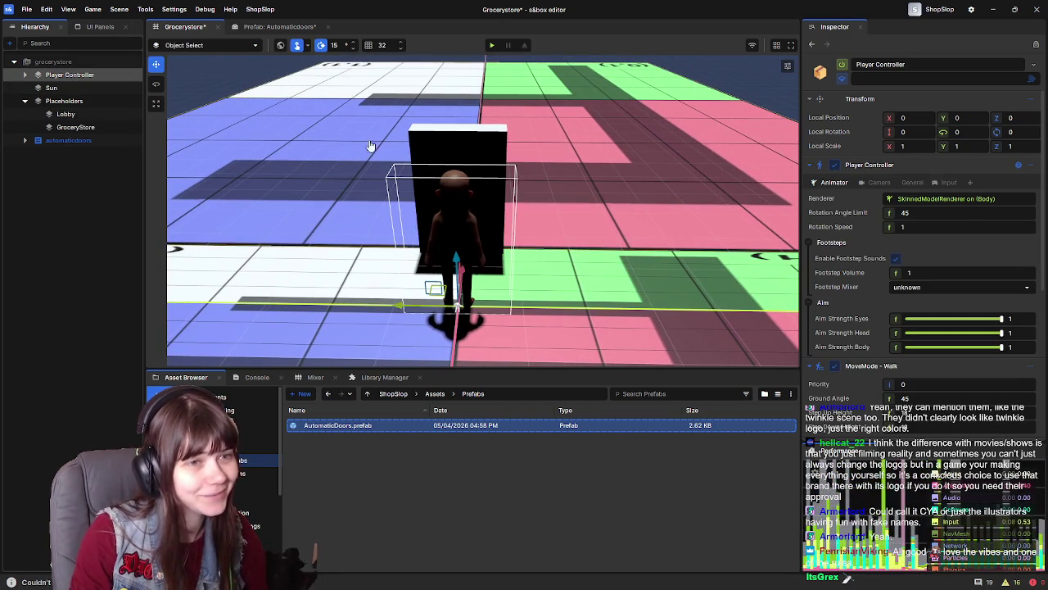
Add a 'player' tag to the Player Controller object in the Inspector
drag(713, 235, 305, 240)
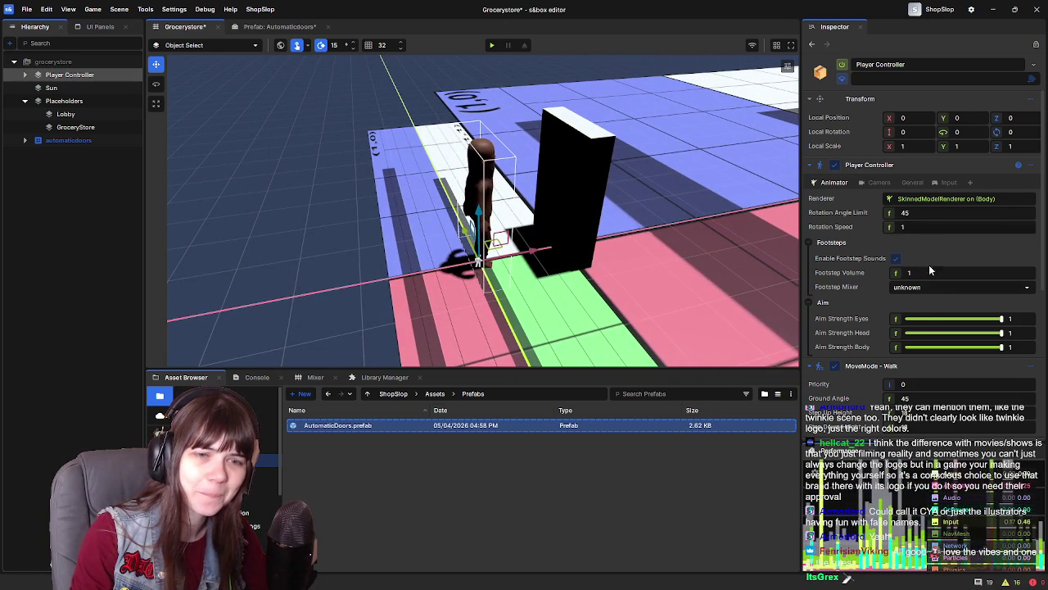
scroll(854, 324, down, 5)
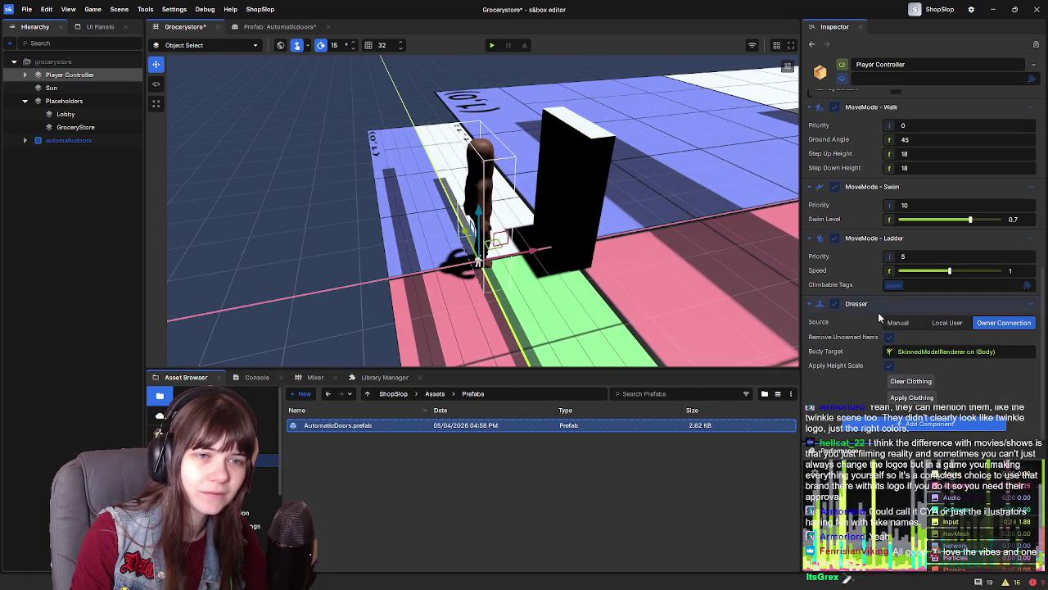
scroll(859, 345, up, 5)
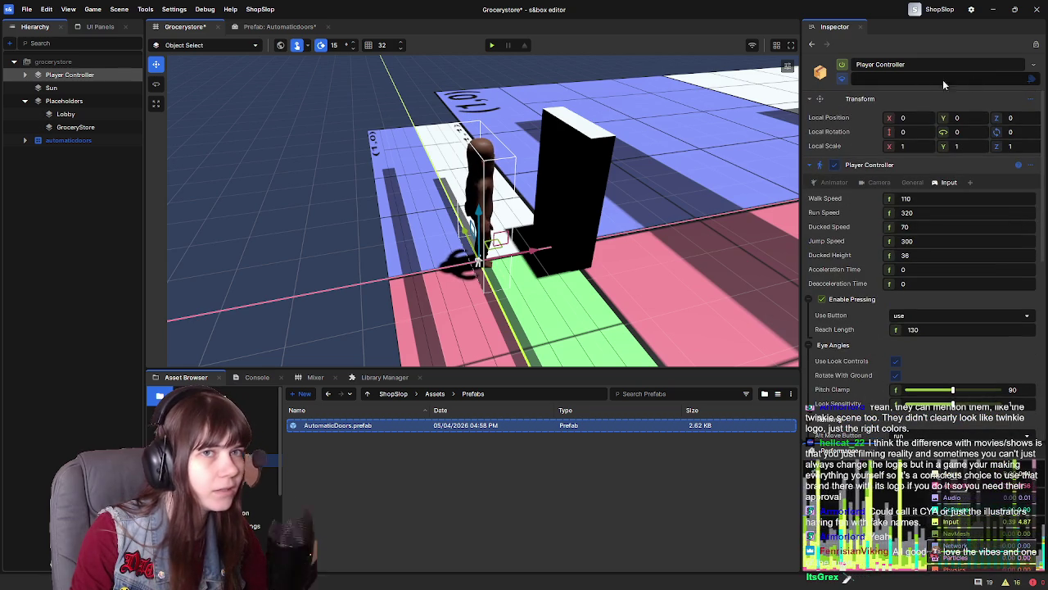
click(1034, 80)
text(play)
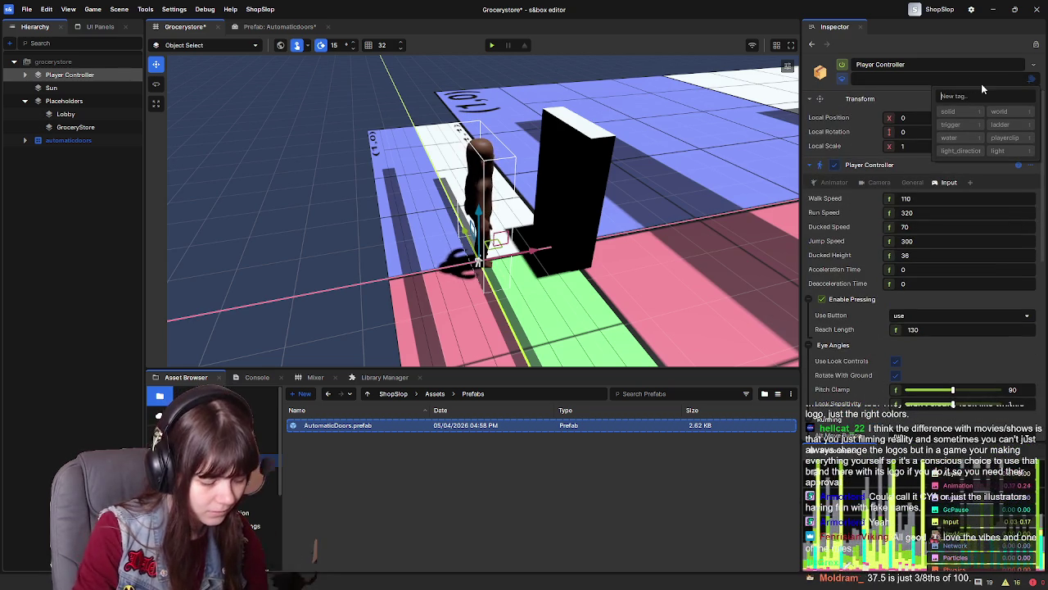
text(er)
key(Return)
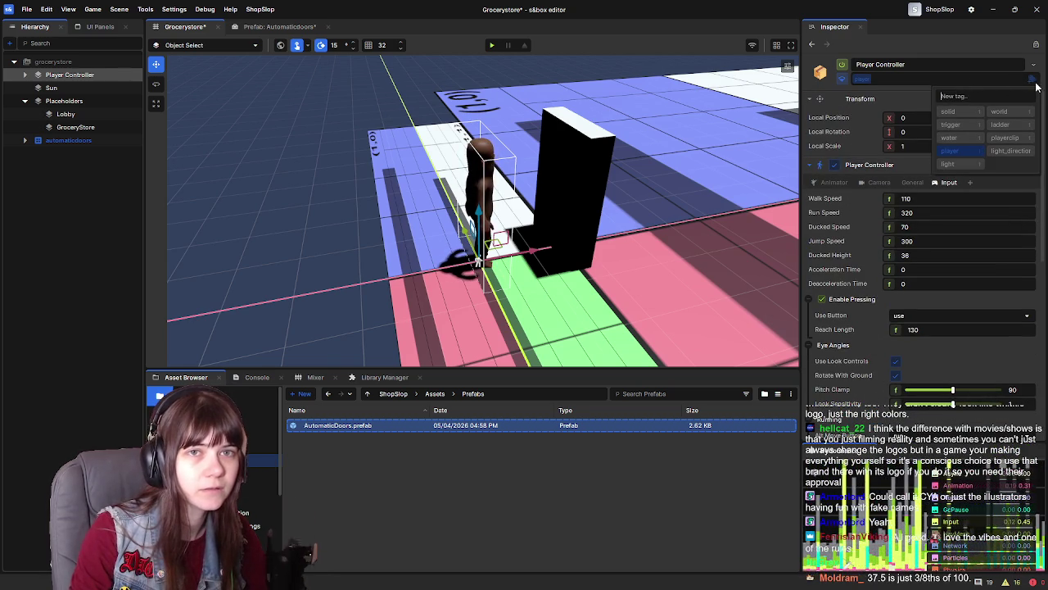
click(199, 143)
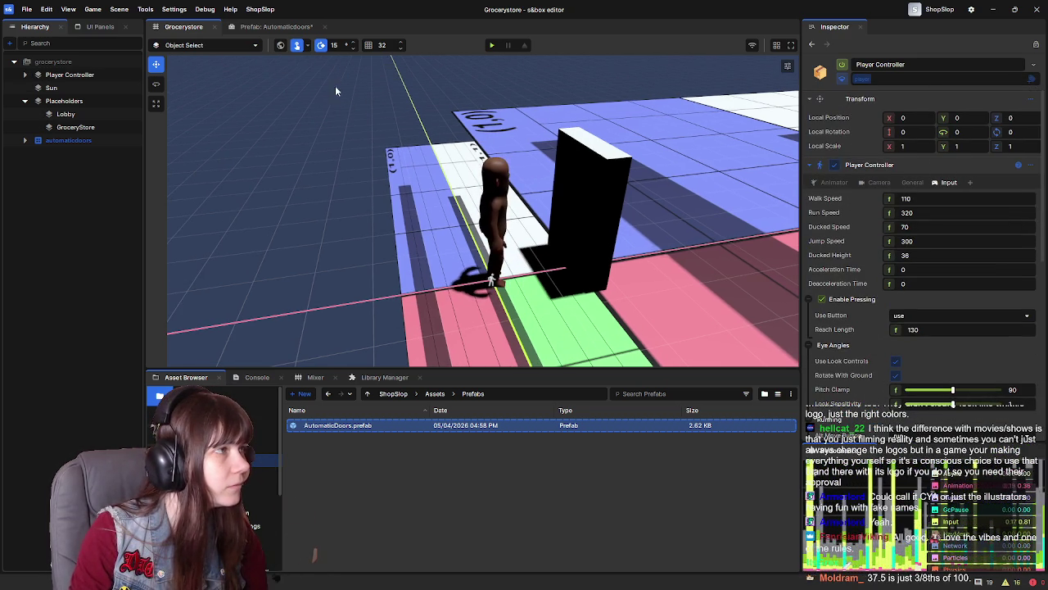
Save the AutomaticDoors prefab with Ctrl+S and go back to the Grocerystore scene
click(274, 26)
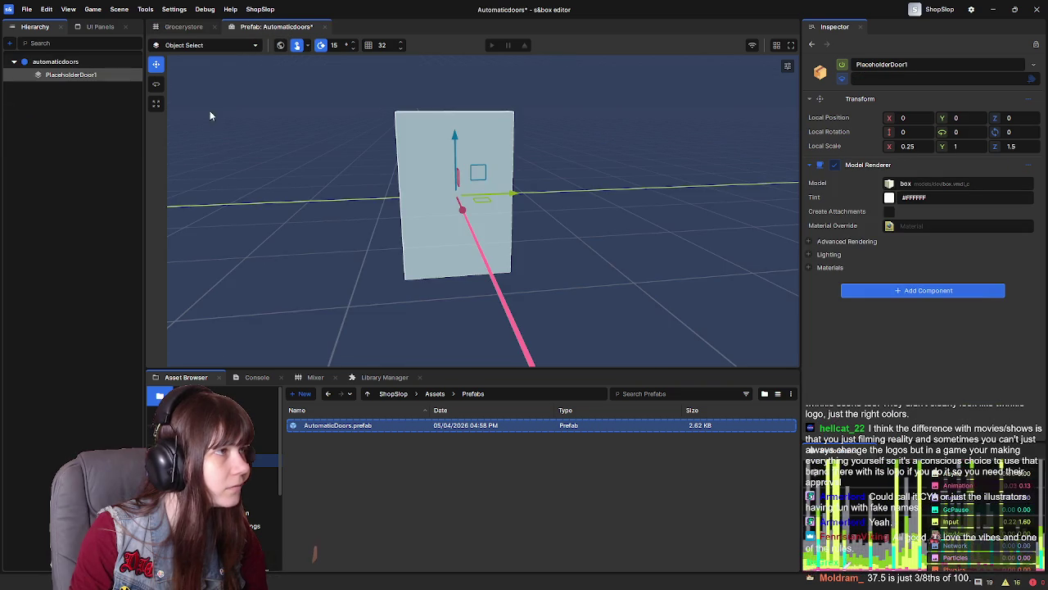
key(ctrl+s)
click(173, 27)
Play-test the Grocerystore scene twice, moving the view closer between runs
click(491, 45)
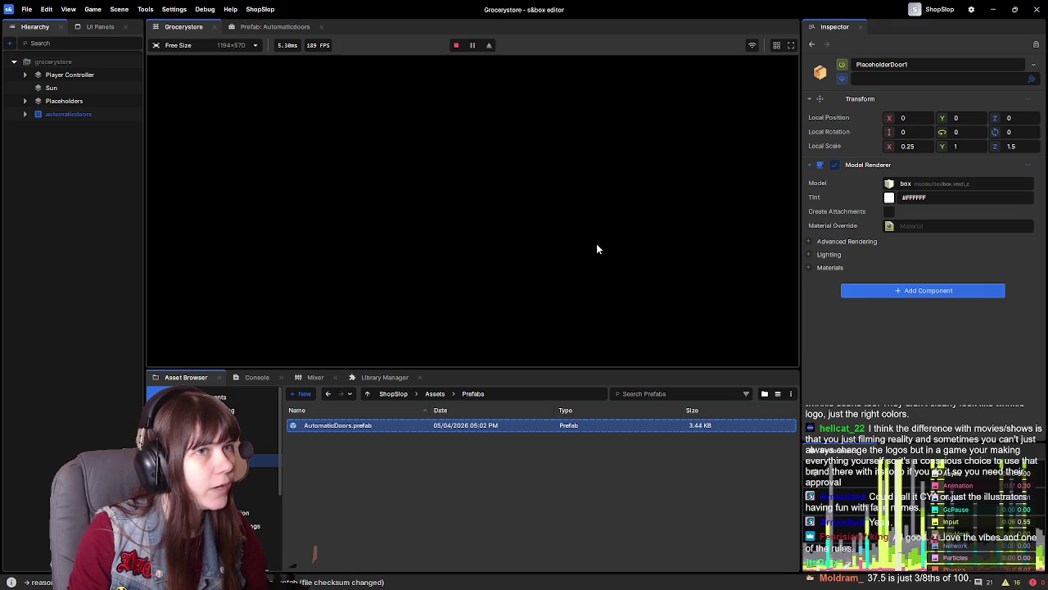
click(456, 45)
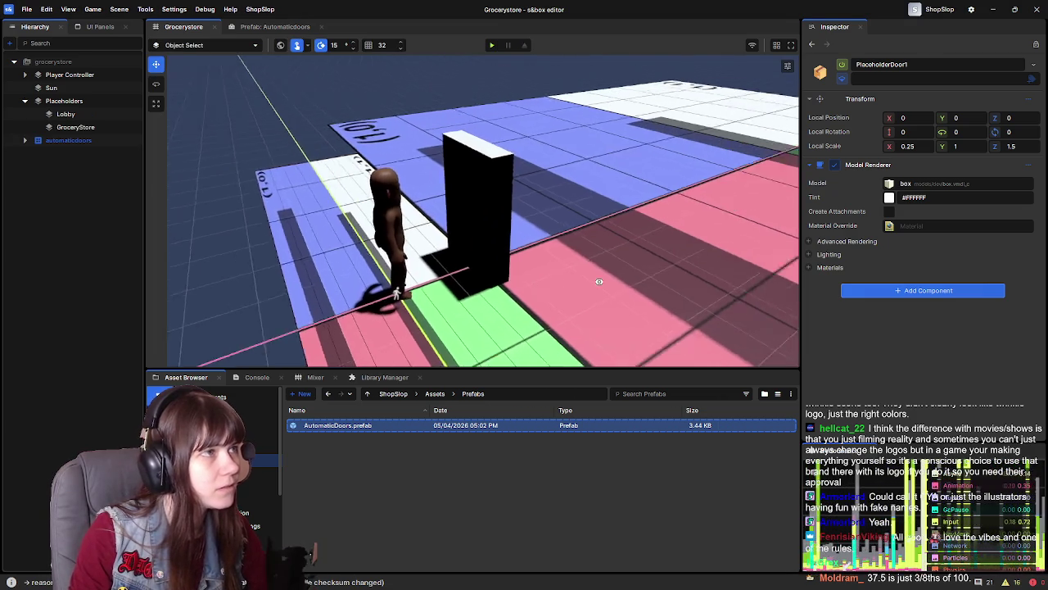
mouse_move(719, 280)
mouse_down()
mouse_move(725, 287)
mouse_move(554, 272)
mouse_move(505, 250)
mouse_move(516, 215)
mouse_move(488, 206)
mouse_move(484, 188)
mouse_up()
click(492, 46)
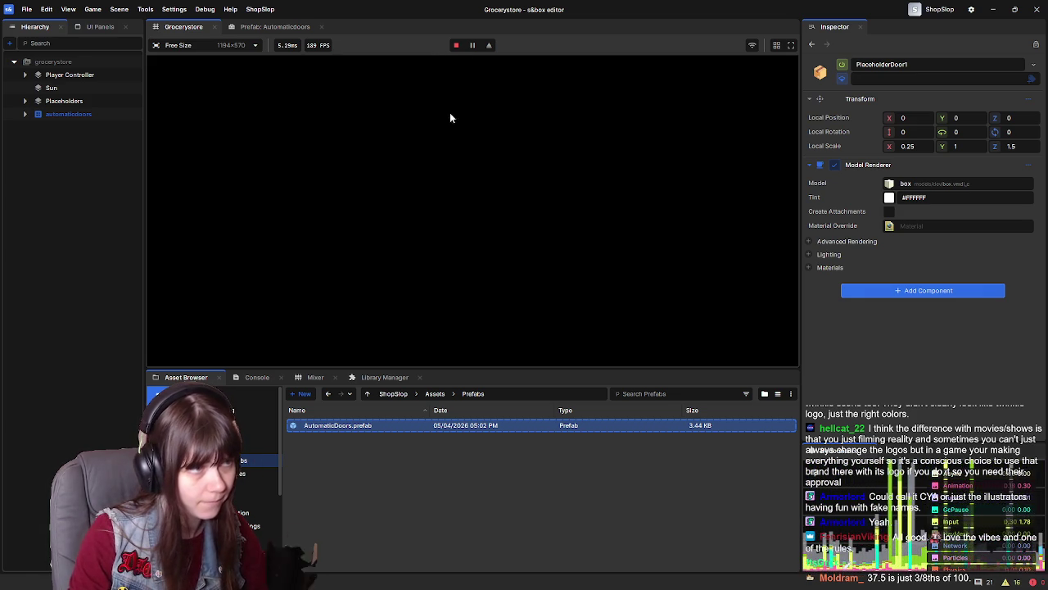
click(456, 46)
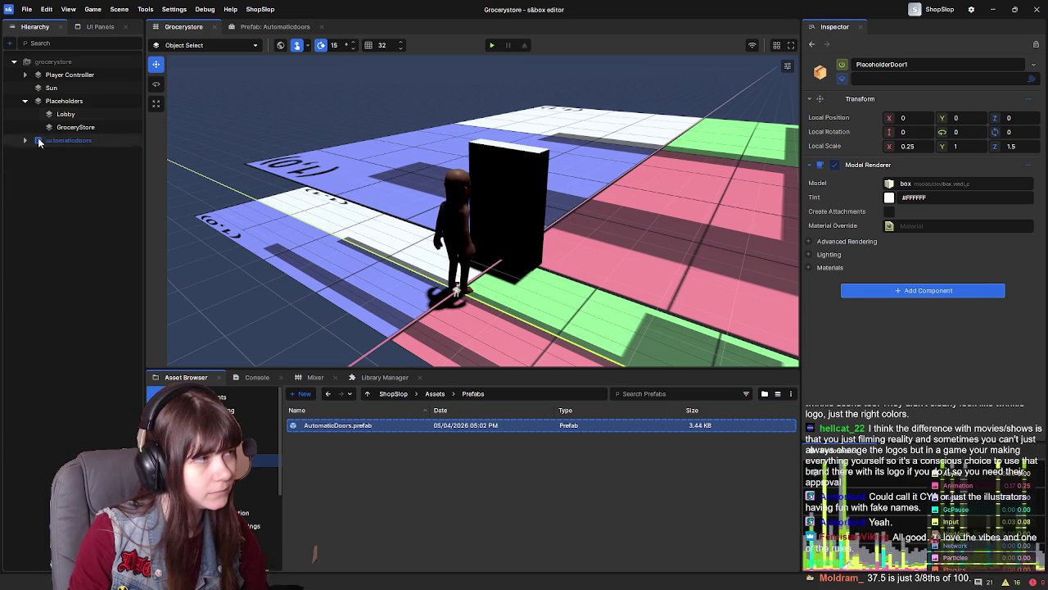
Expand Player Controller to show its Body child and display its Camera settings
click(25, 74)
click(70, 75)
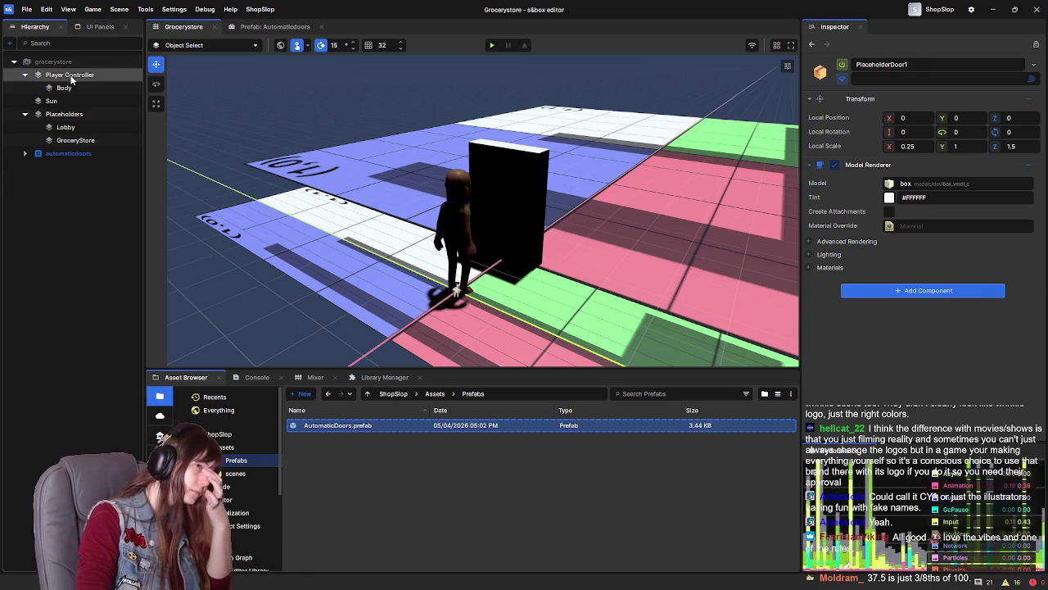
click(879, 182)
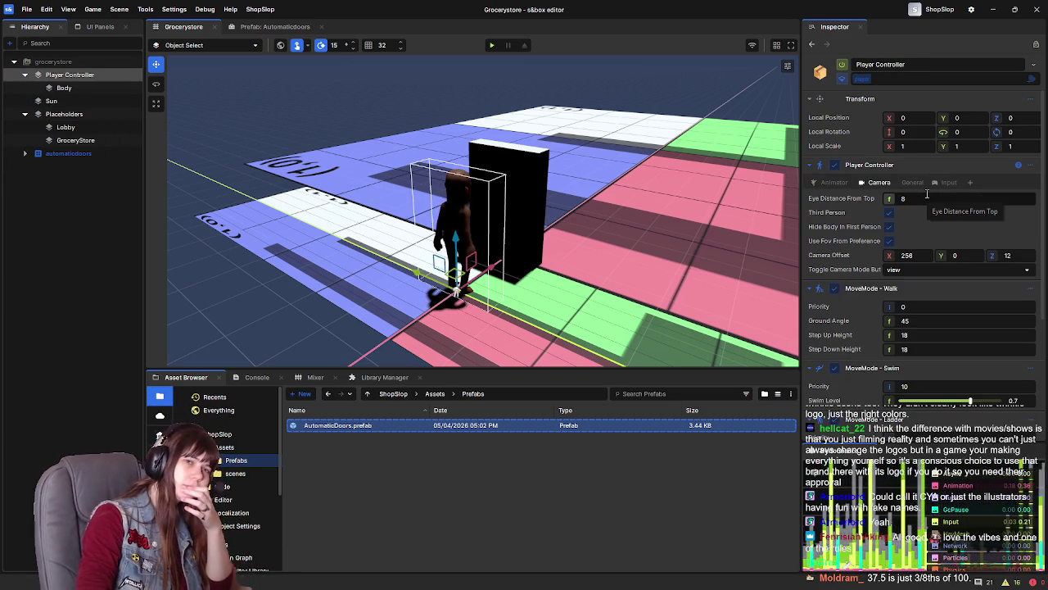
scroll(890, 344, down, 3)
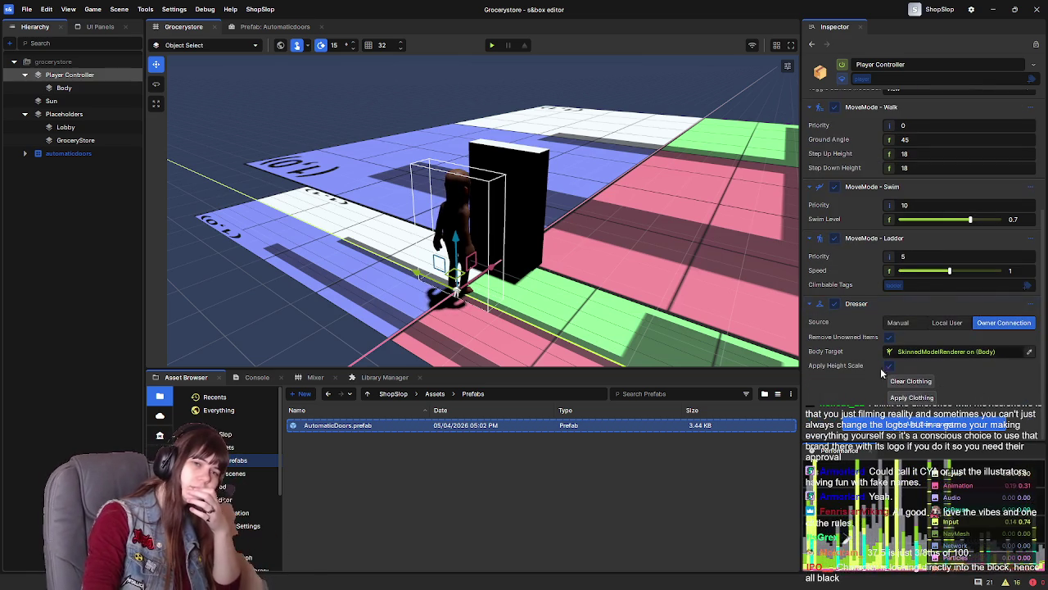
scroll(844, 372, up, 3)
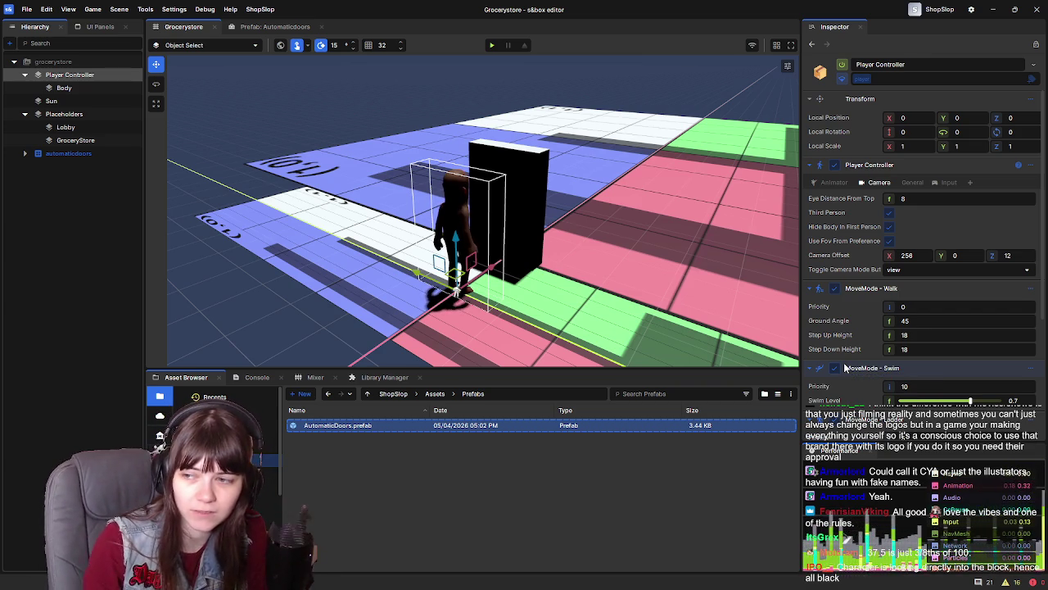
Move the automaticdoors door block to a new spot and play-test with F5
click(514, 211)
drag(470, 204, 389, 177)
key(F5)
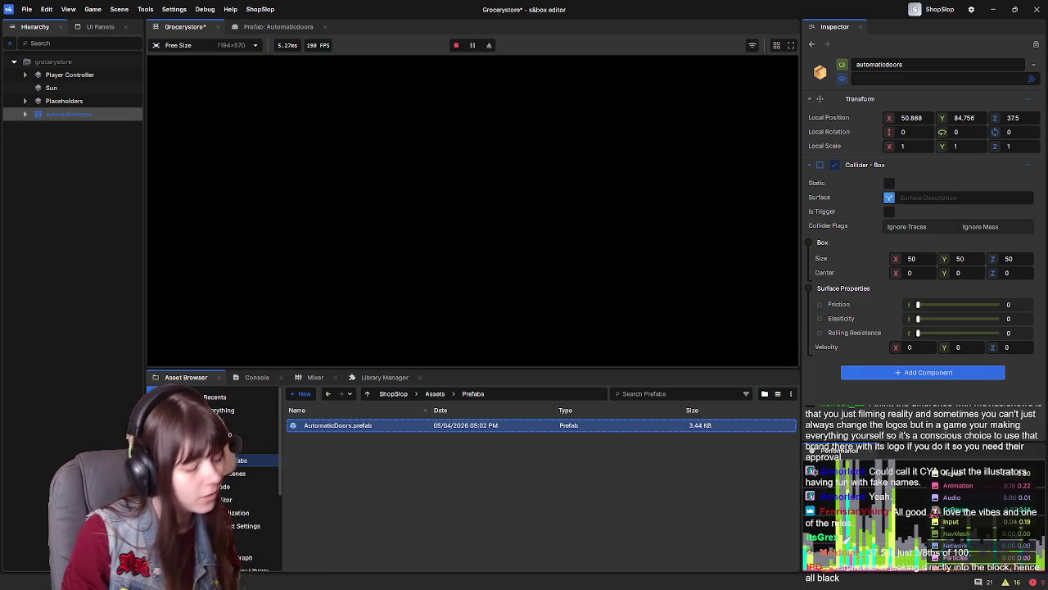
click(456, 45)
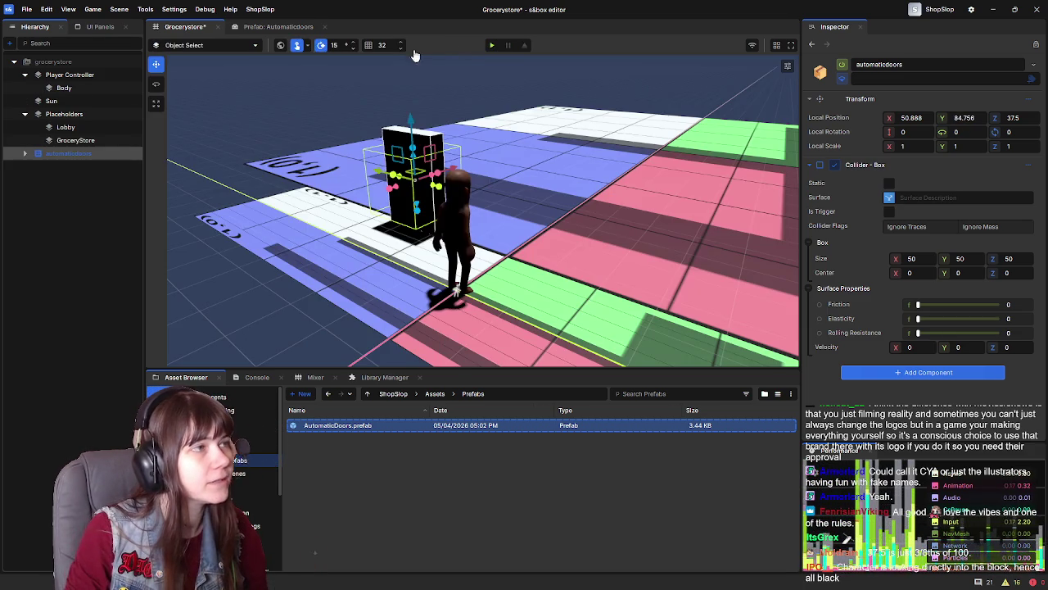
Run and stop another play test of the scene
click(200, 45)
click(397, 104)
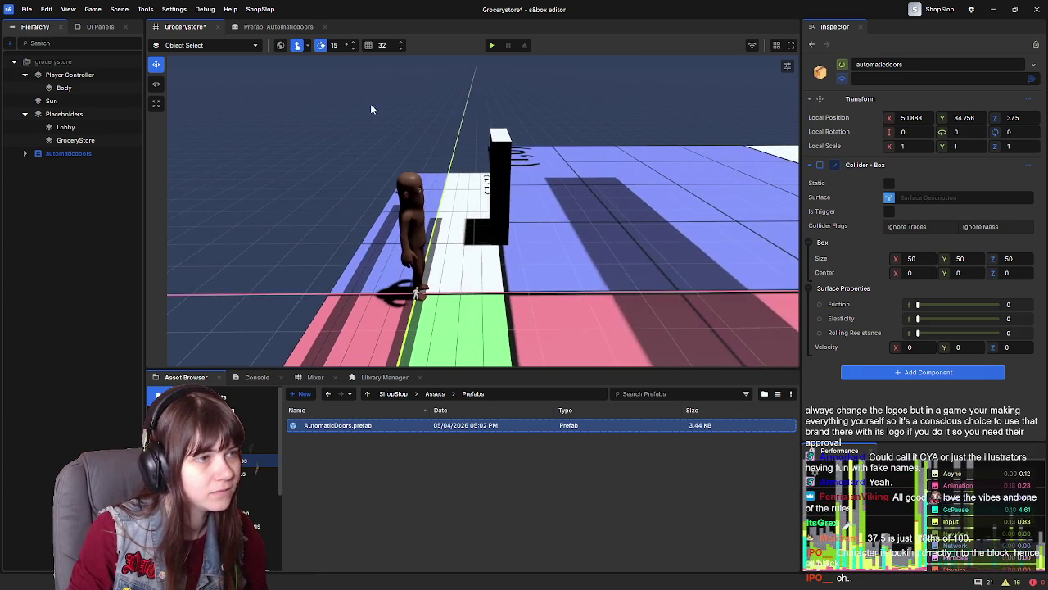
click(491, 45)
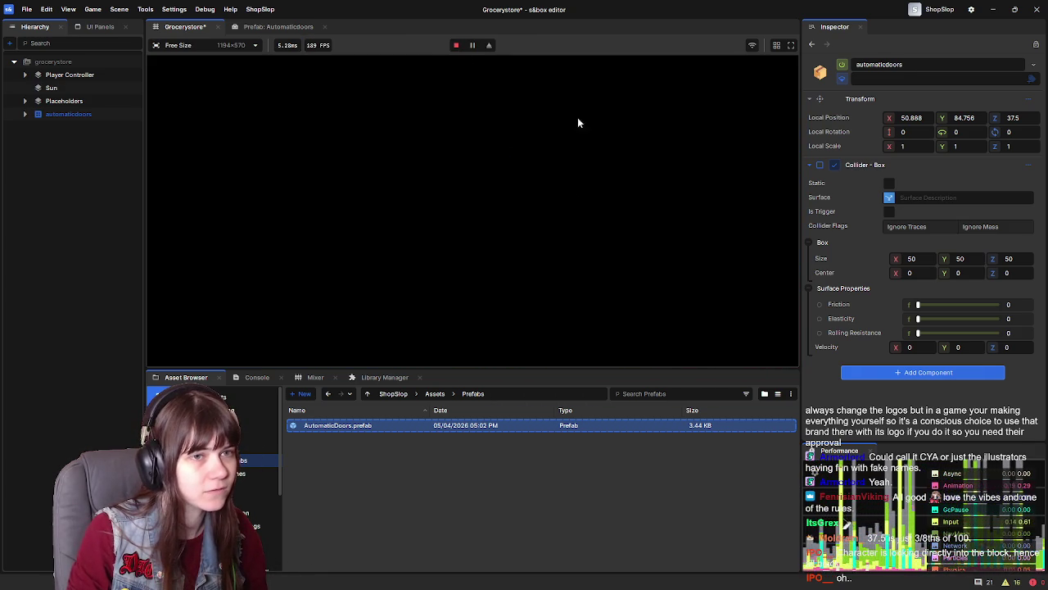
click(456, 45)
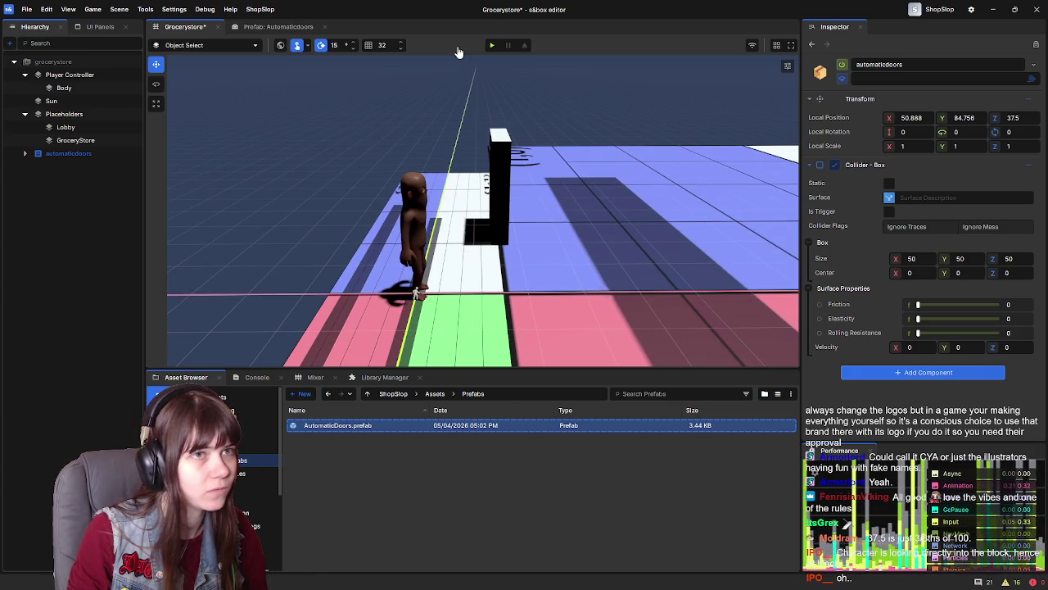
Create a new Camera object via the Hierarchy's Create menu and play-test it
right_click(55, 190)
mouse_move(122, 363)
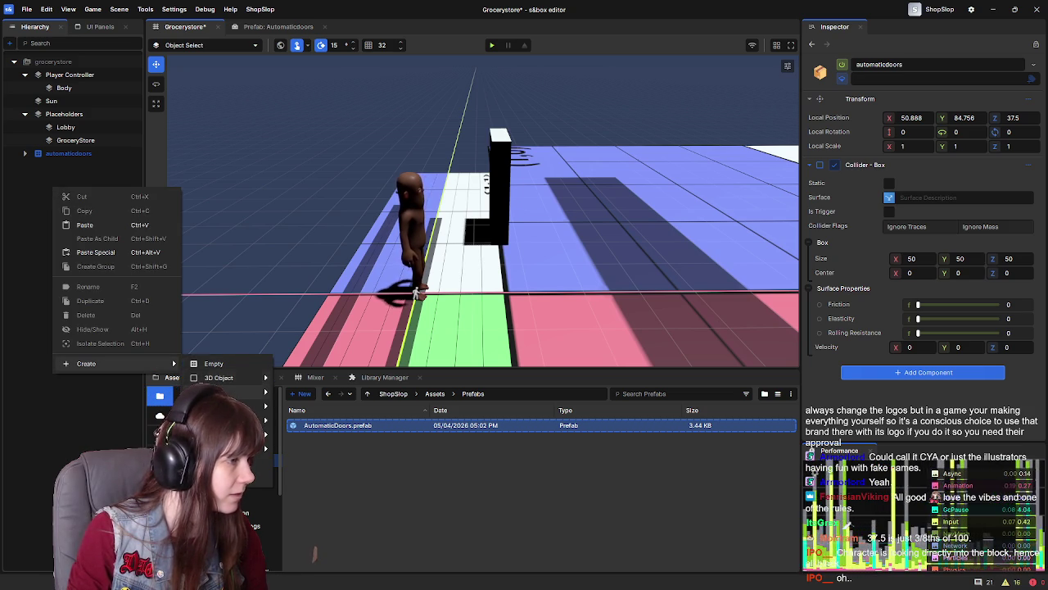
mouse_move(254, 378)
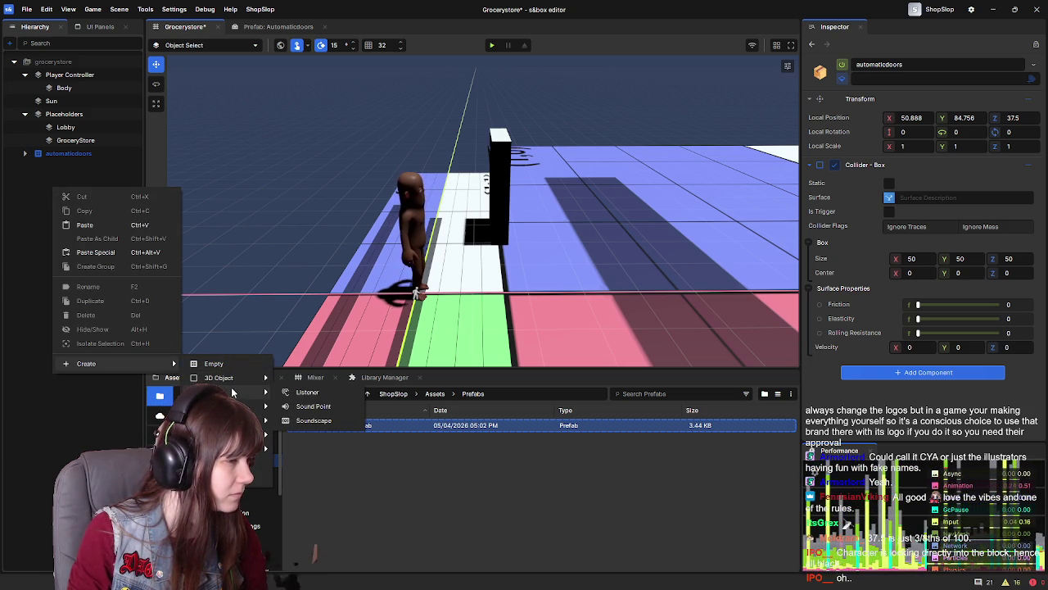
mouse_move(246, 420)
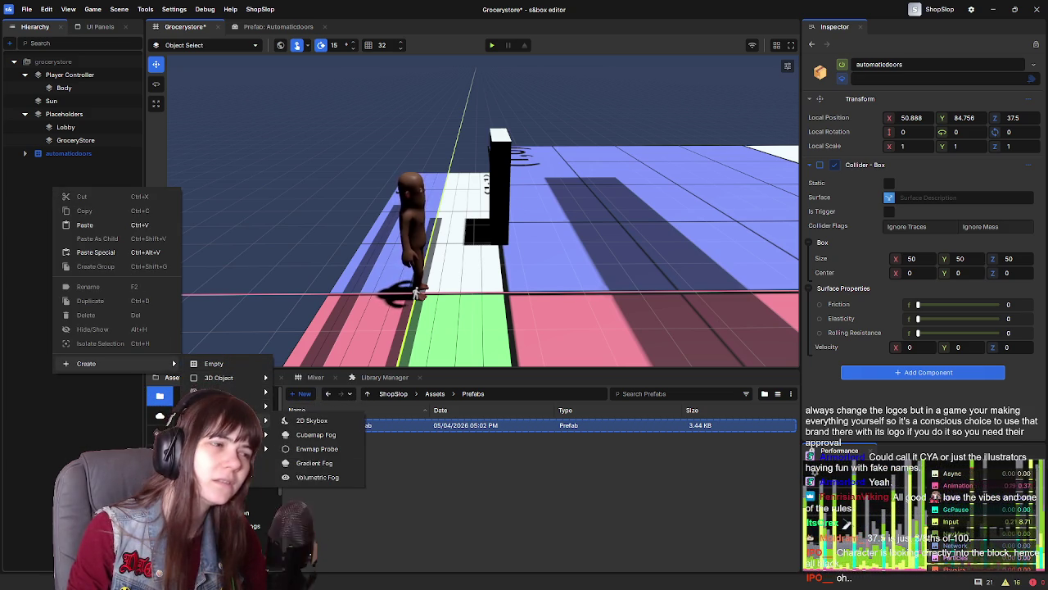
mouse_move(246, 448)
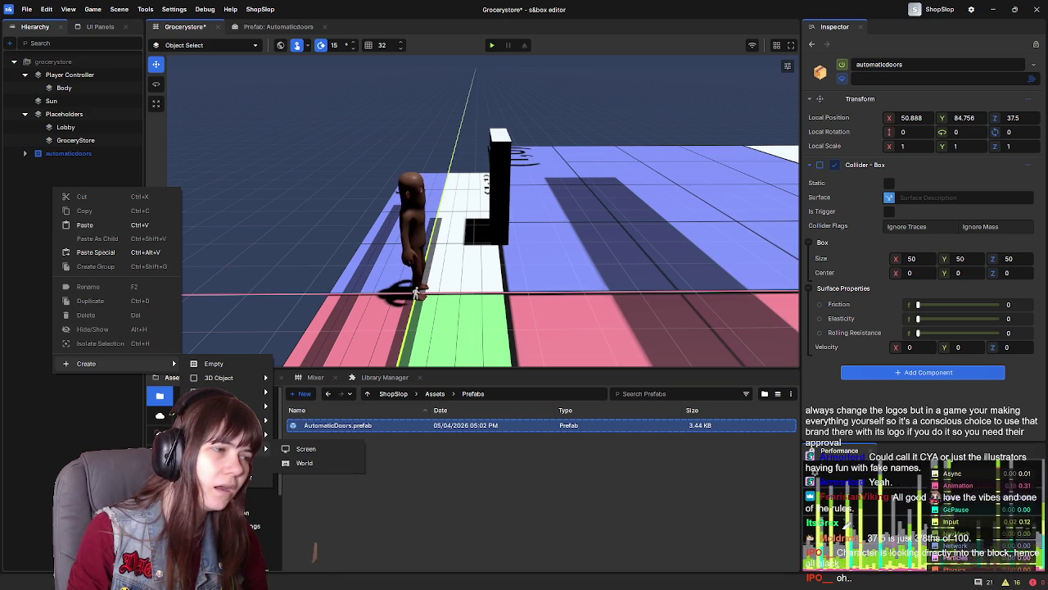
click(221, 477)
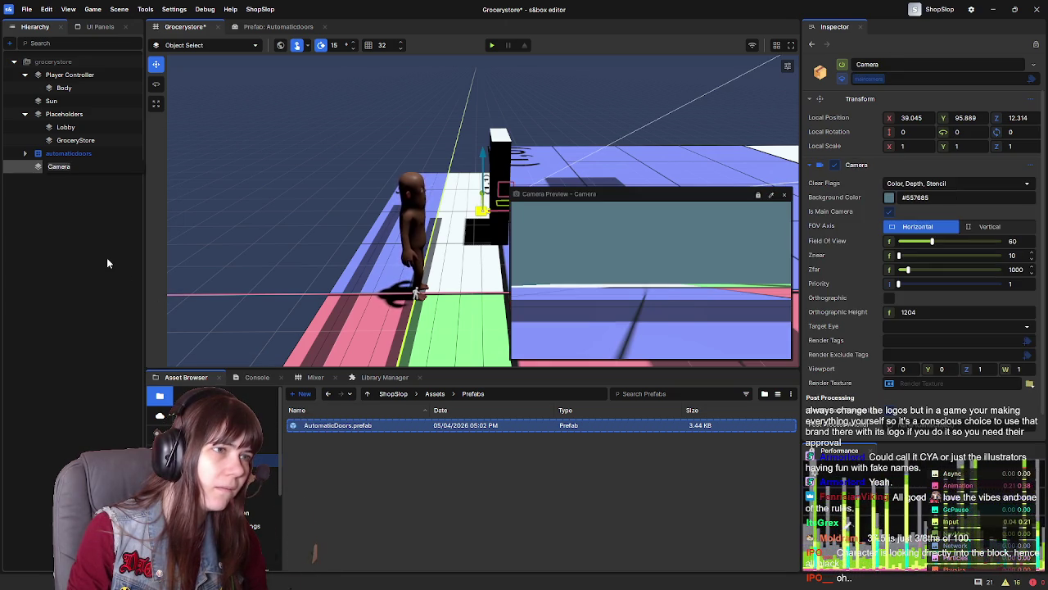
click(70, 165)
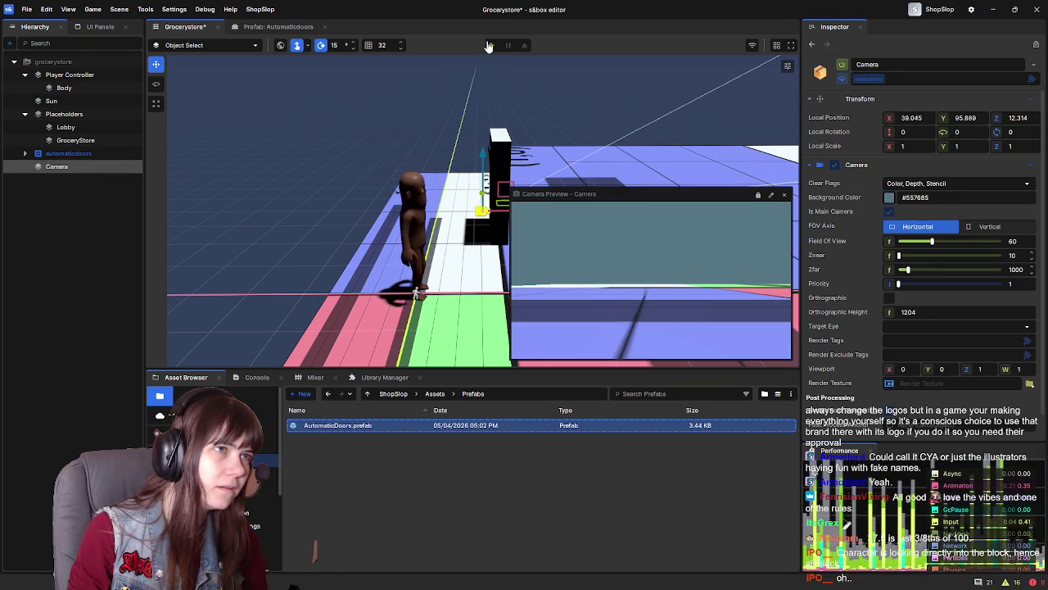
click(491, 45)
key(Escape)
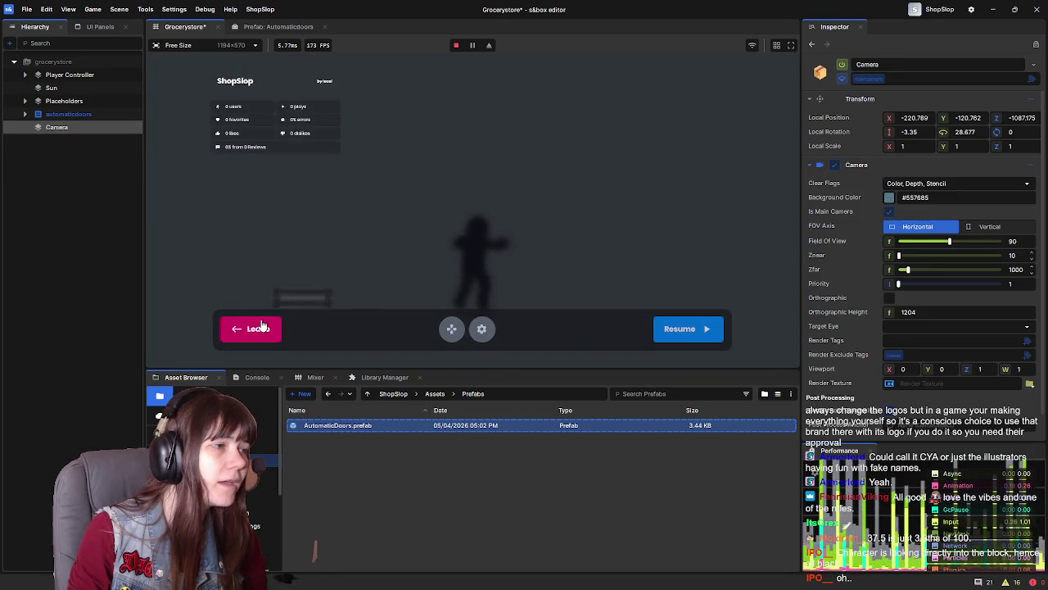
click(262, 326)
Set the Camera's Local Position to 0, 0, 0
mouse_move(372, 161)
mouse_down()
mouse_move(452, 110)
mouse_move(552, 166)
mouse_move(532, 170)
mouse_up()
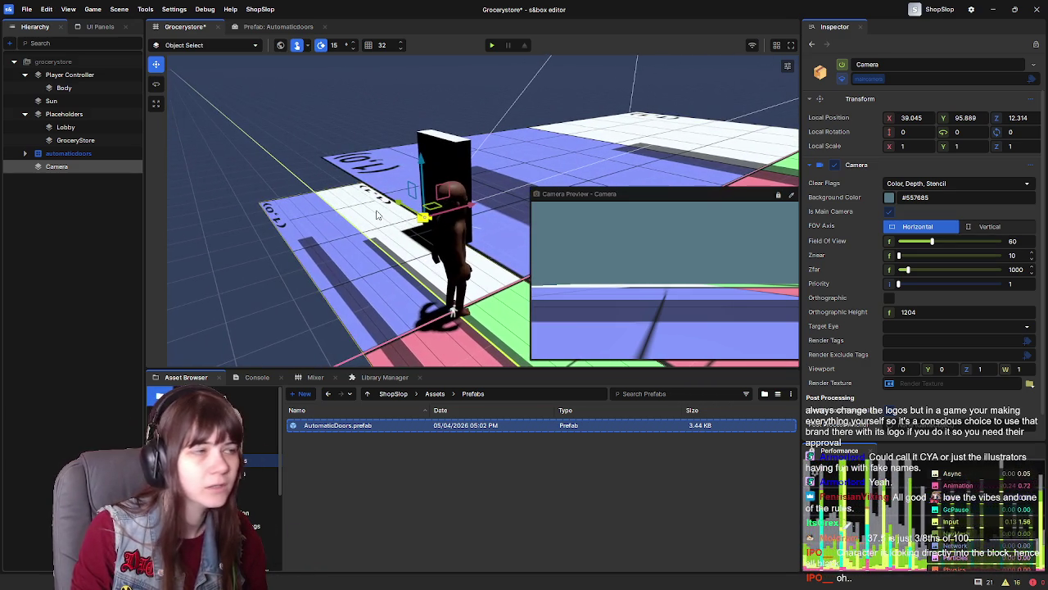
click(929, 120)
text(0)
key(Tab)
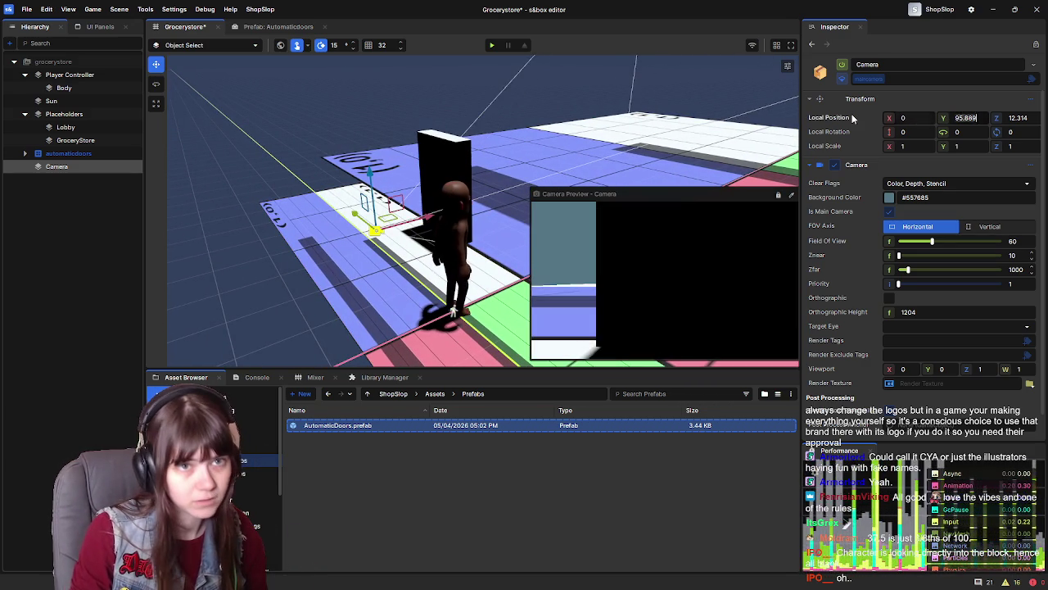
text(0)
key(Tab)
text(0)
key(Return)
Play-test the camera again, leave the game, and select the Lobby plane
click(491, 45)
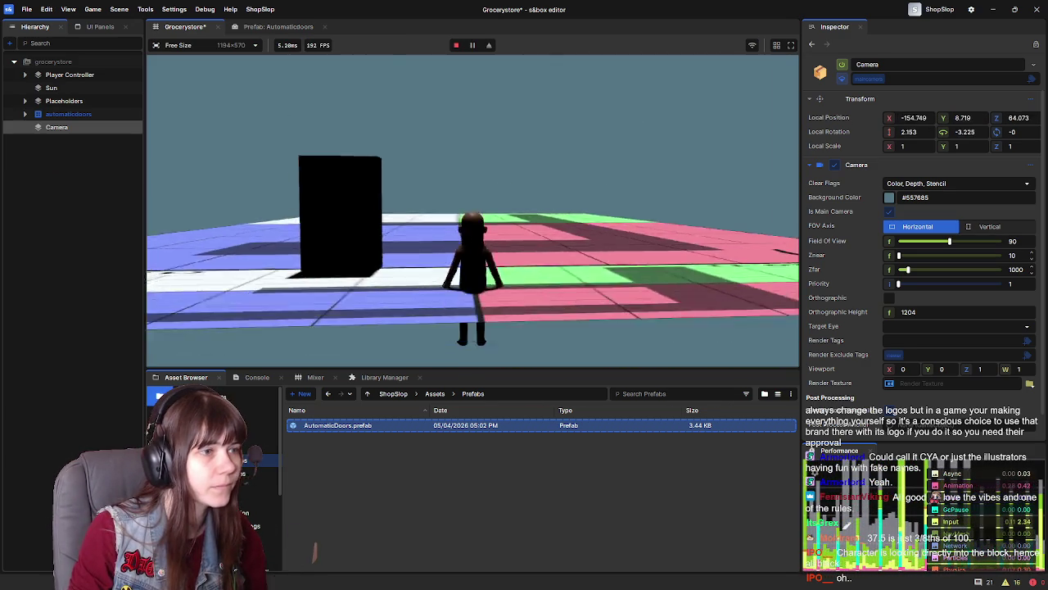
key(Escape)
click(278, 328)
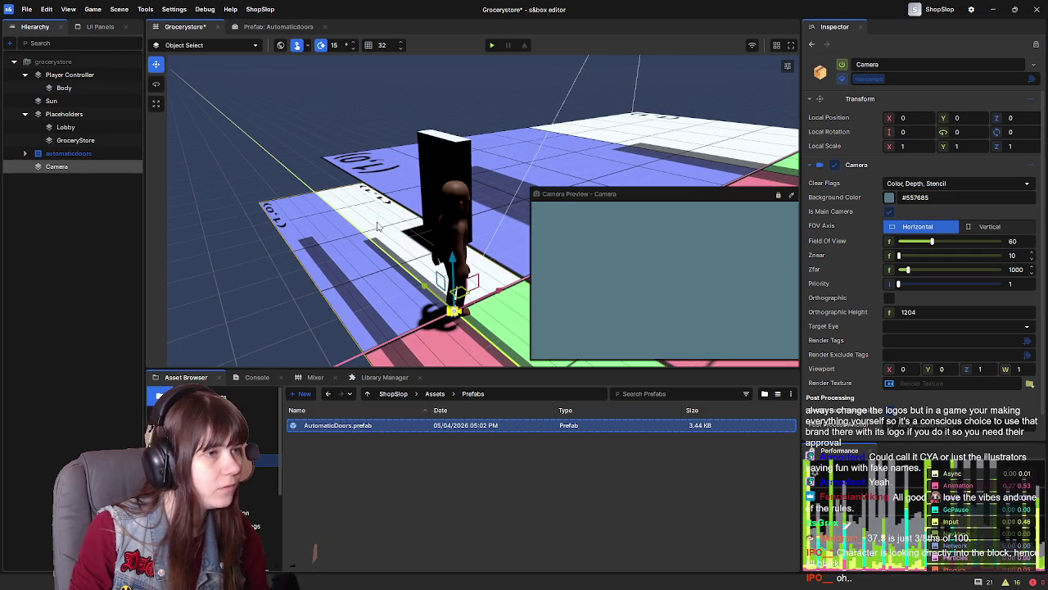
click(280, 260)
mouse_move(278, 260)
mouse_down()
mouse_move(475, 240)
mouse_move(573, 254)
mouse_up()
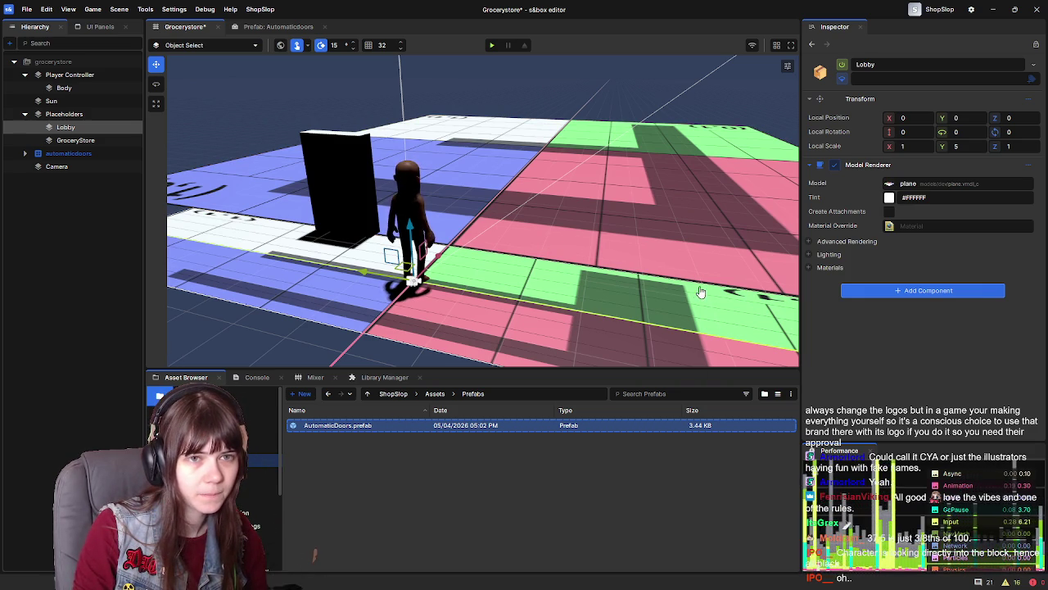
Add a Collider - Plane to Lobby, trying an X scale of 5 and undoing it
click(852, 292)
text(plane)
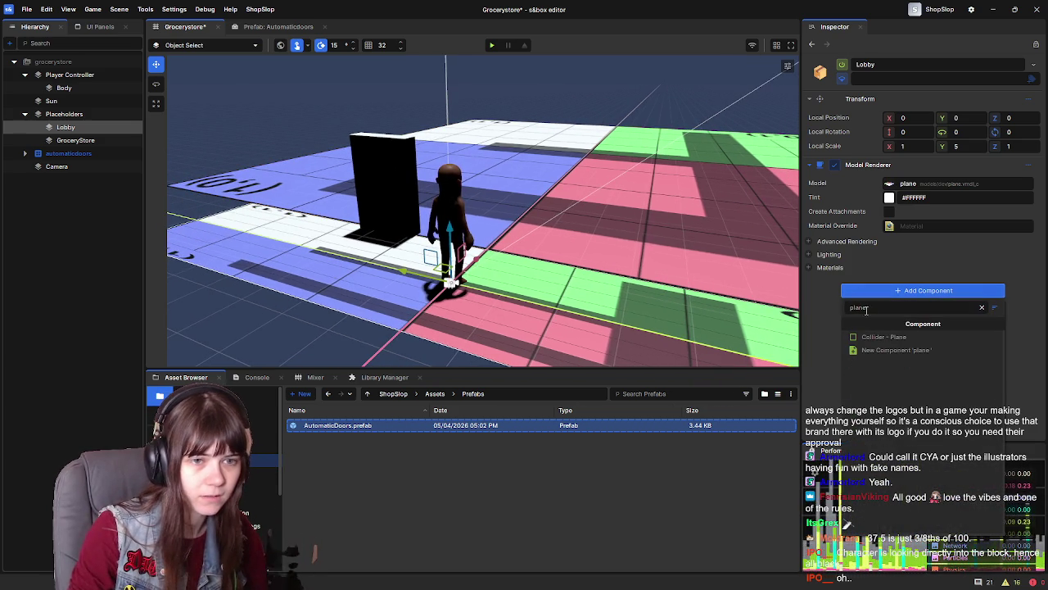
click(884, 336)
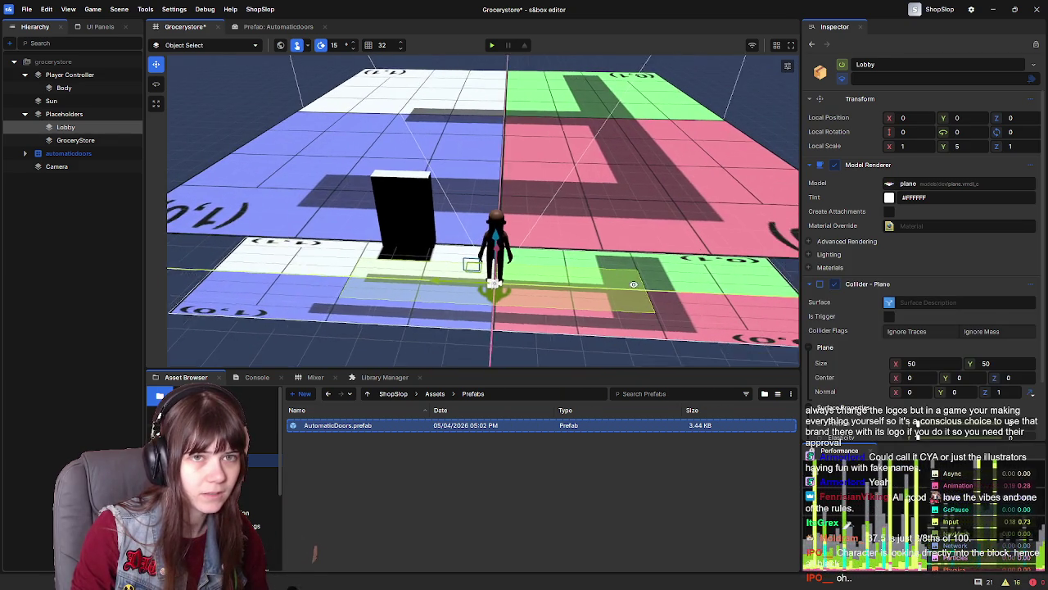
click(903, 146)
text(5)
key(Return)
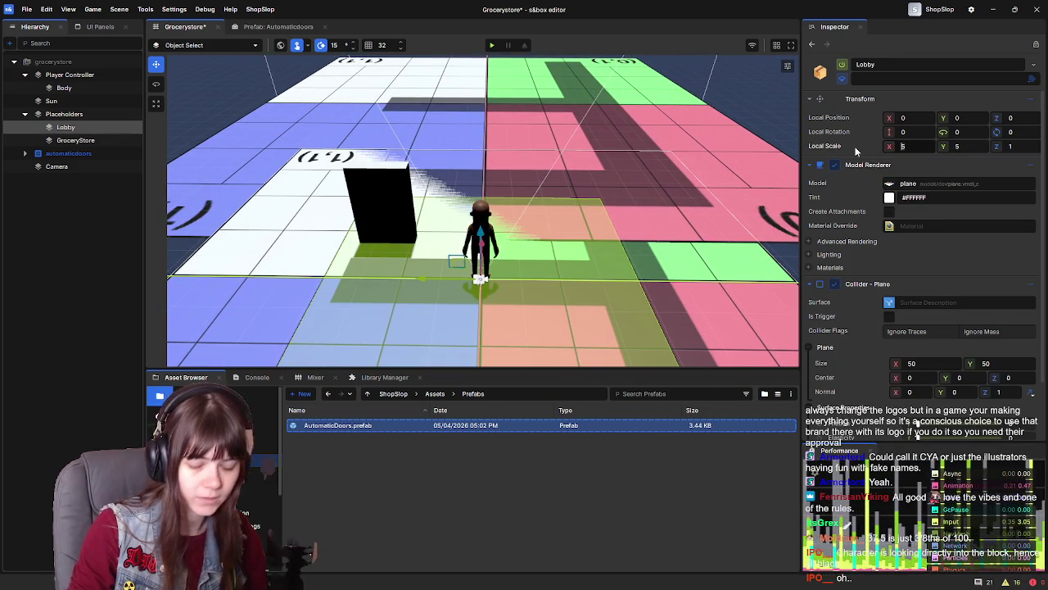
key(ctrl+z)
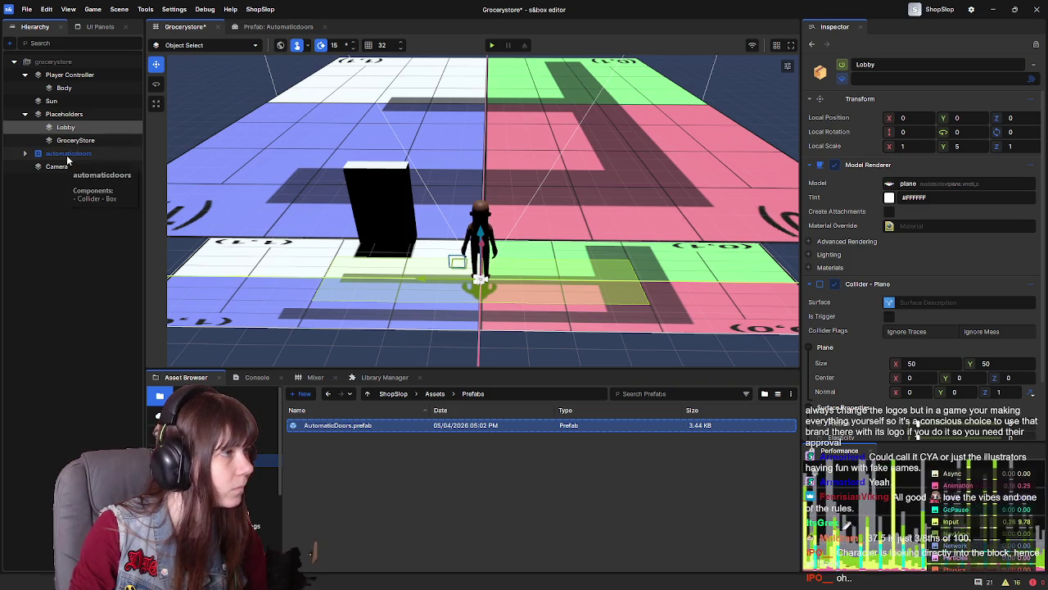
Set Lobby's plane collider size to 100 by 100
scroll(850, 357, down, 2)
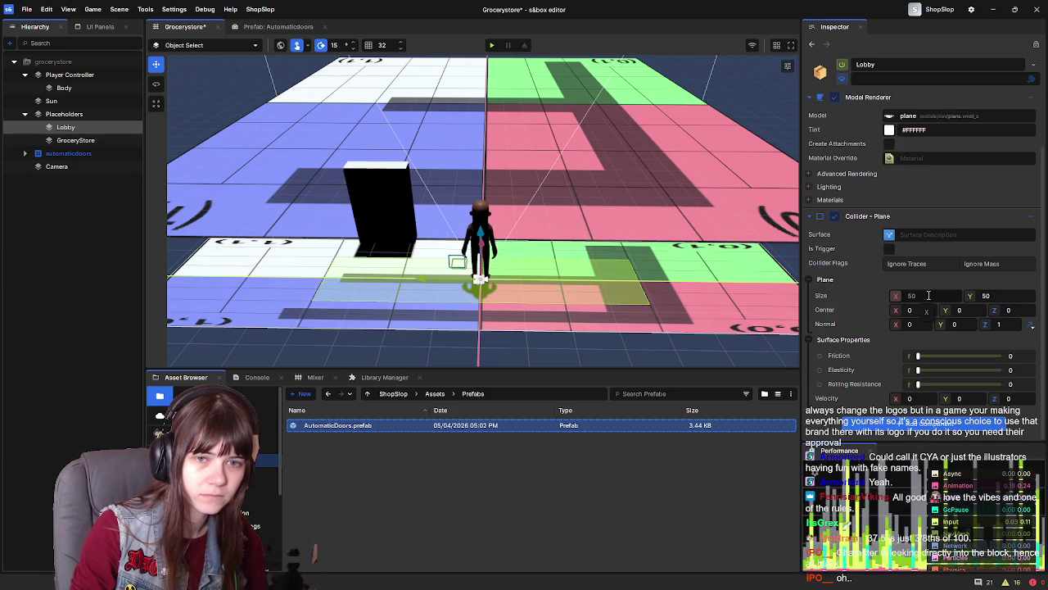
text(100)
key(Return)
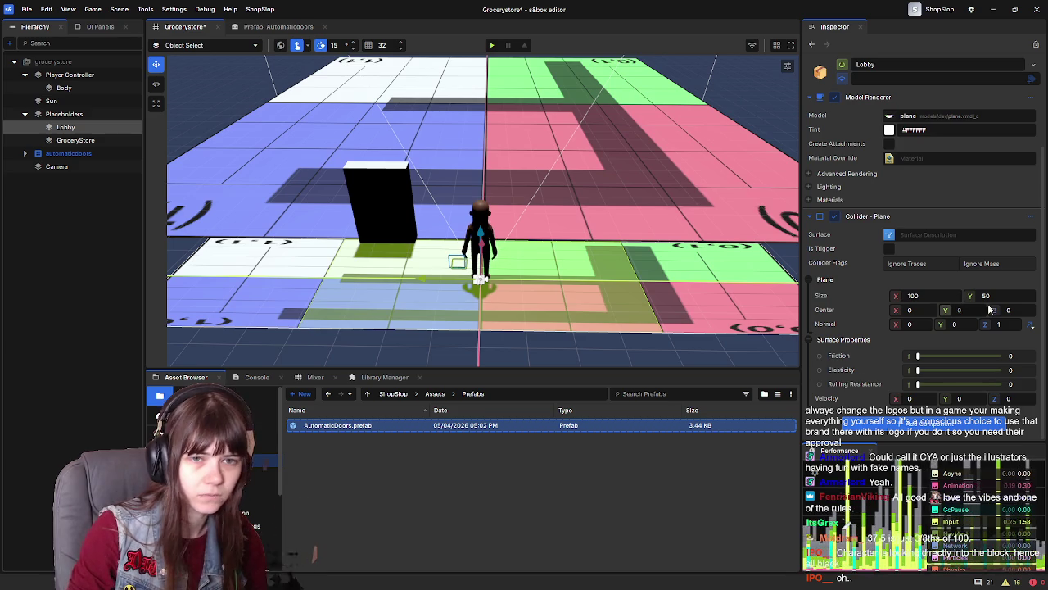
text(100)
key(Return)
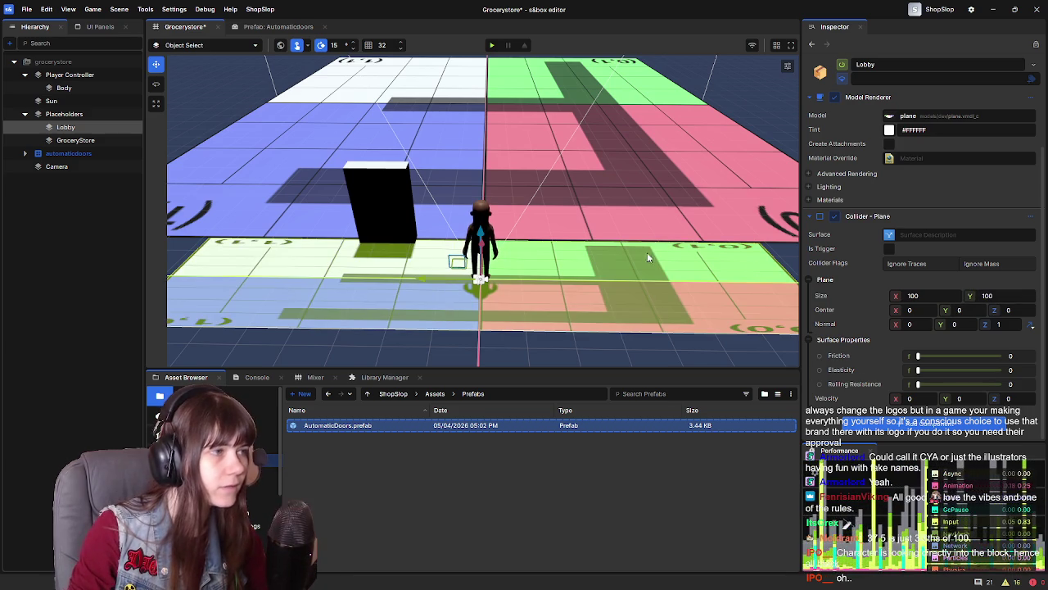
click(562, 175)
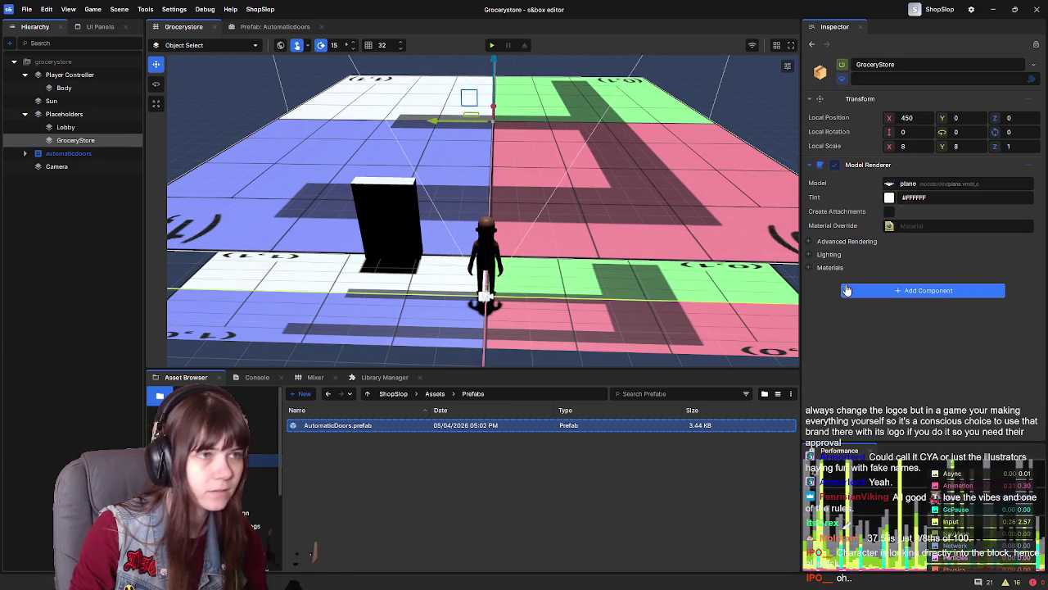
Add a Collider - Plane to GroceryStore and size it 100 by 100
click(925, 290)
text(plane)
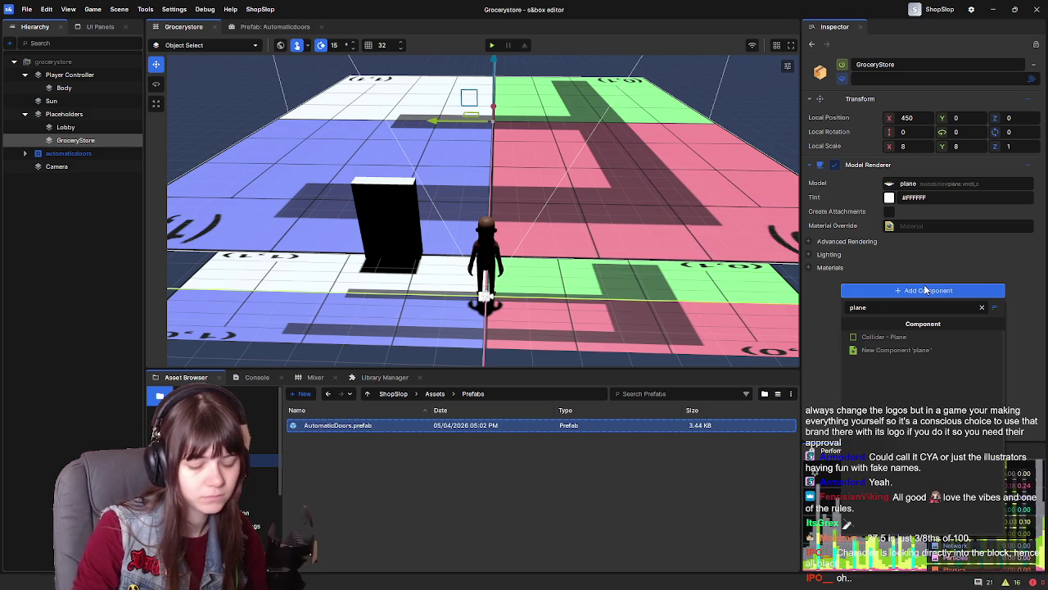
click(872, 336)
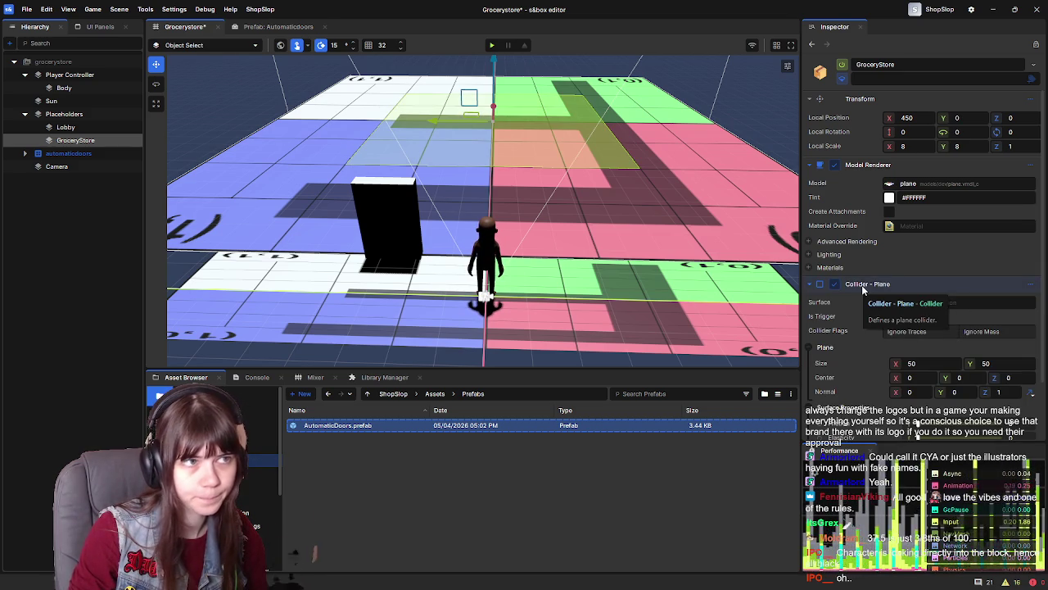
scroll(864, 293, down, 2)
text(100)
double_click(986, 296)
text(100)
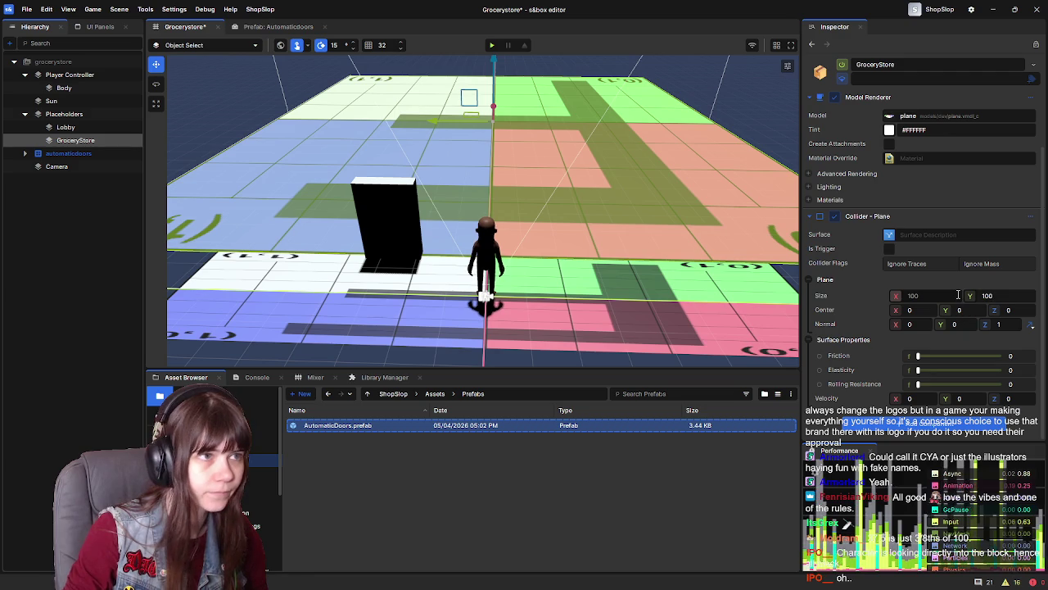
Save the scene and start a play test of the colliders
scroll(588, 235, up, 2)
key(ctrl+s)
click(102, 204)
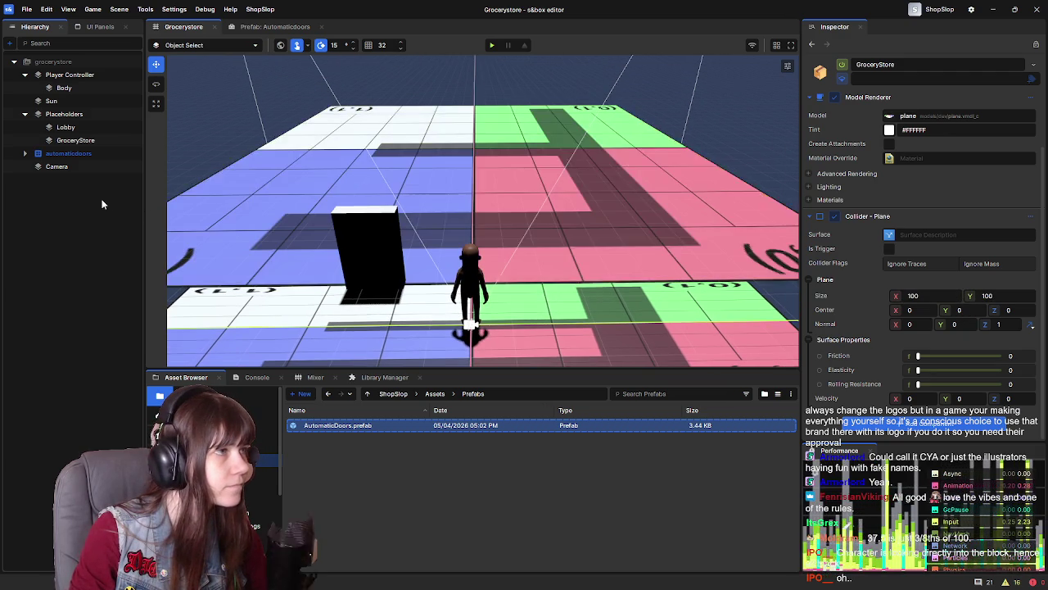
click(492, 45)
Walk the character over the pink tiles to the door block, then pause and leave
key(w)
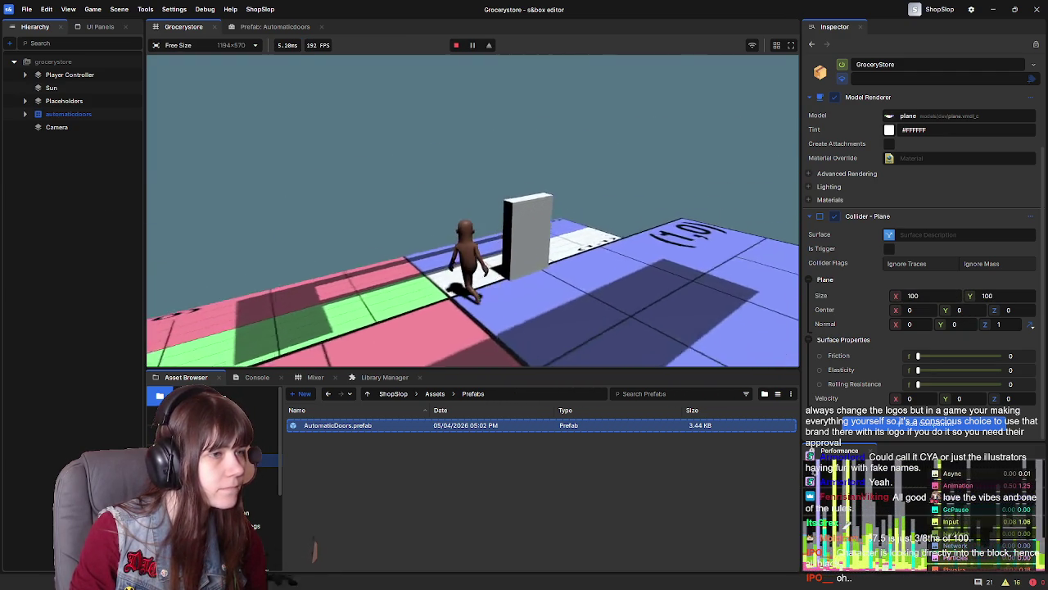
key(w)
key(w)
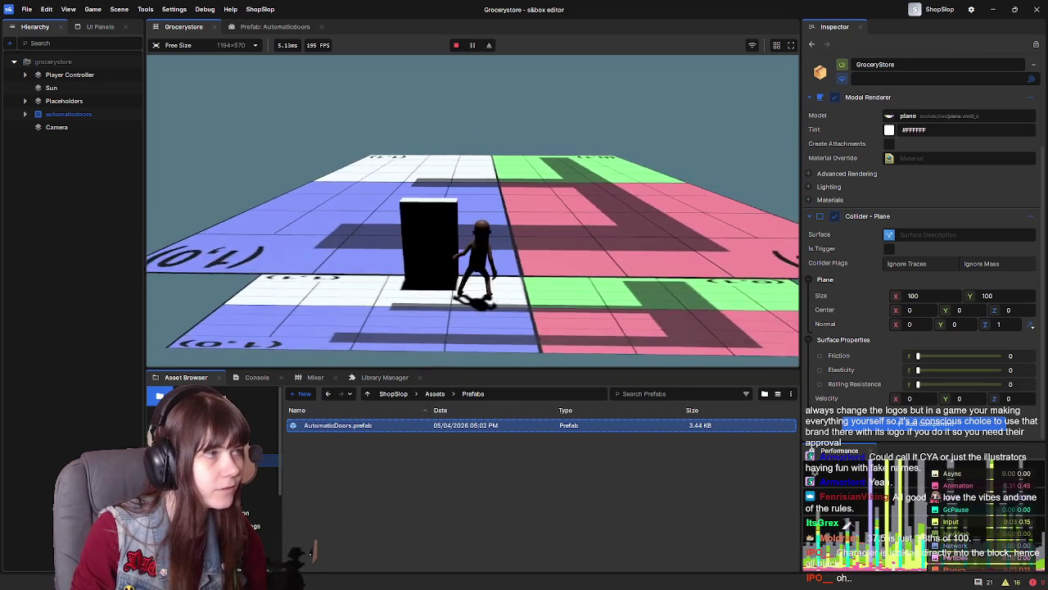
key(w)
key(w)
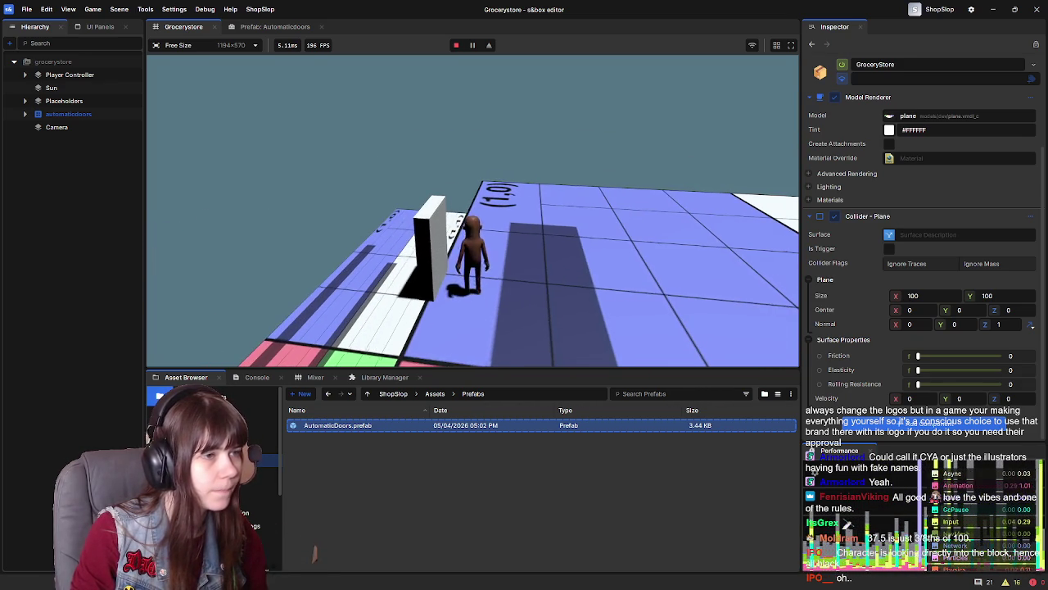
key(Escape)
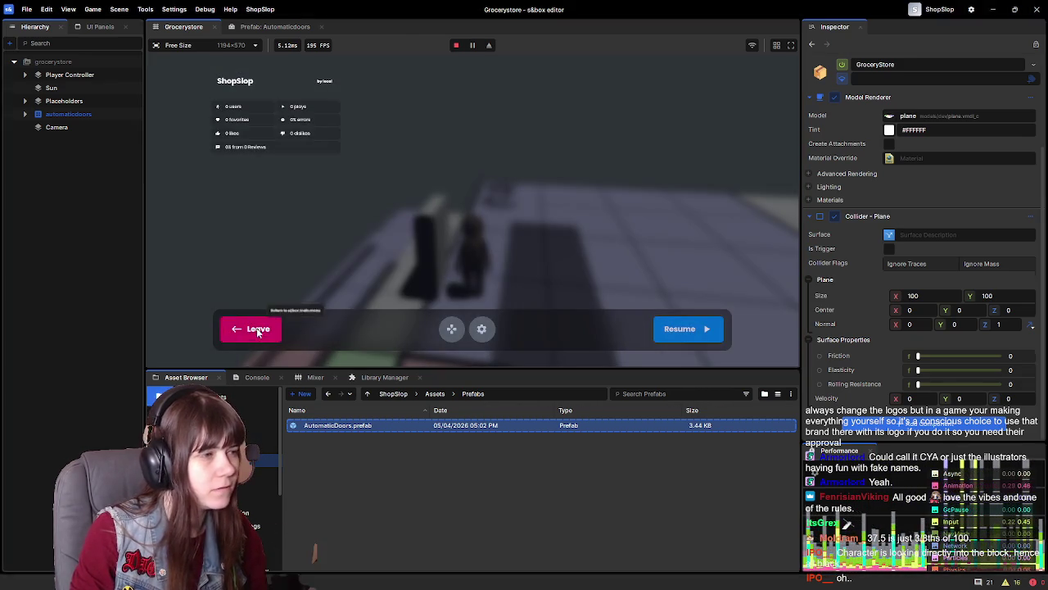
click(255, 329)
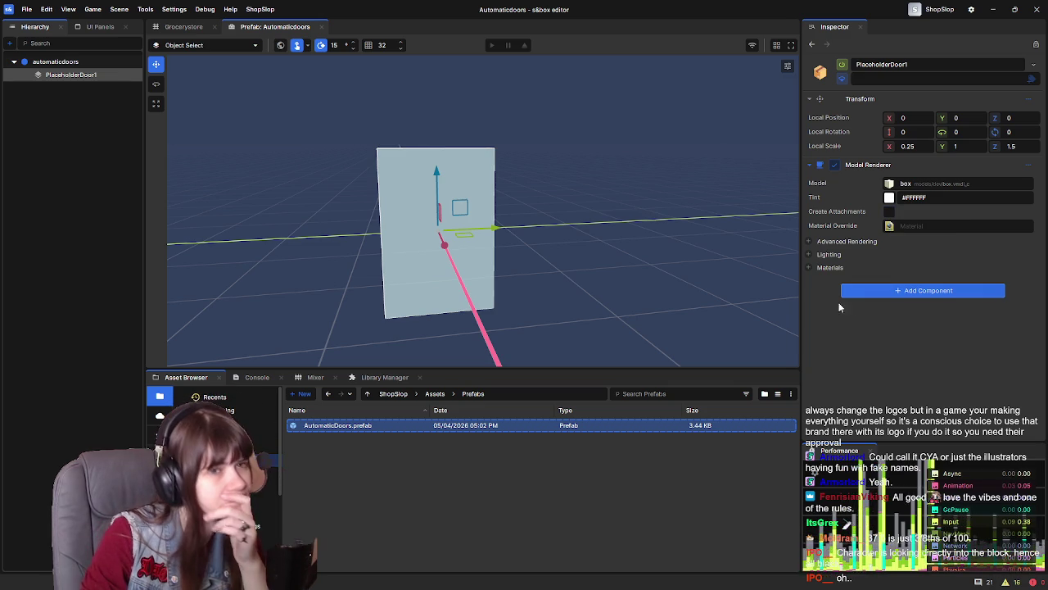
Set PlaceholderDoor1's Local Scale Z to 2
click(807, 270)
click(809, 270)
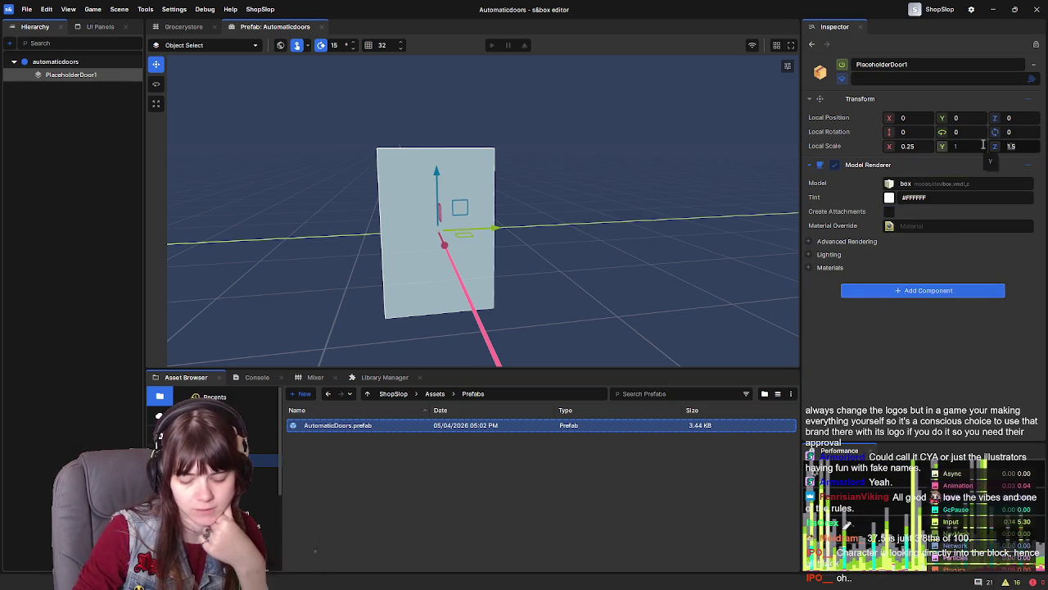
text(2)
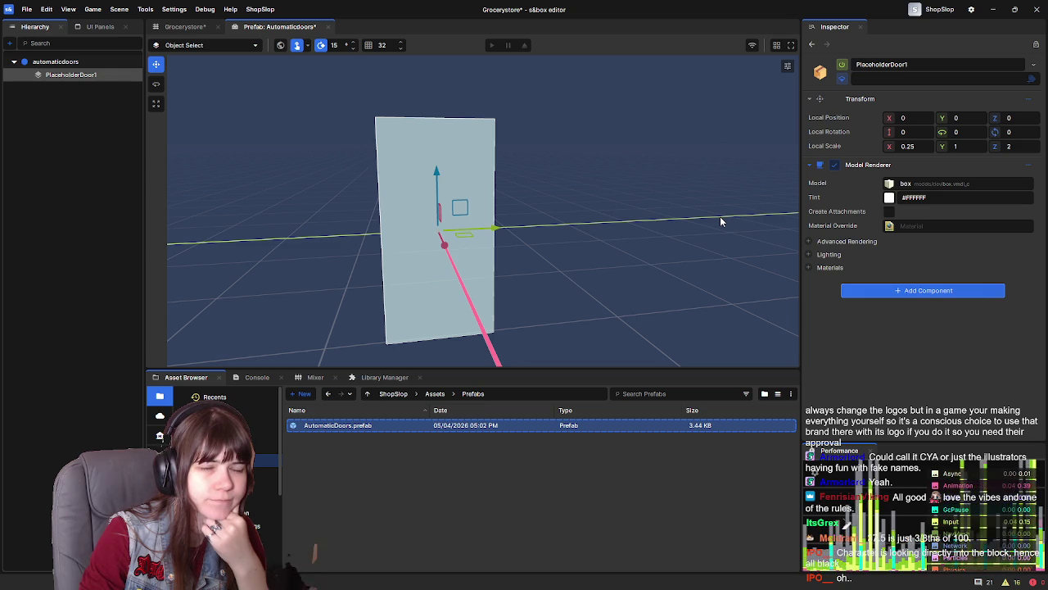
Compare the door with the root's collider, check view options, and orbit around the door
click(76, 63)
click(426, 131)
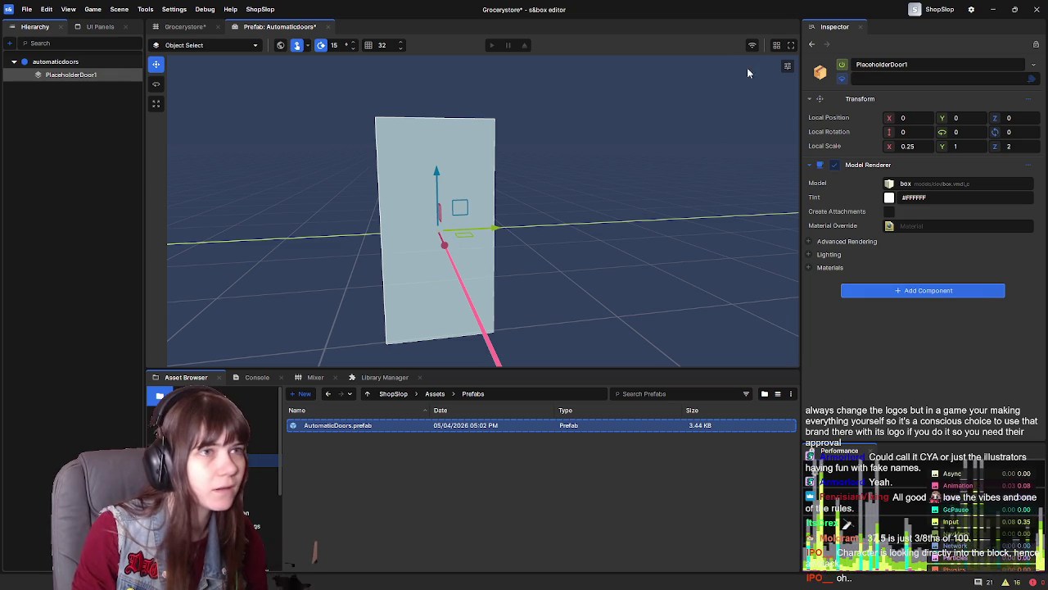
click(789, 66)
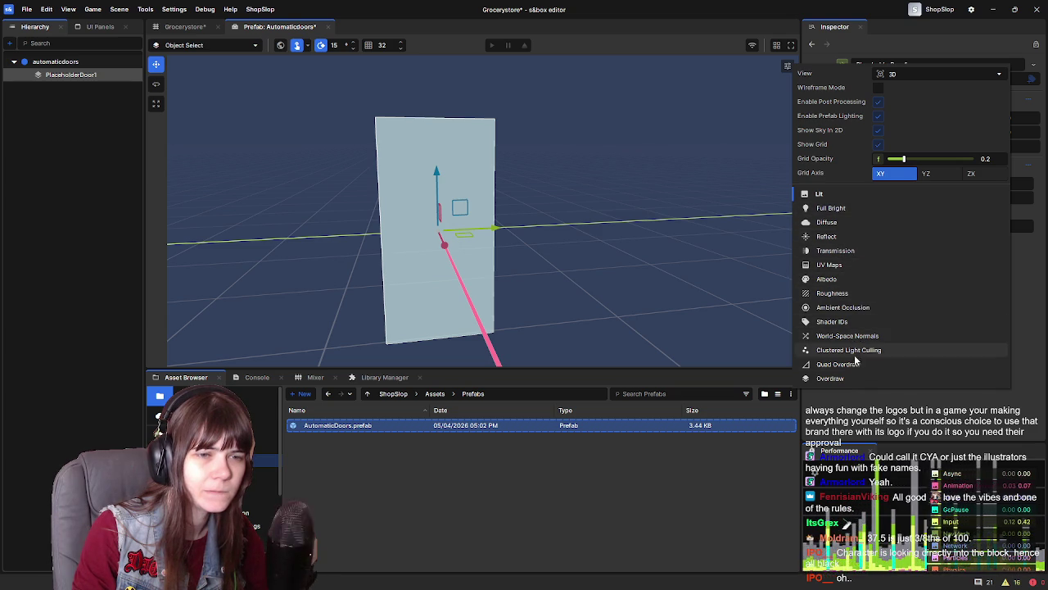
drag(456, 278, 734, 270)
click(184, 26)
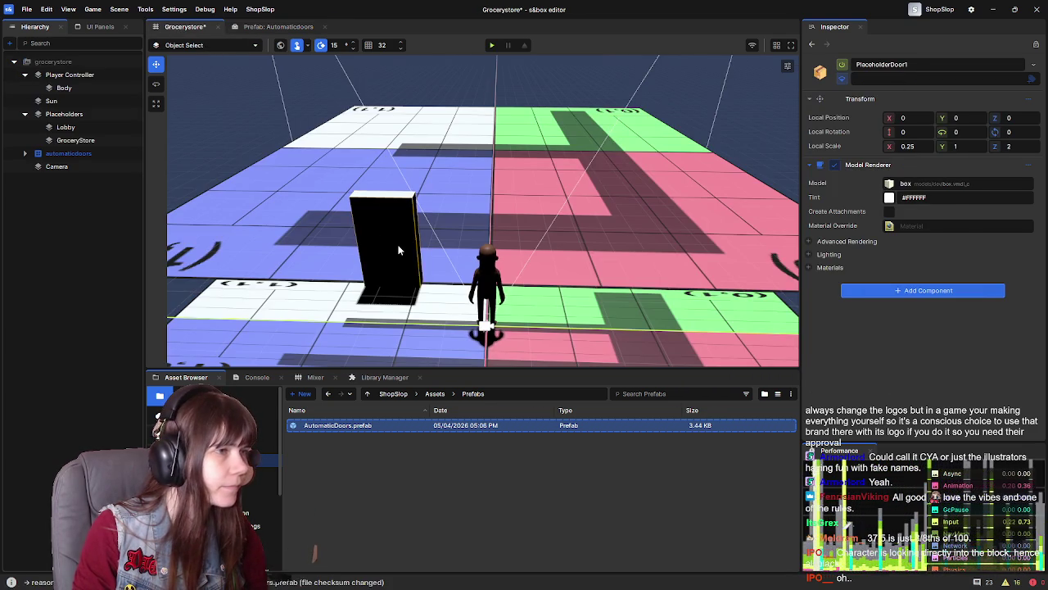
Frame and orbit around the automaticdoors object in Grocerystore to inspect the door's placement
click(398, 250)
key(f)
scroll(483, 210, down, 3)
drag(688, 197, 672, 208)
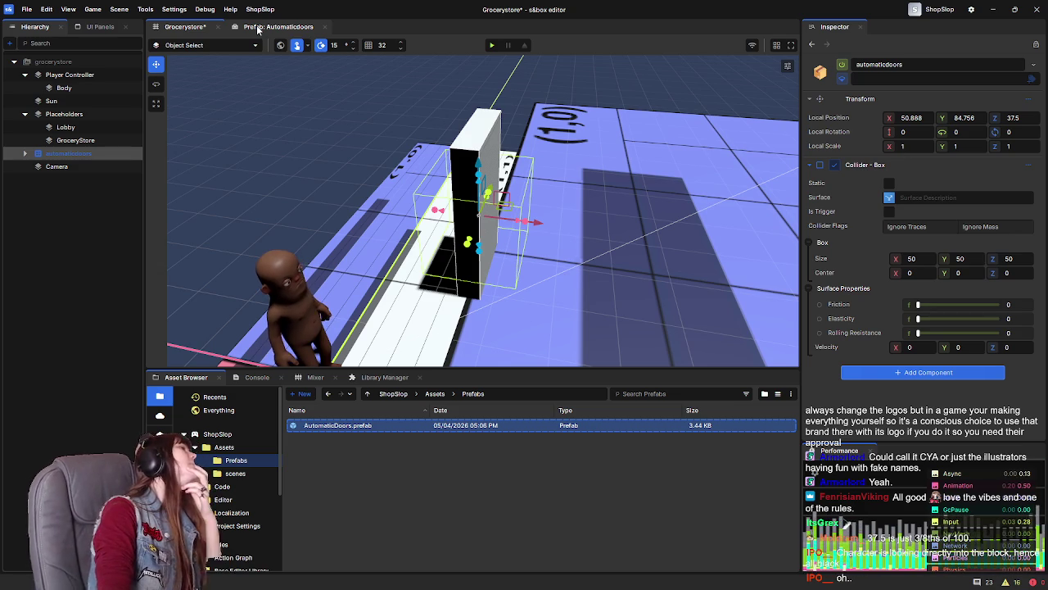
click(257, 27)
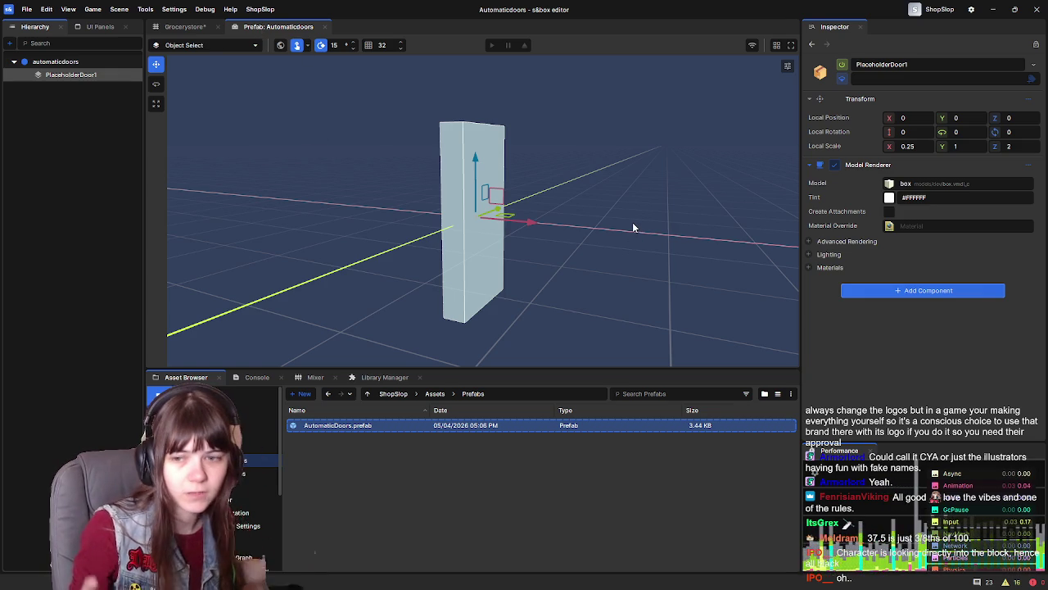
Compare the door box's framing in the prefab and the Grocerystore scene
mouse_move(621, 235)
mouse_down()
mouse_move(402, 243)
mouse_move(628, 205)
mouse_move(620, 185)
mouse_move(634, 192)
mouse_move(611, 211)
mouse_move(589, 203)
mouse_up()
click(88, 141)
click(184, 26)
mouse_move(475, 133)
mouse_down()
mouse_move(667, 151)
mouse_move(389, 117)
mouse_up()
click(267, 27)
Set the automaticdoors root's box collider Size Z to 100
click(82, 63)
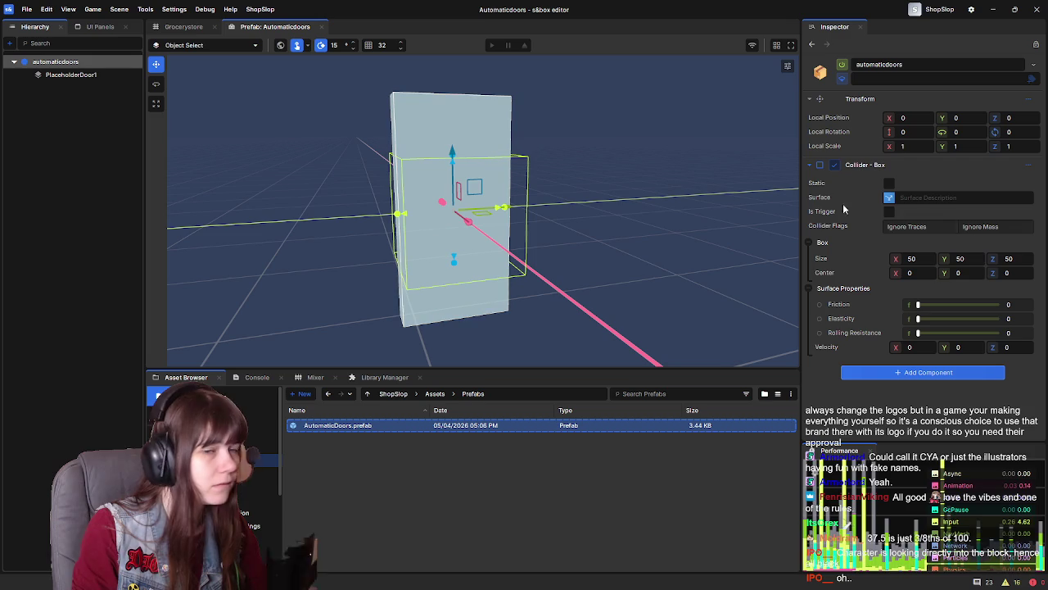
click(917, 164)
click(917, 164)
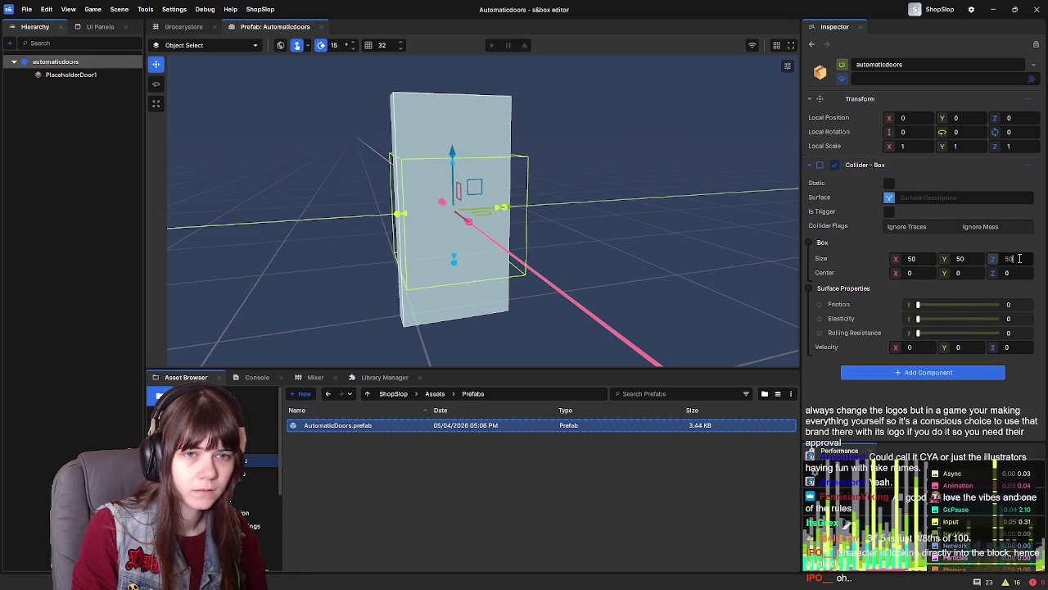
text(100)
key(Return)
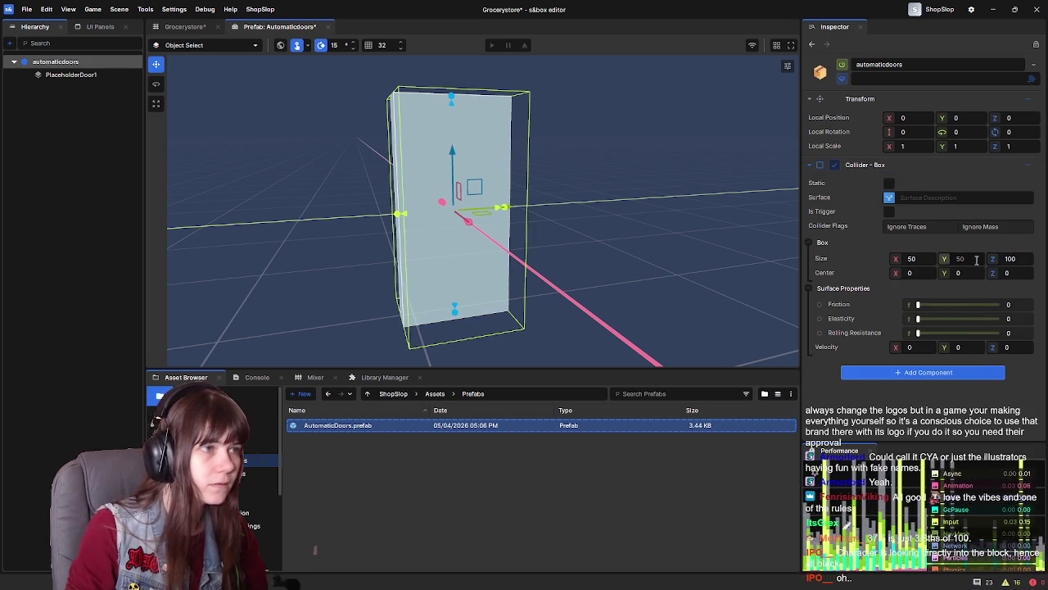
mouse_move(491, 267)
mouse_down()
mouse_move(678, 267)
mouse_move(622, 288)
mouse_move(693, 274)
mouse_move(543, 279)
mouse_up()
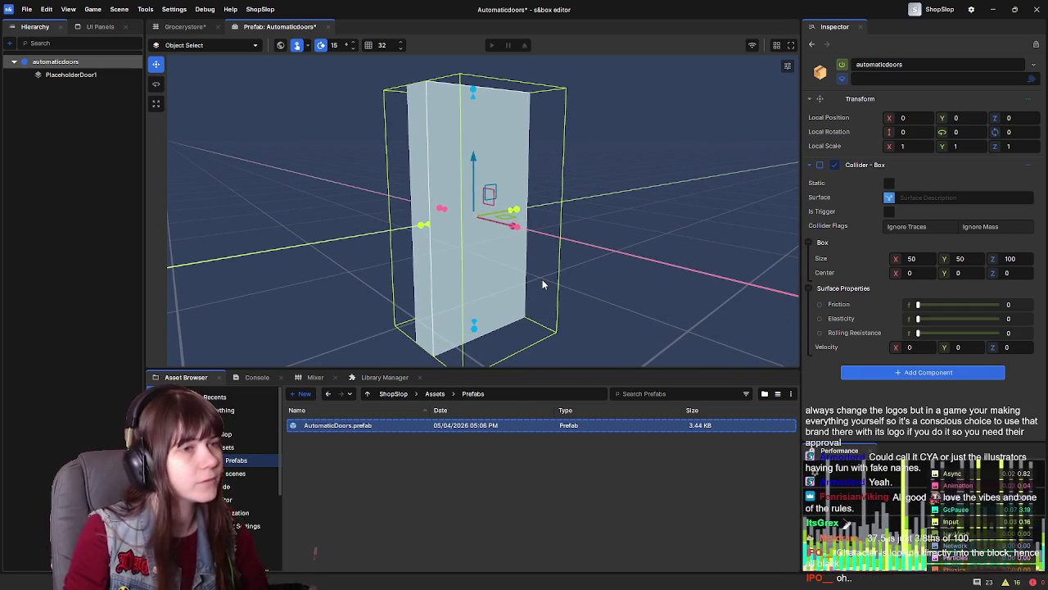
Select PlaceholderDoor1 and bring up its Add Component list
click(92, 75)
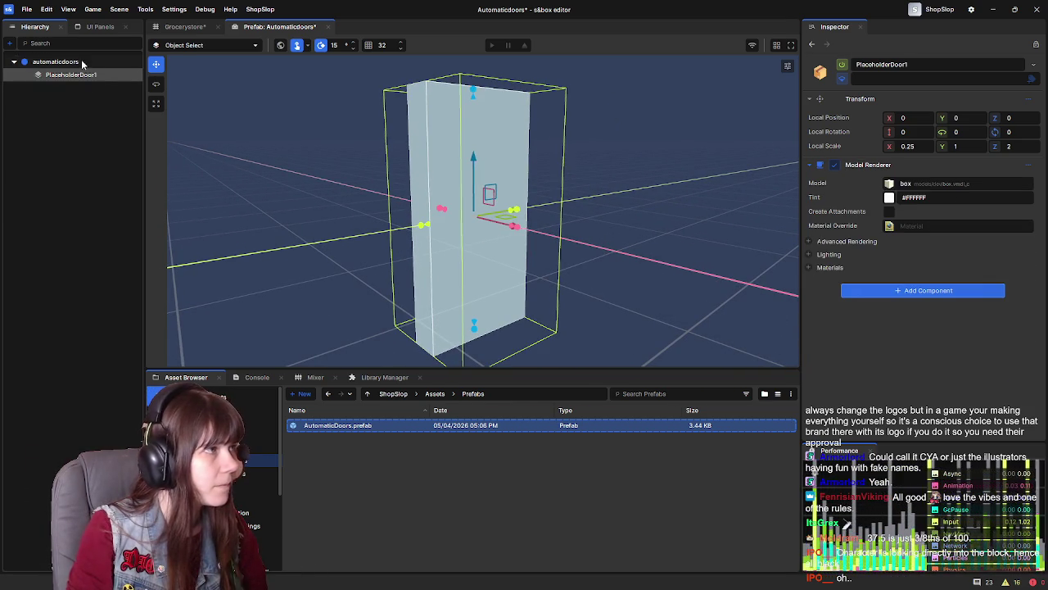
click(82, 64)
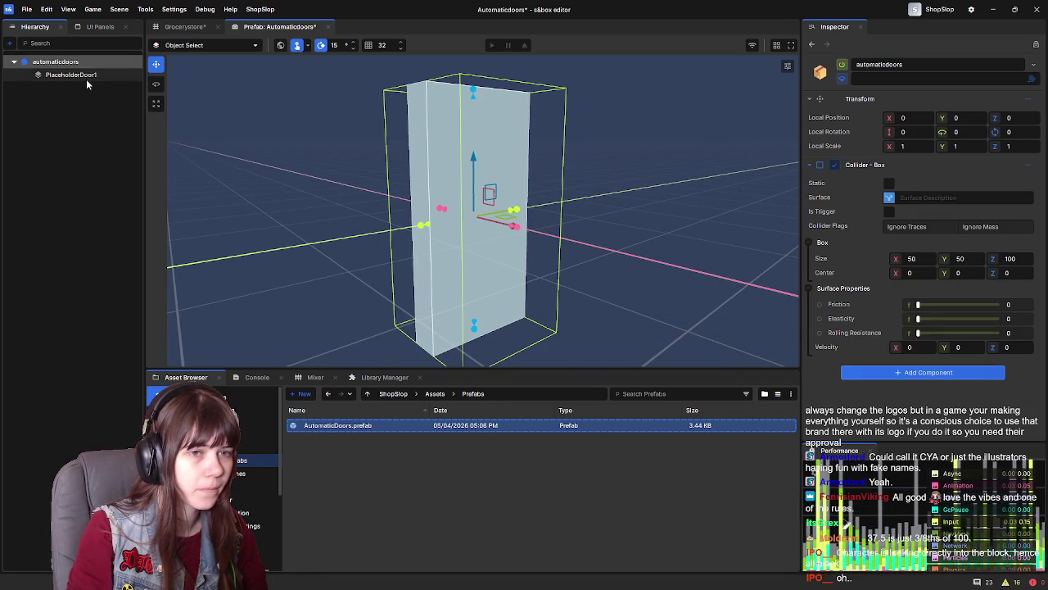
click(86, 78)
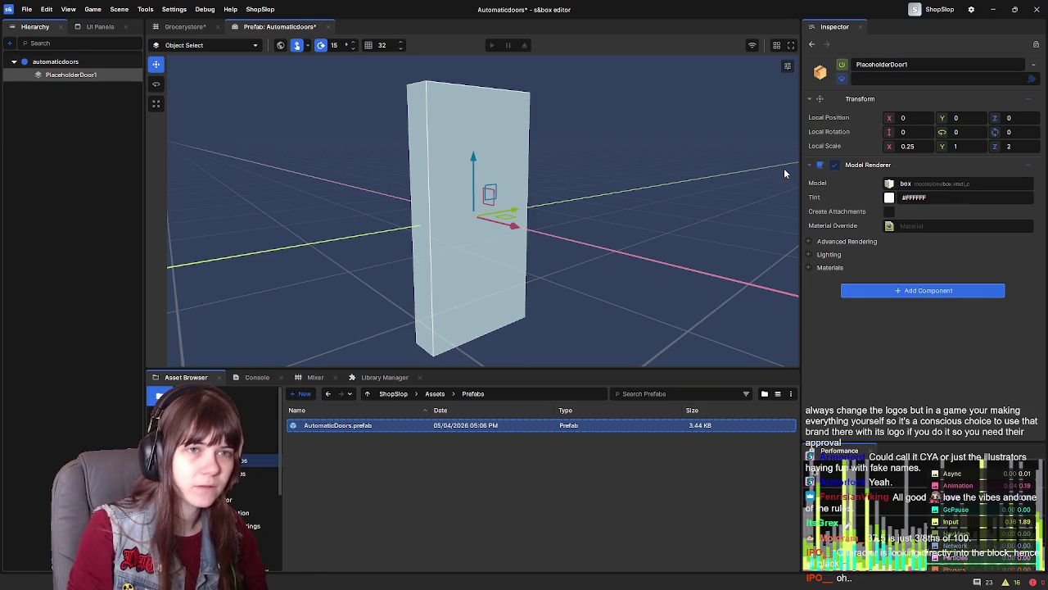
click(946, 289)
Add a Collider - Box to PlaceholderDoor1 via a 'box collider' search and save the prefab
text(box)
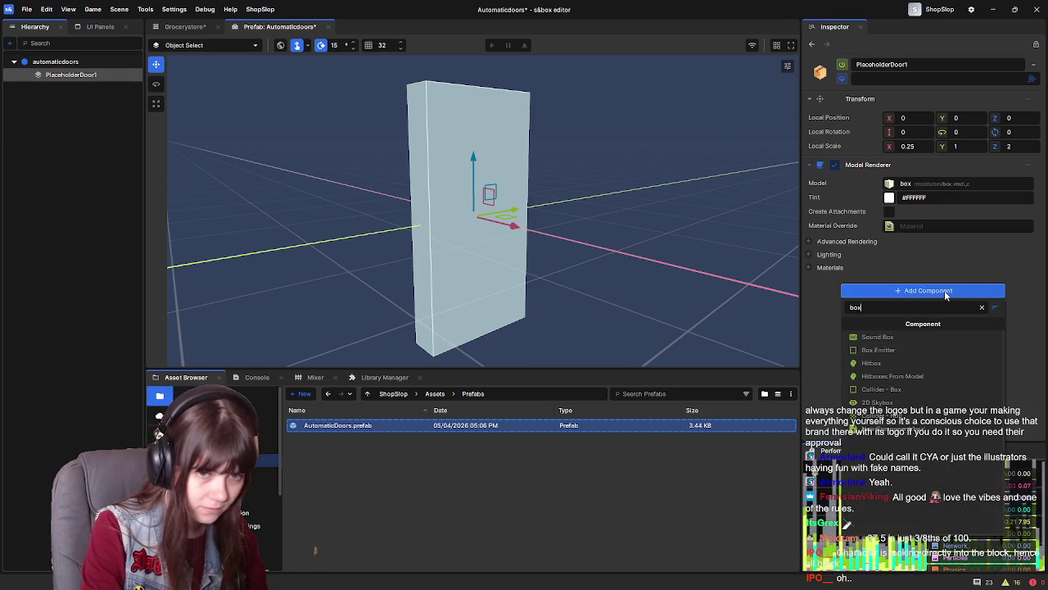
text( collider)
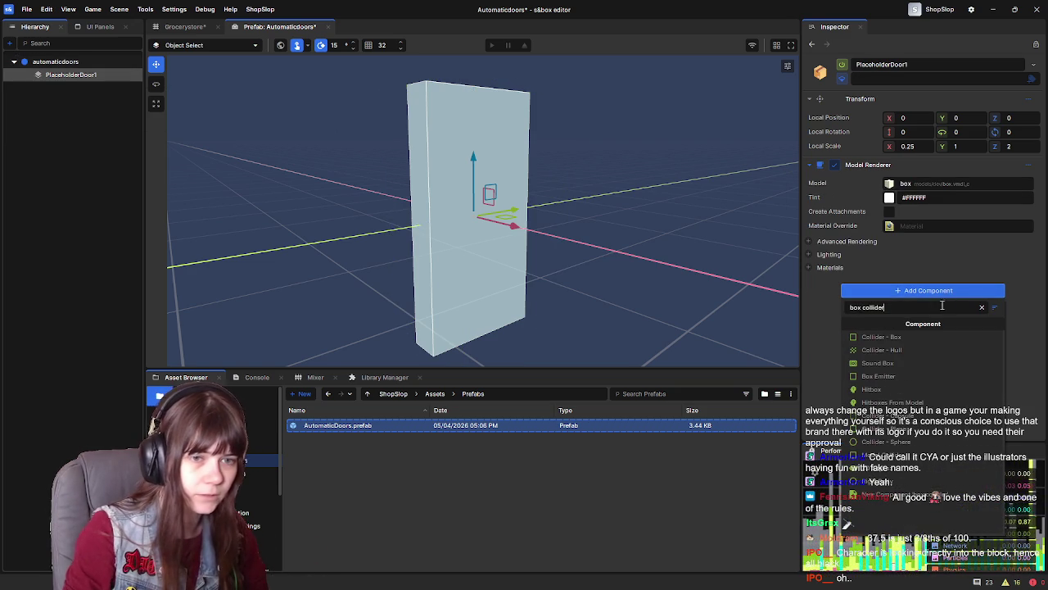
click(883, 337)
mouse_move(614, 277)
mouse_down()
mouse_move(594, 246)
mouse_move(538, 251)
mouse_move(628, 253)
mouse_up()
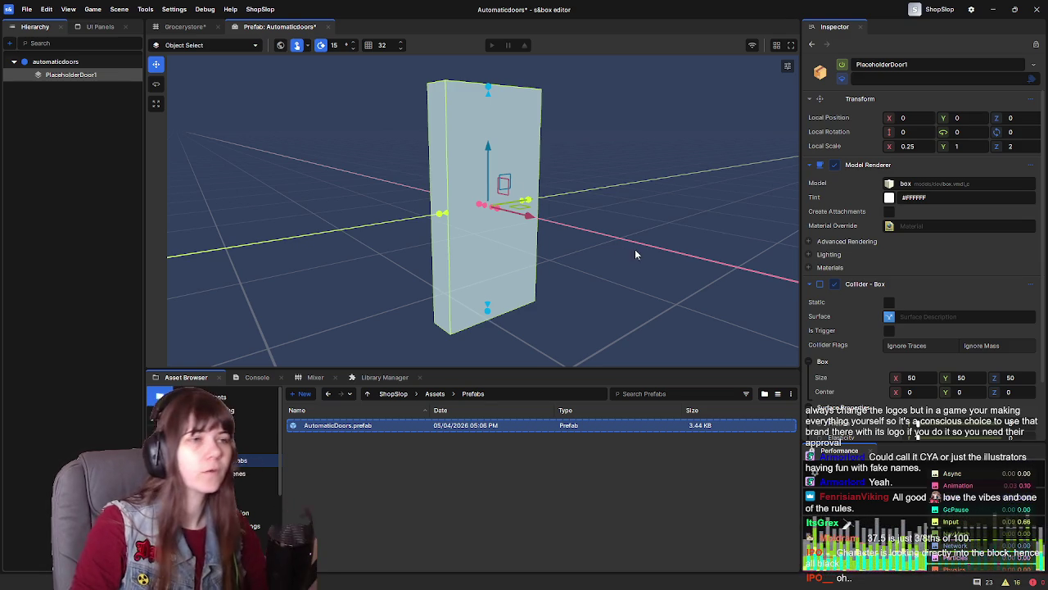
key(ctrl+s)
Play-test Grocerystore by walking up beside the black door block, then leave
click(184, 26)
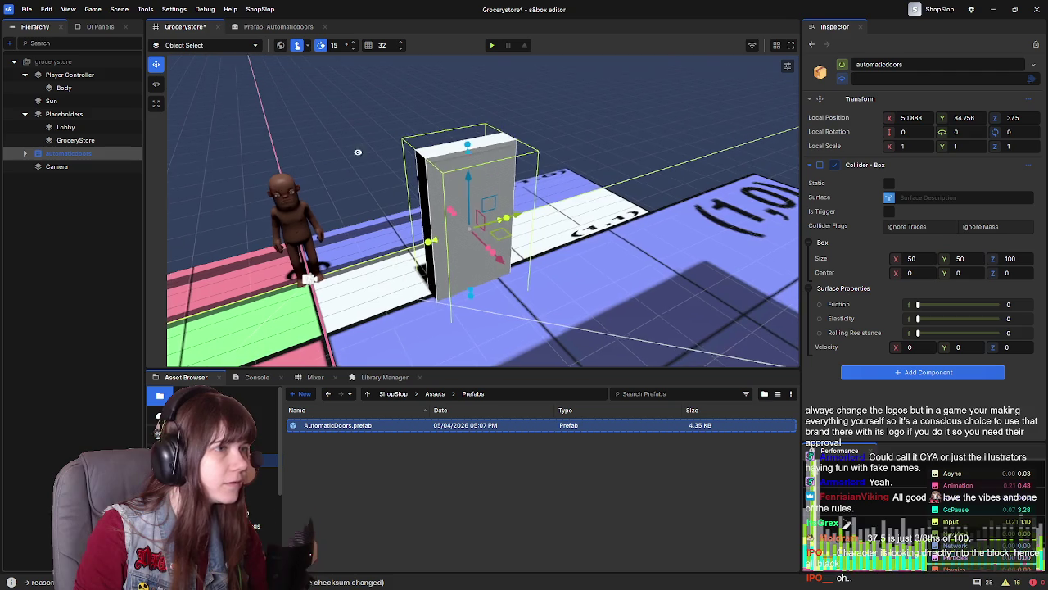
click(491, 45)
key(w)
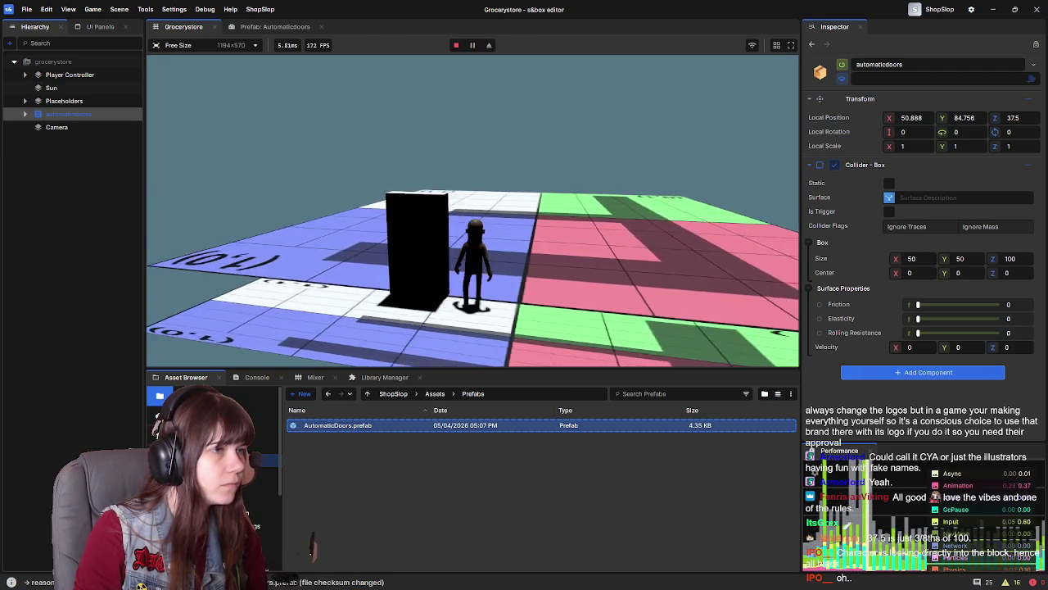
key(w)
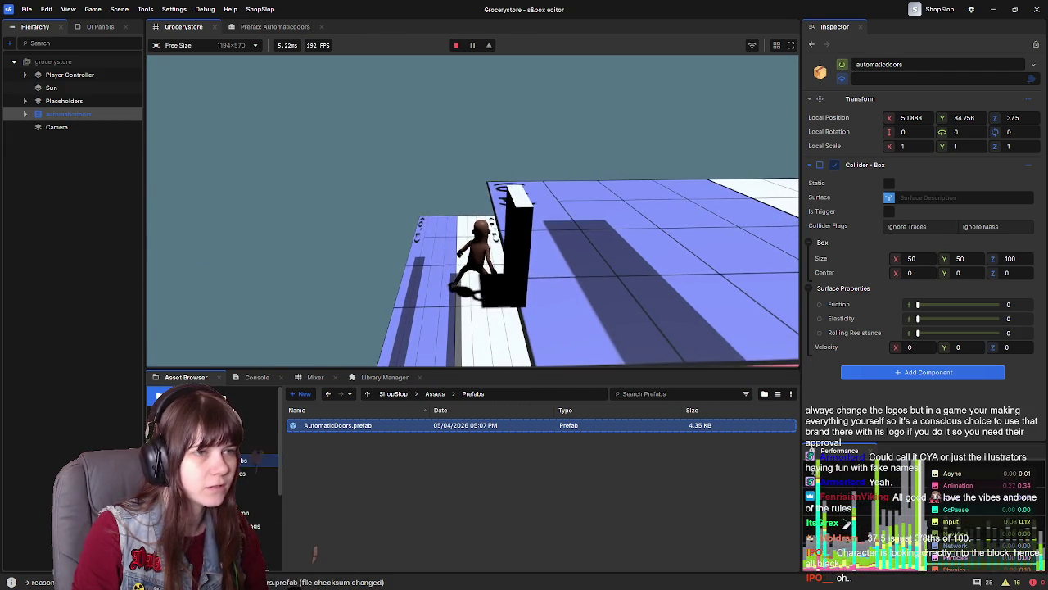
key(Escape)
click(258, 332)
mouse_move(533, 258)
mouse_down()
mouse_move(765, 253)
mouse_move(582, 304)
mouse_move(638, 270)
mouse_move(503, 259)
mouse_move(539, 130)
mouse_up()
Move the automaticdoors instance to local position 50, 85, 50
click(1015, 117)
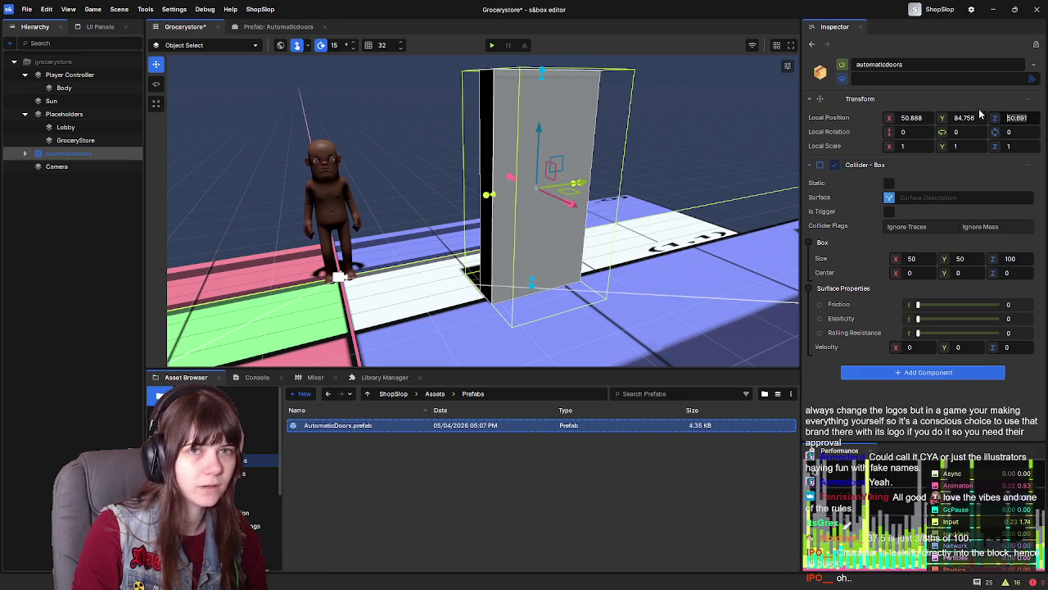
text(50)
key(Return)
click(923, 117)
text(50)
key(Return)
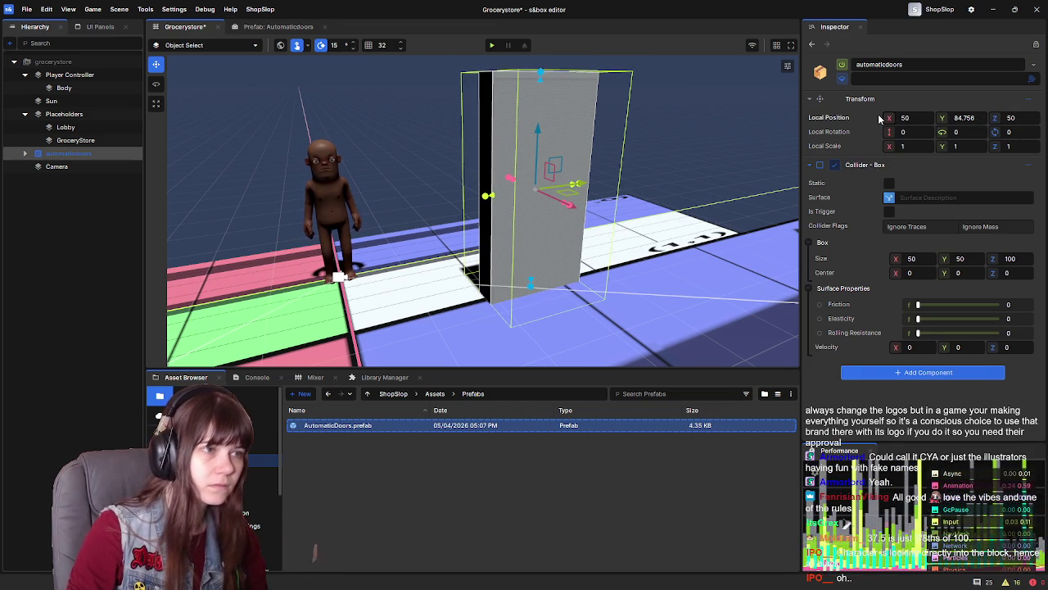
click(972, 118)
text(85)
key(Return)
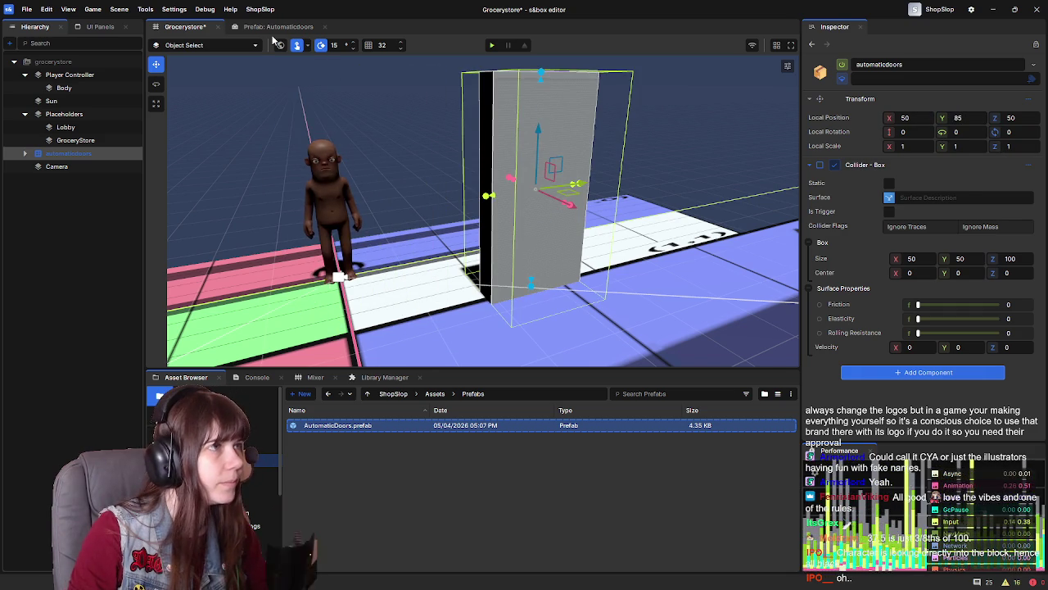
click(274, 27)
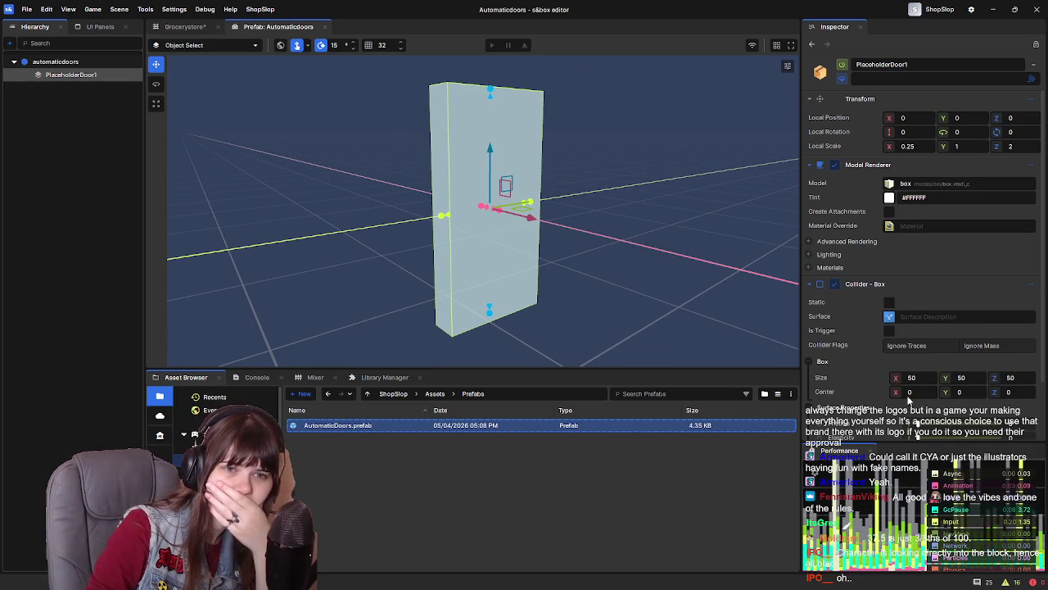
Look over PlaceholderDoor1's properties, toggling the Advanced Rendering options open and shut
scroll(908, 361, down, 2)
scroll(907, 360, up, 2)
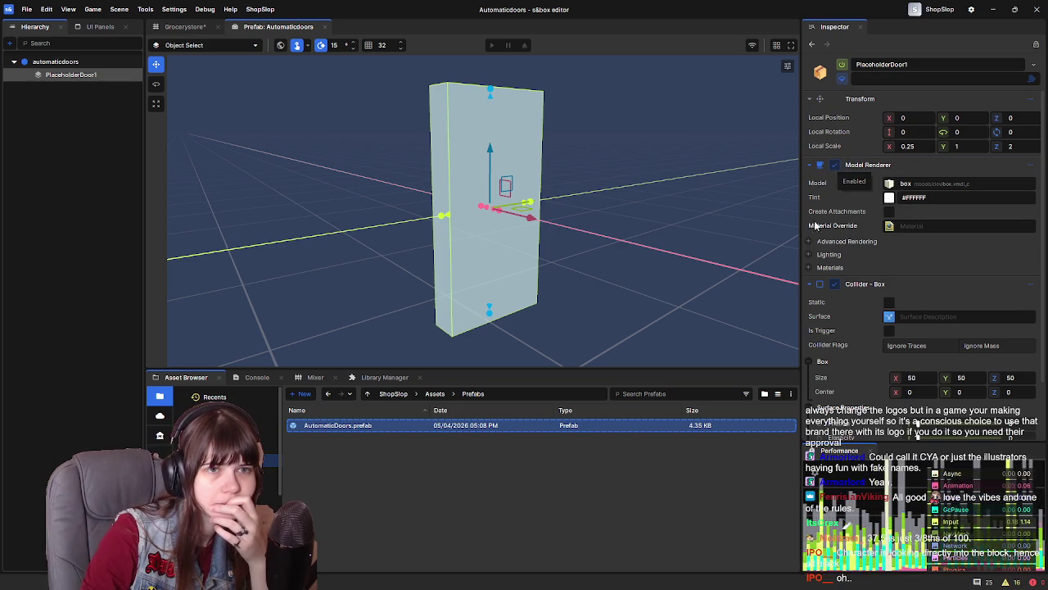
scroll(859, 293, down, 2)
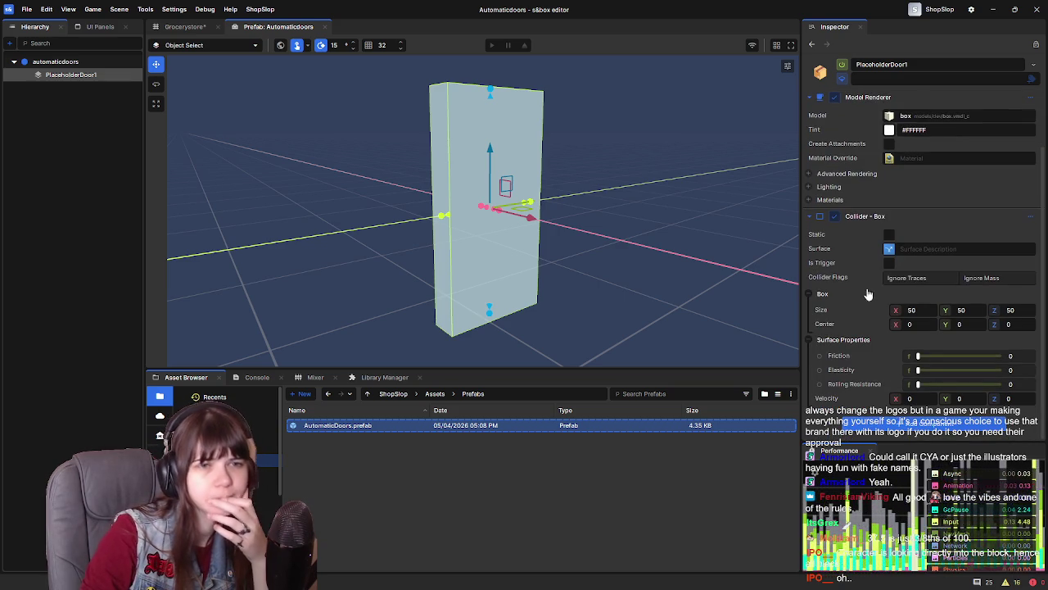
scroll(825, 245, up, 2)
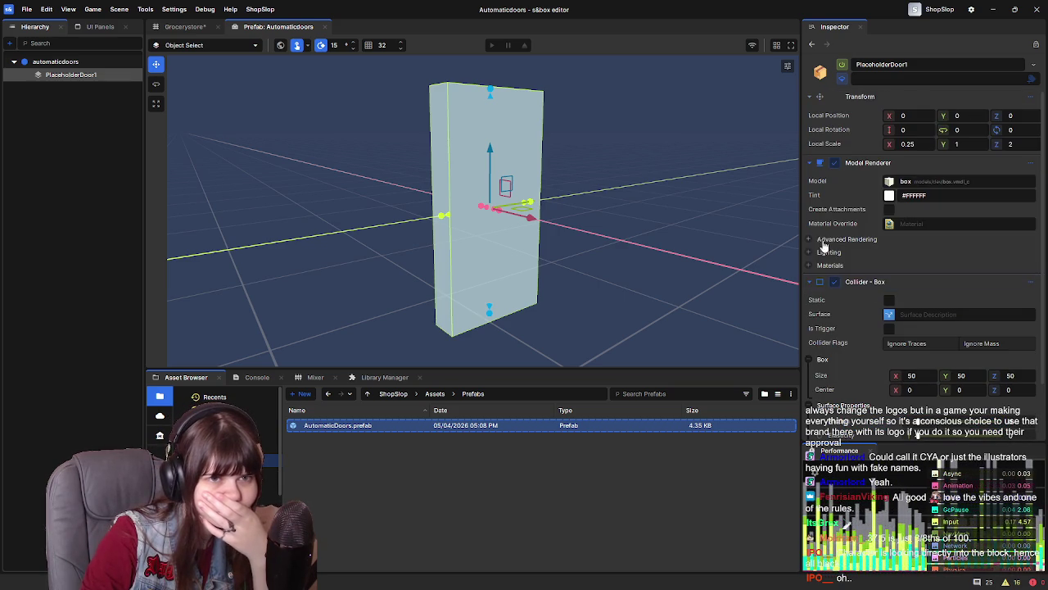
click(809, 251)
click(809, 251)
click(810, 240)
click(811, 239)
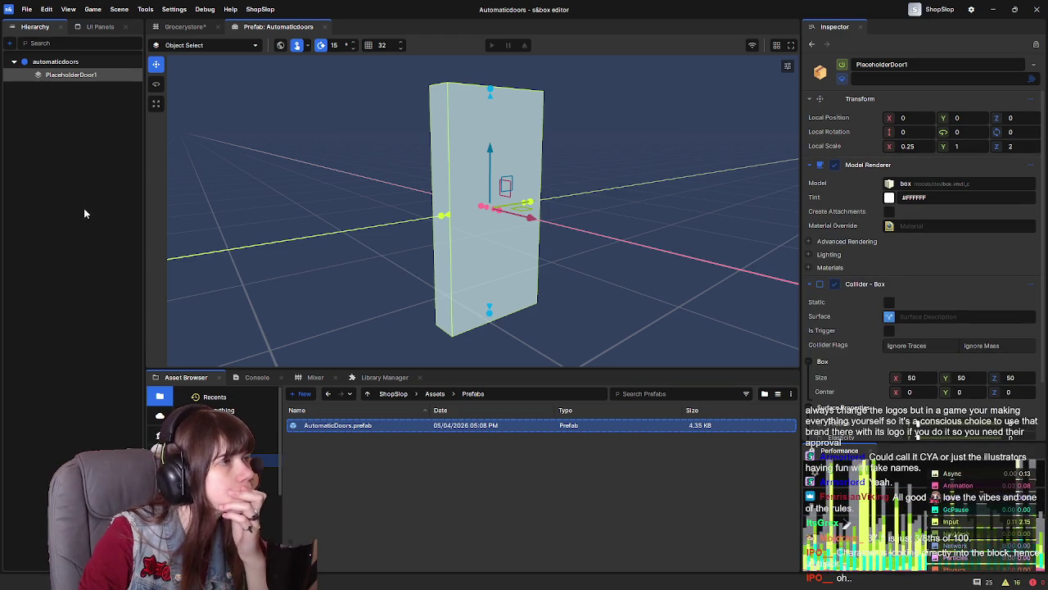
Untick the Collider - Box enable checkbox on the automaticdoors root
click(88, 153)
scroll(905, 276, down, 2)
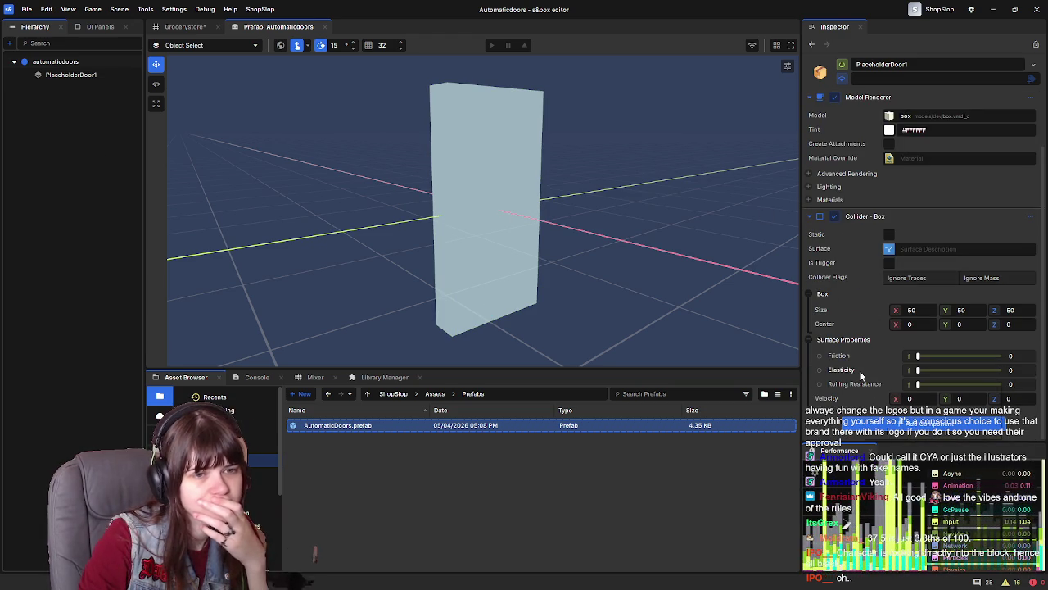
mouse_move(863, 361)
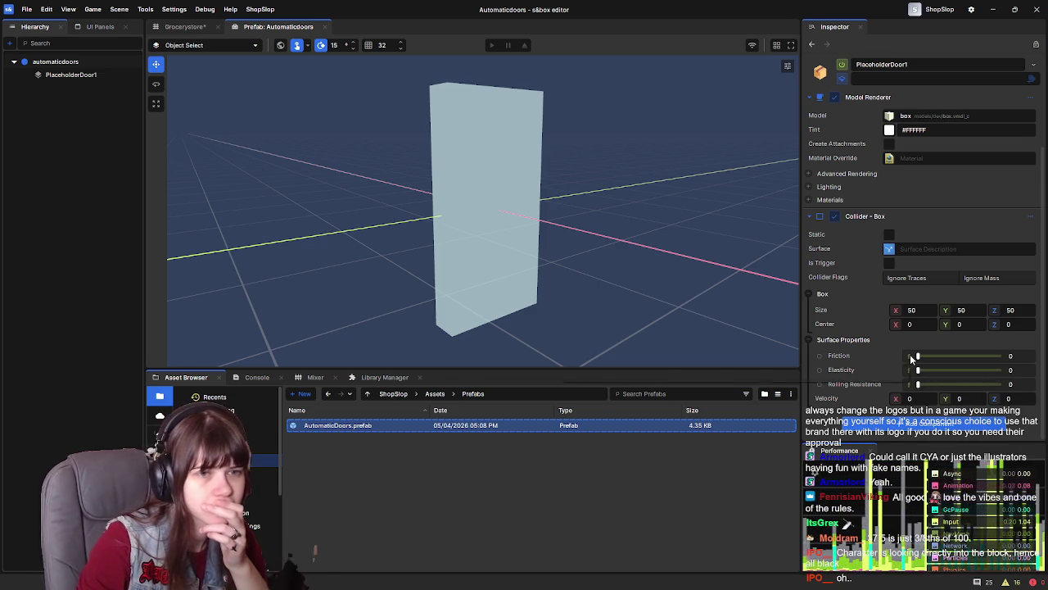
click(72, 75)
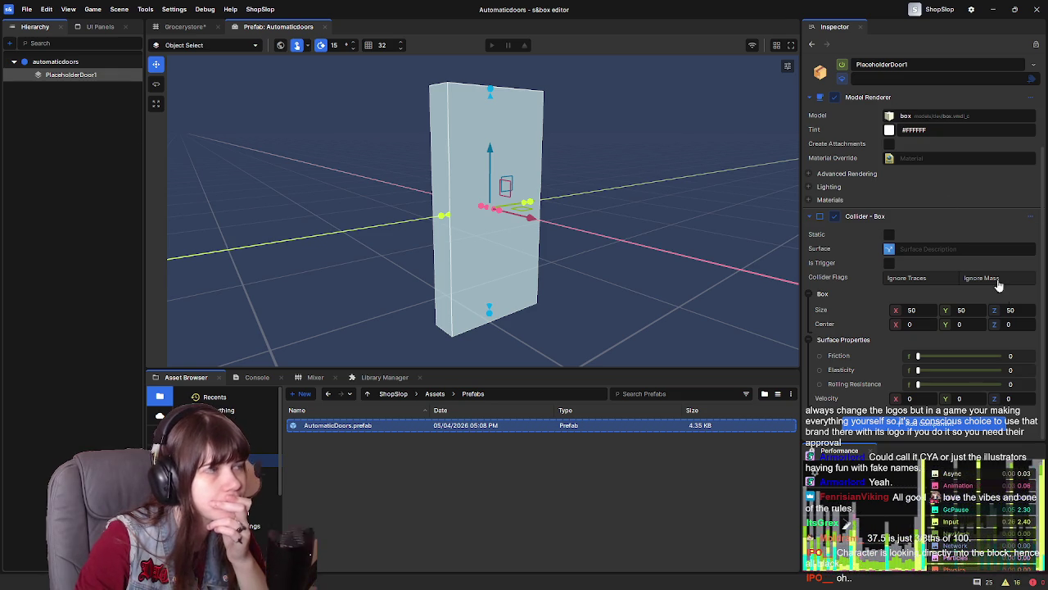
scroll(1002, 293, up, 2)
scroll(934, 258, down, 2)
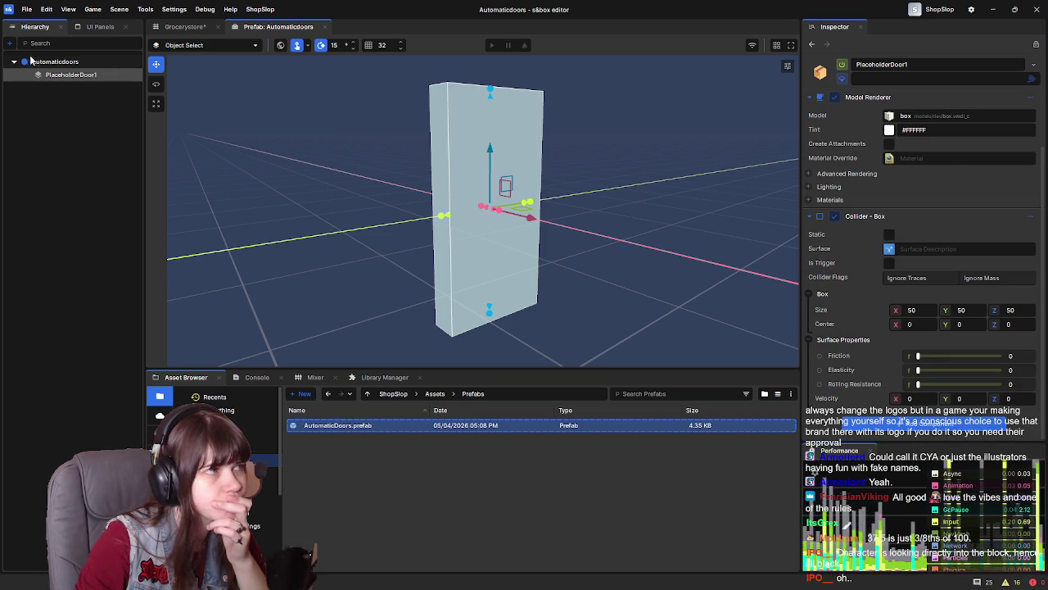
click(51, 63)
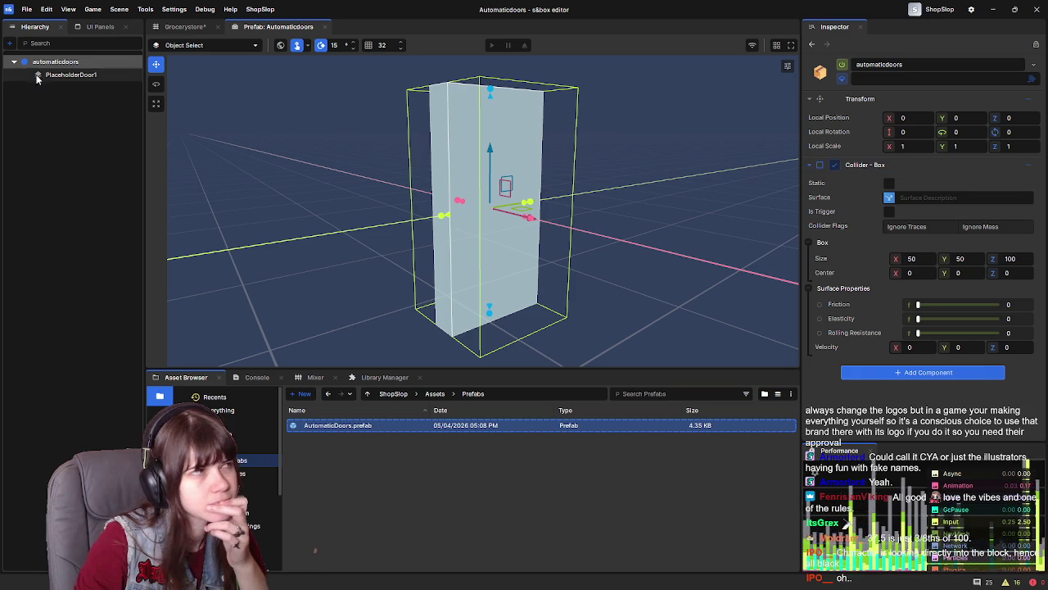
click(97, 76)
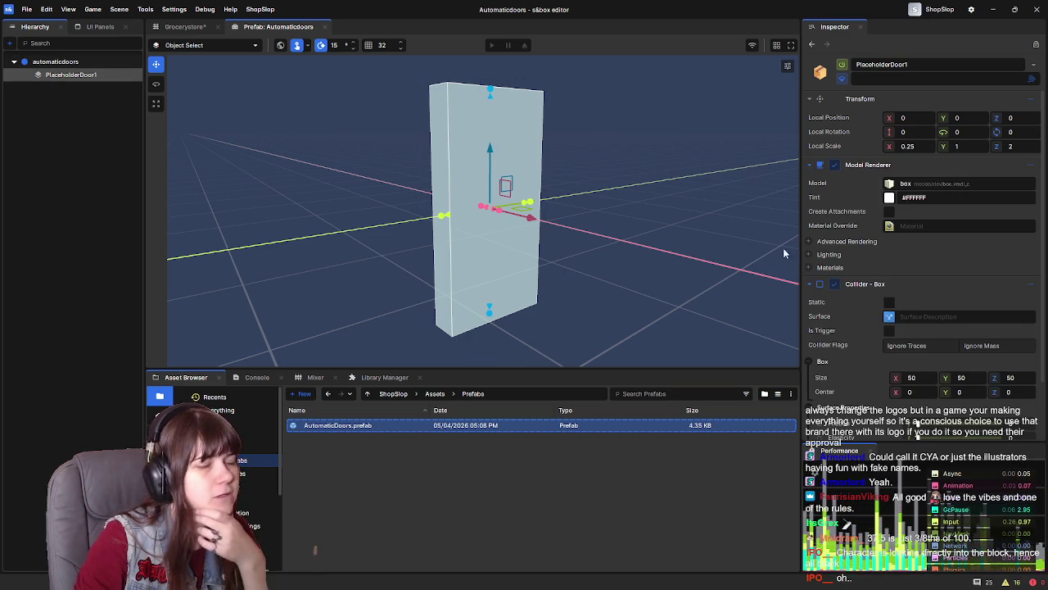
click(835, 284)
click(57, 61)
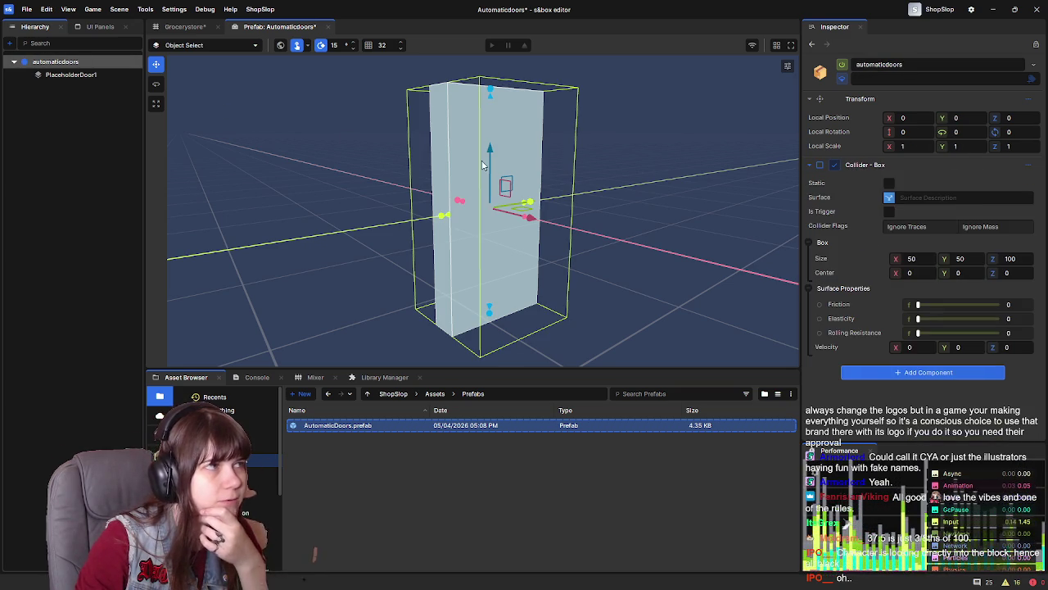
click(836, 165)
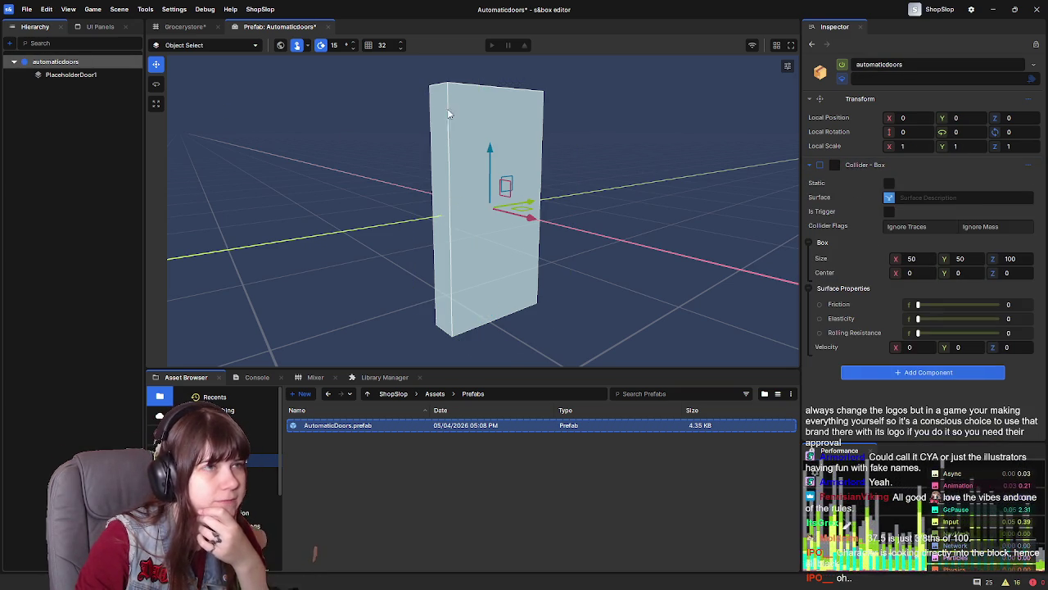
Play-test Grocerystore with the root collider off, walking into the door, then leave
click(186, 26)
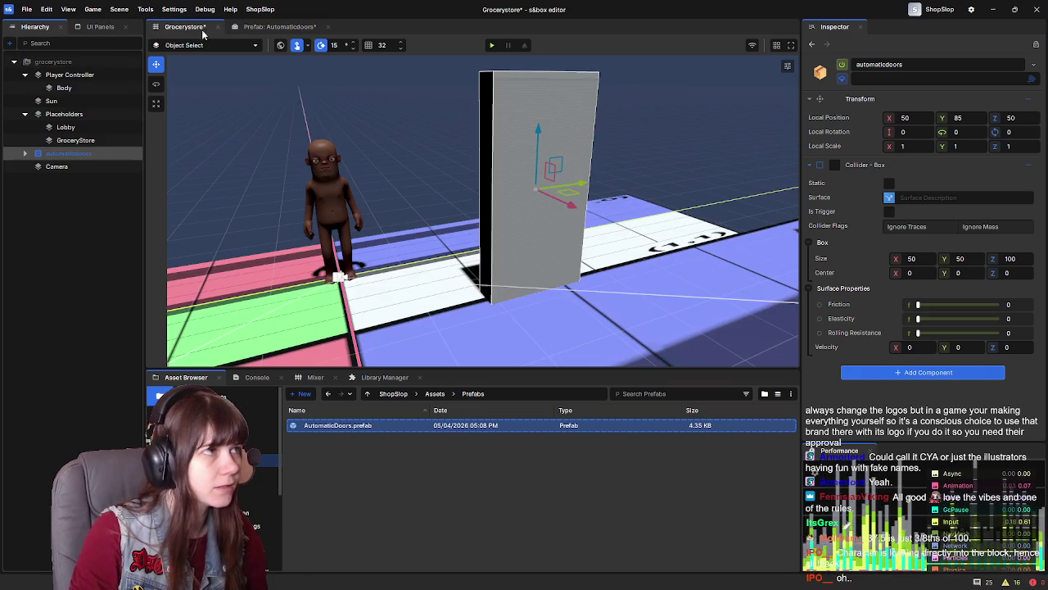
click(468, 45)
key(w)
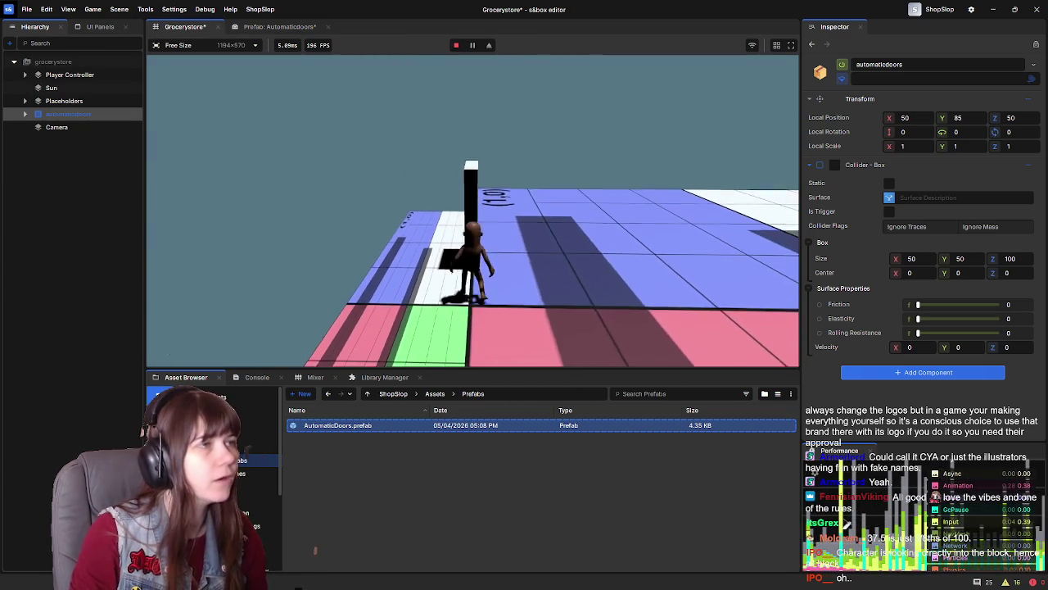
key(Escape)
click(250, 330)
click(250, 328)
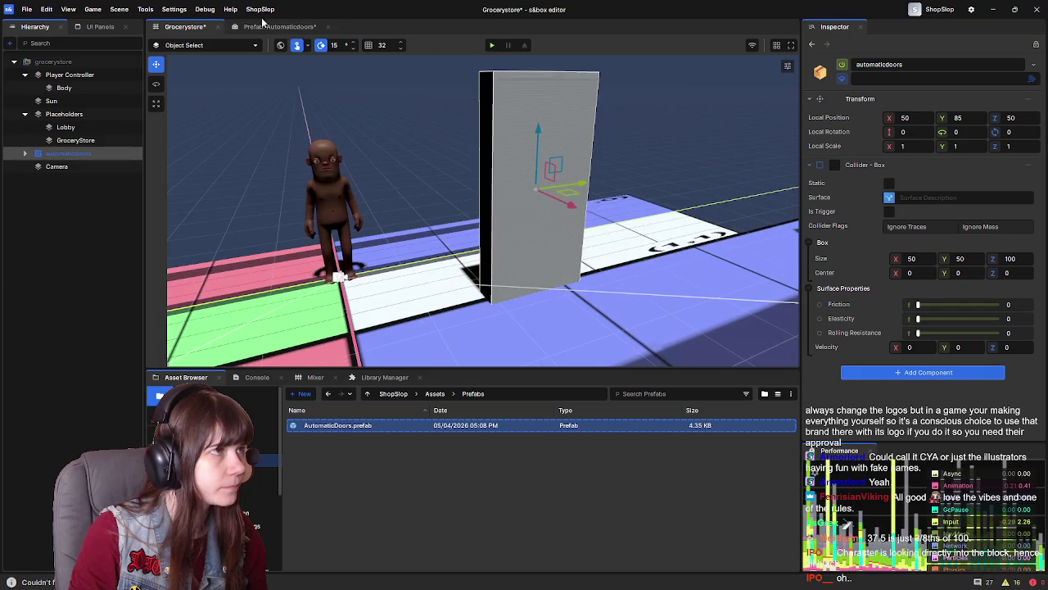
Re-enable the root's Collider - Box and play-test walking through the door again
click(270, 27)
click(834, 165)
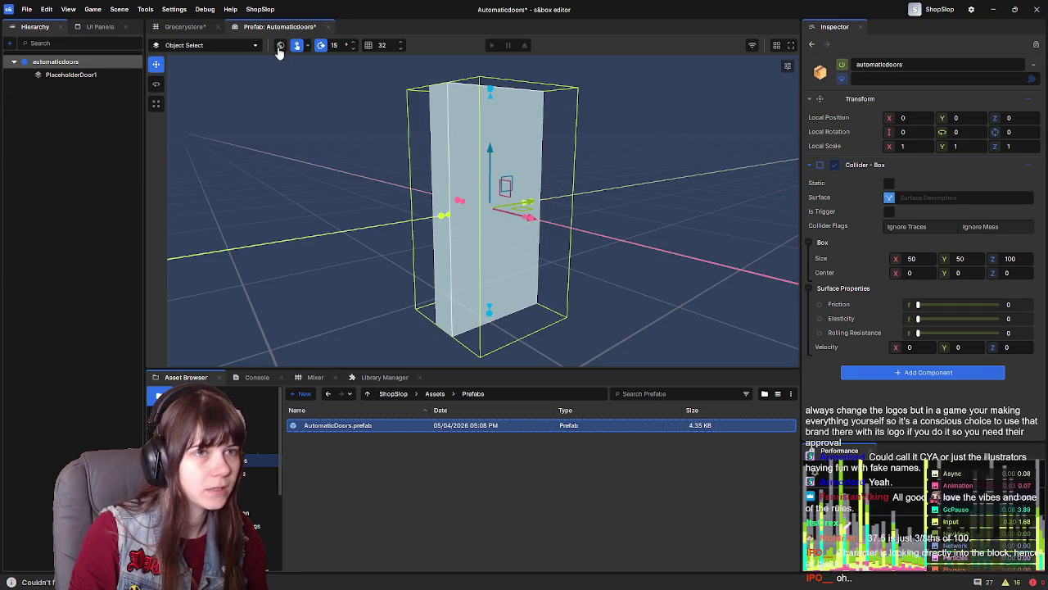
click(182, 26)
click(492, 45)
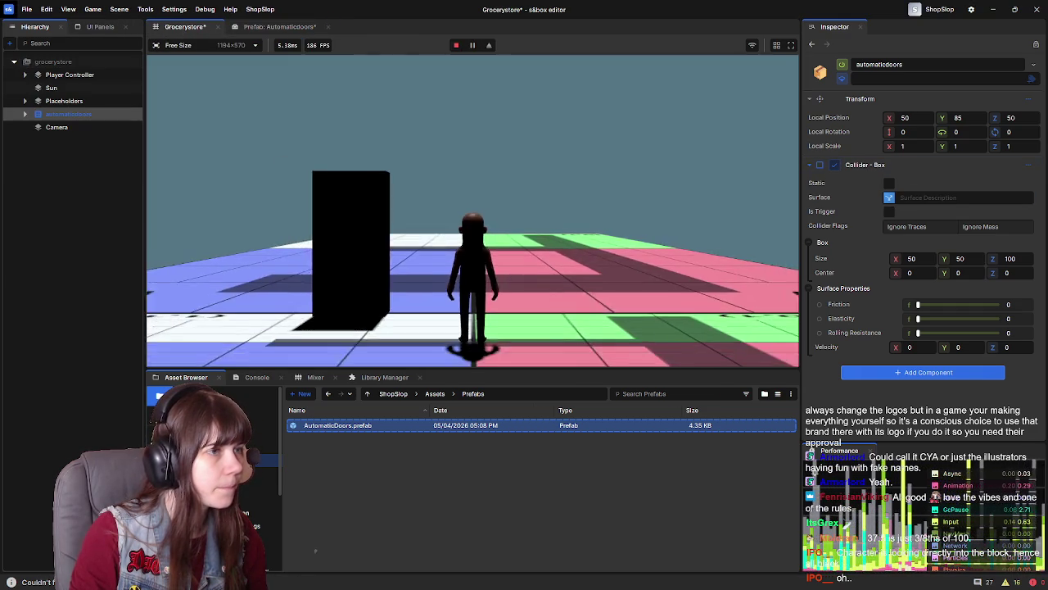
key(w)
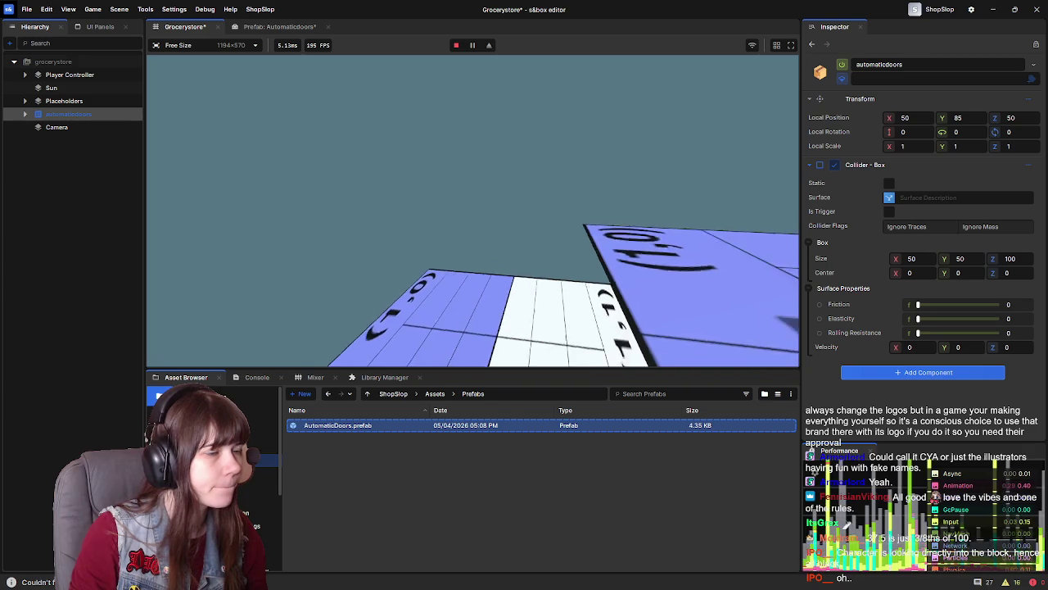
key(Escape)
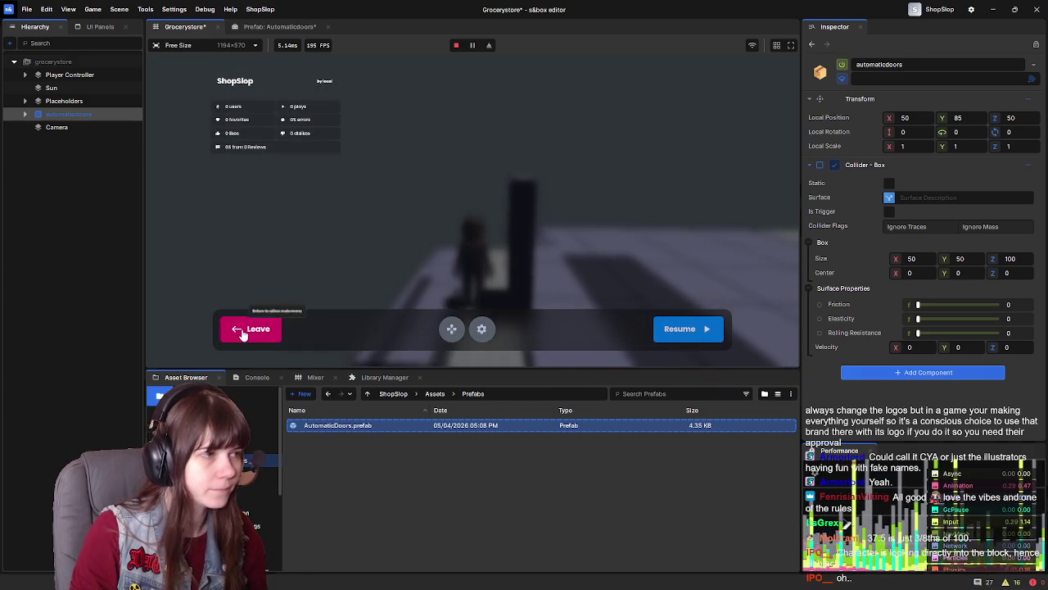
click(242, 327)
mouse_move(385, 184)
mouse_down()
mouse_move(320, 205)
mouse_move(295, 196)
mouse_up()
click(274, 27)
Make the Automaticdoors prefab's Collider - Box a trigger by ticking Is Trigger
click(870, 165)
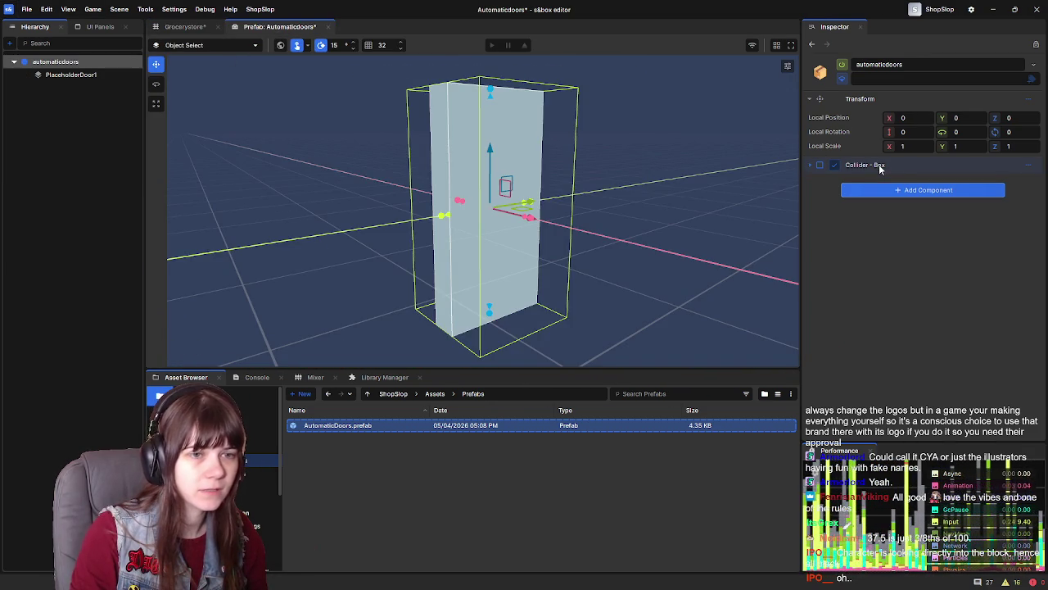
click(869, 165)
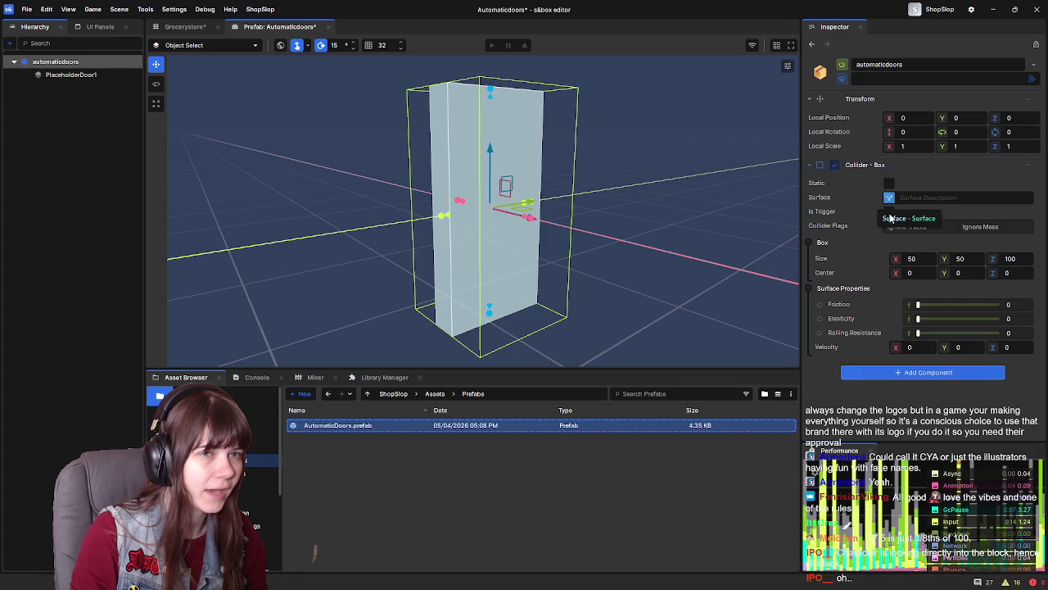
click(890, 212)
Add an On Collider Enter action graph to the automaticdoors root
scroll(861, 288, down, 1)
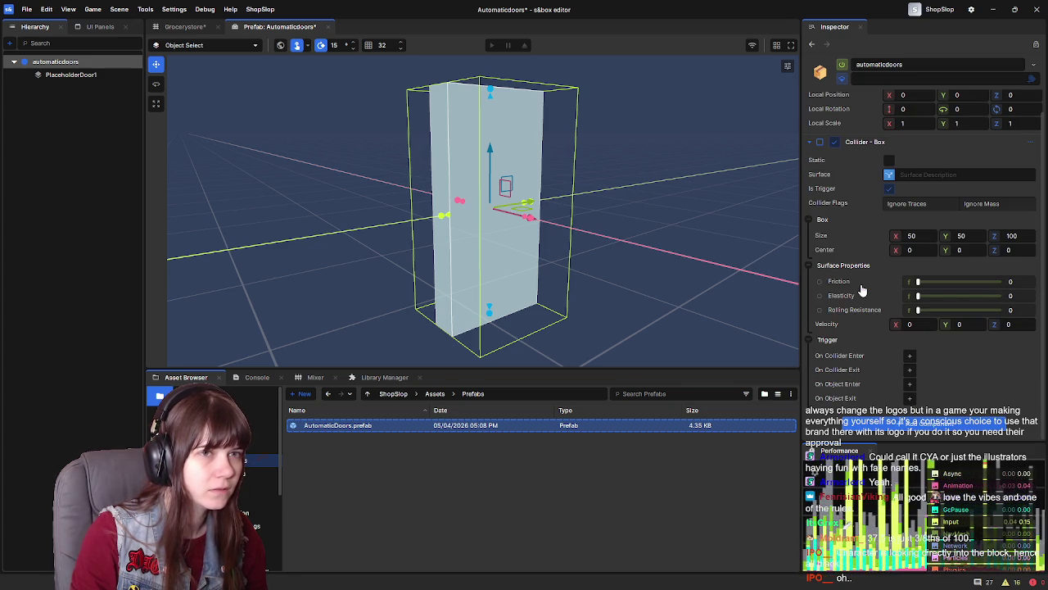
scroll(861, 289, up, 1)
scroll(863, 287, down, 1)
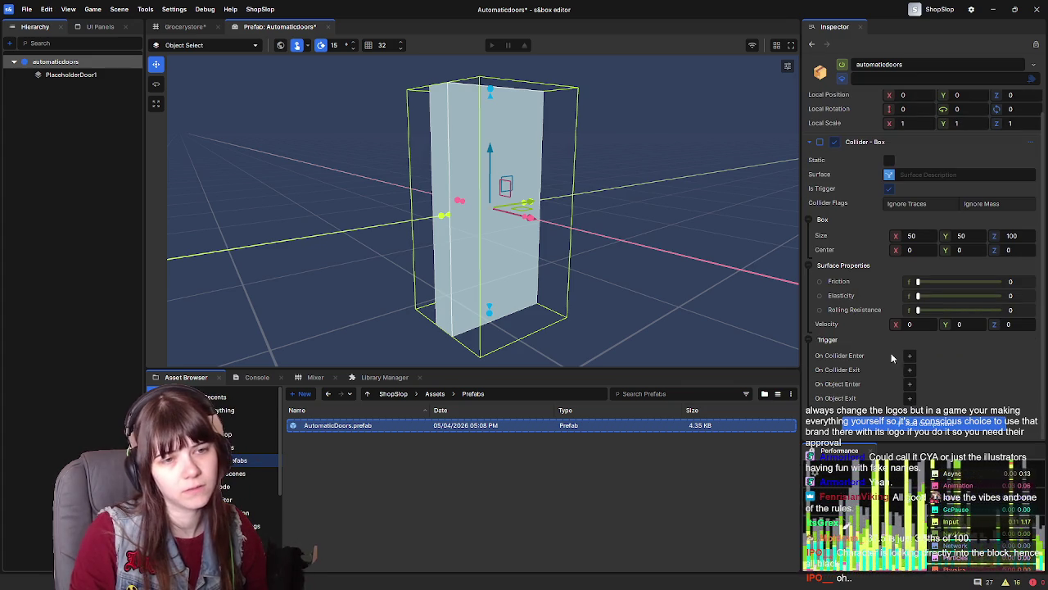
click(909, 357)
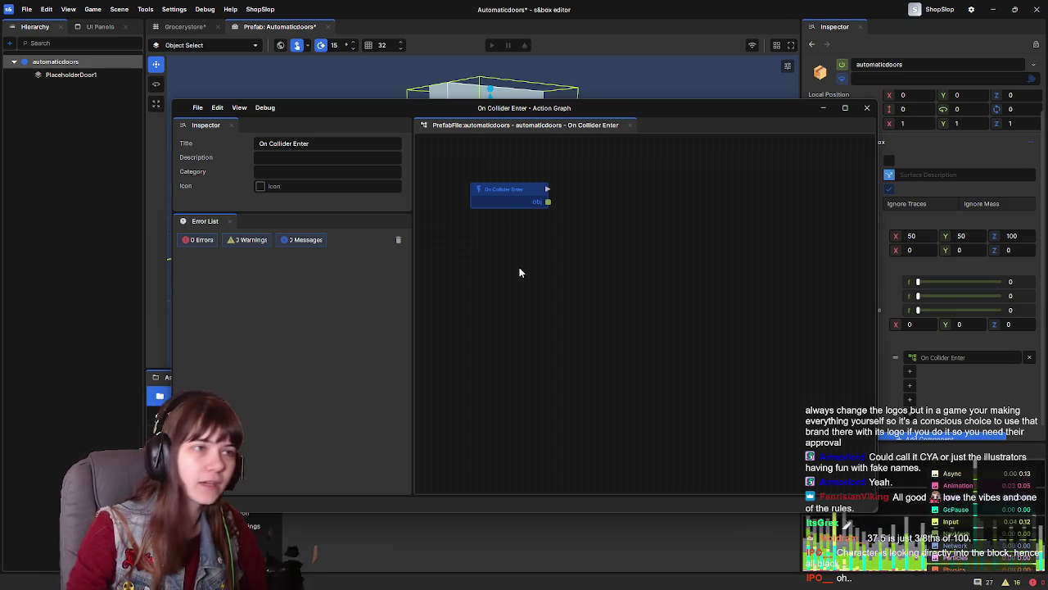
Add an If node and connect On Collider Enter's exec output to it
drag(582, 230, 570, 239)
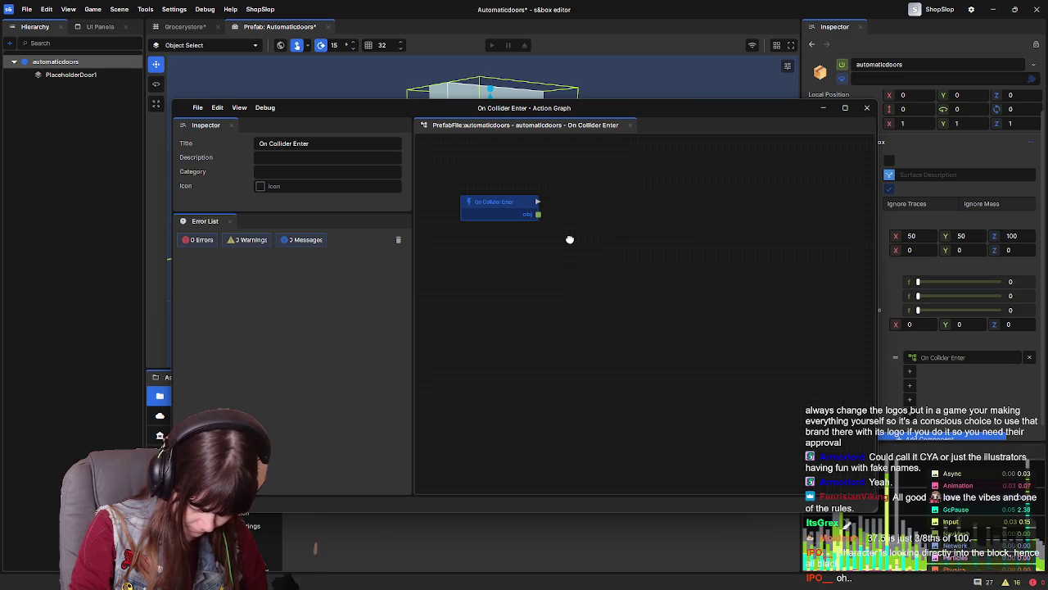
right_click(566, 239)
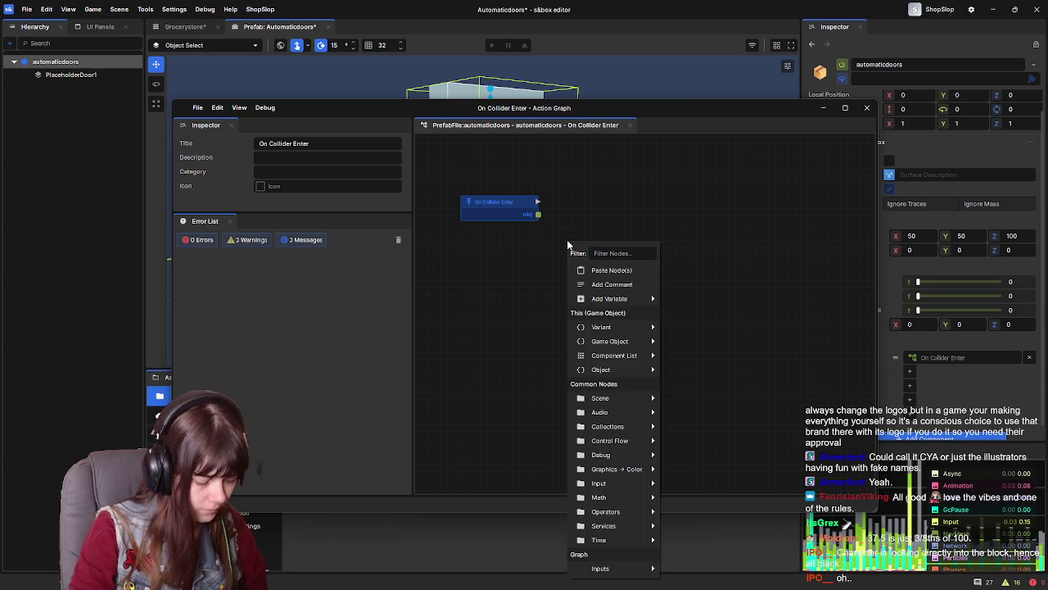
text(if)
click(629, 284)
mouse_move(594, 246)
mouse_down()
mouse_move(608, 229)
mouse_move(597, 223)
mouse_up()
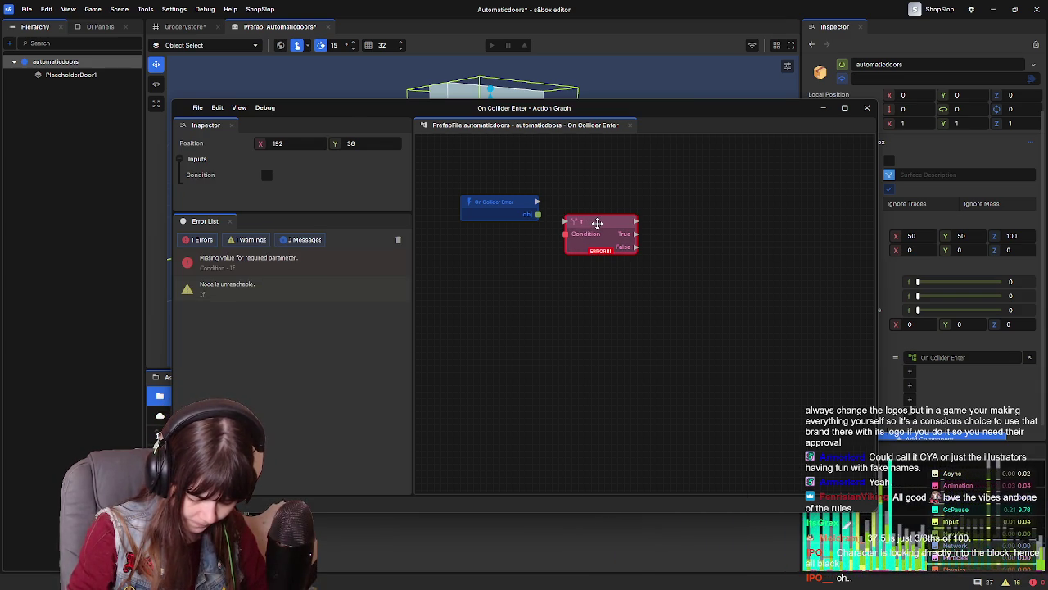
mouse_move(538, 201)
mouse_down()
mouse_move(565, 221)
mouse_move(680, 204)
mouse_up()
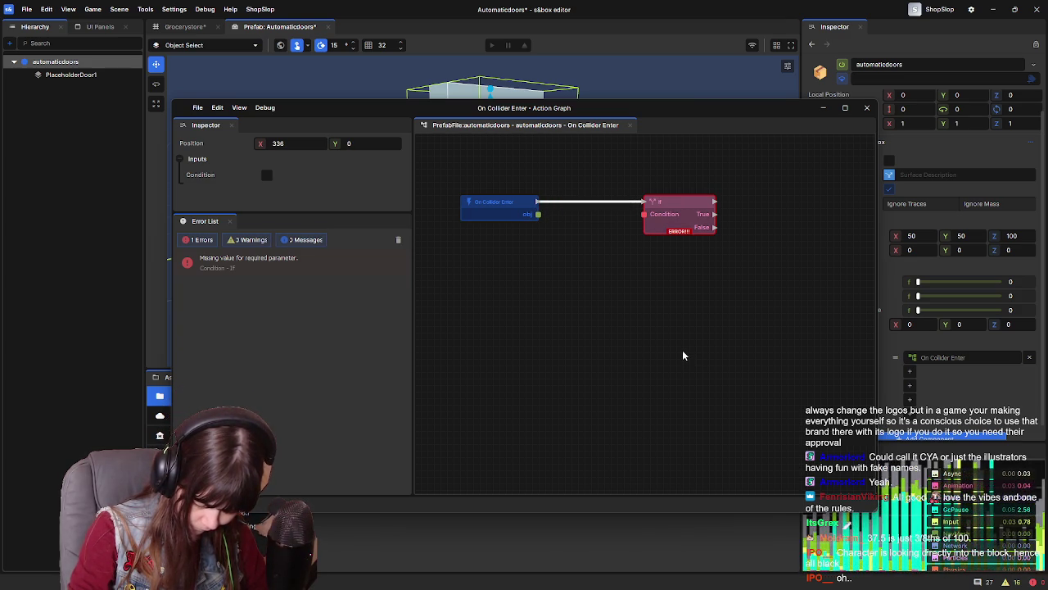
Check the Player Controller's tag in the Grocerystore scene, then return to the prefab graph
click(184, 27)
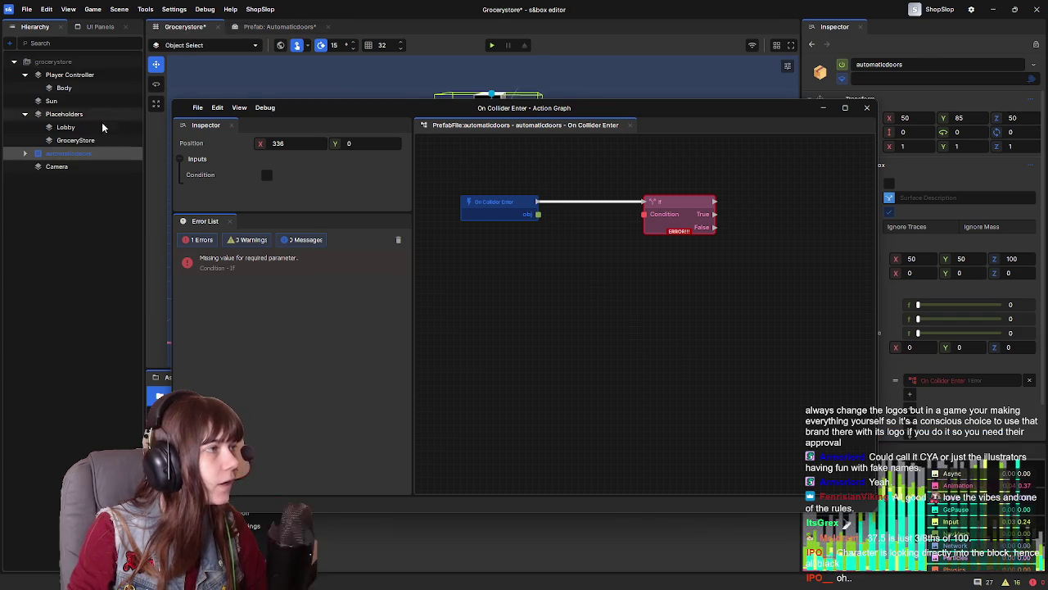
click(70, 75)
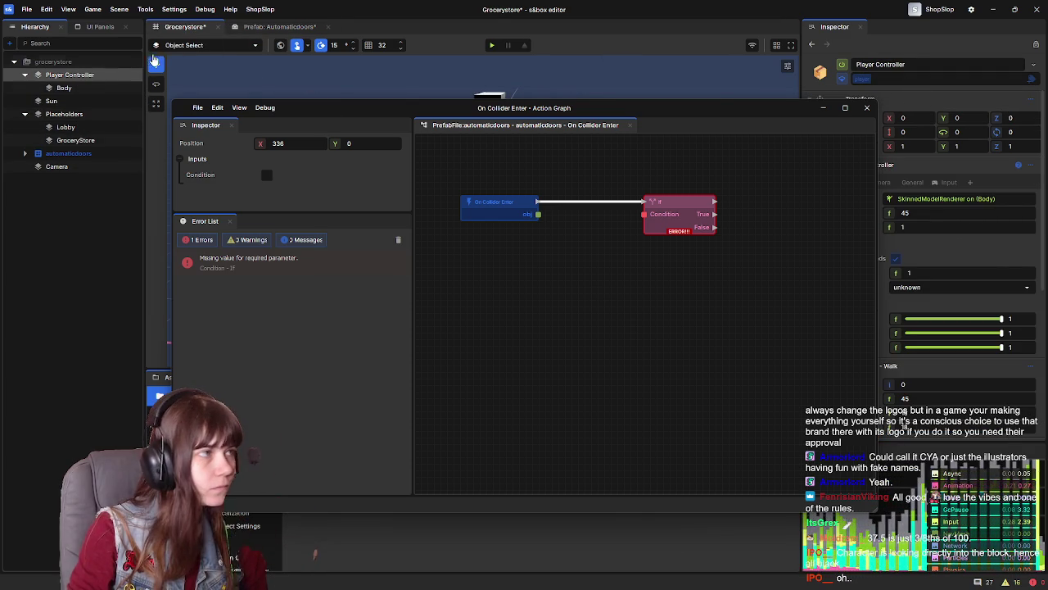
click(296, 27)
click(585, 272)
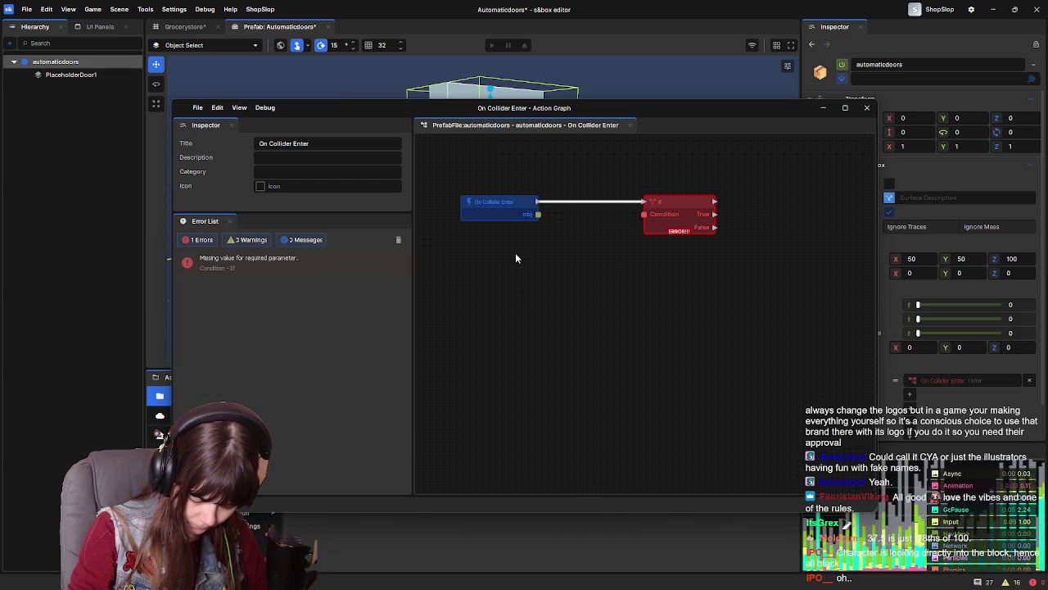
drag(538, 214, 541, 291)
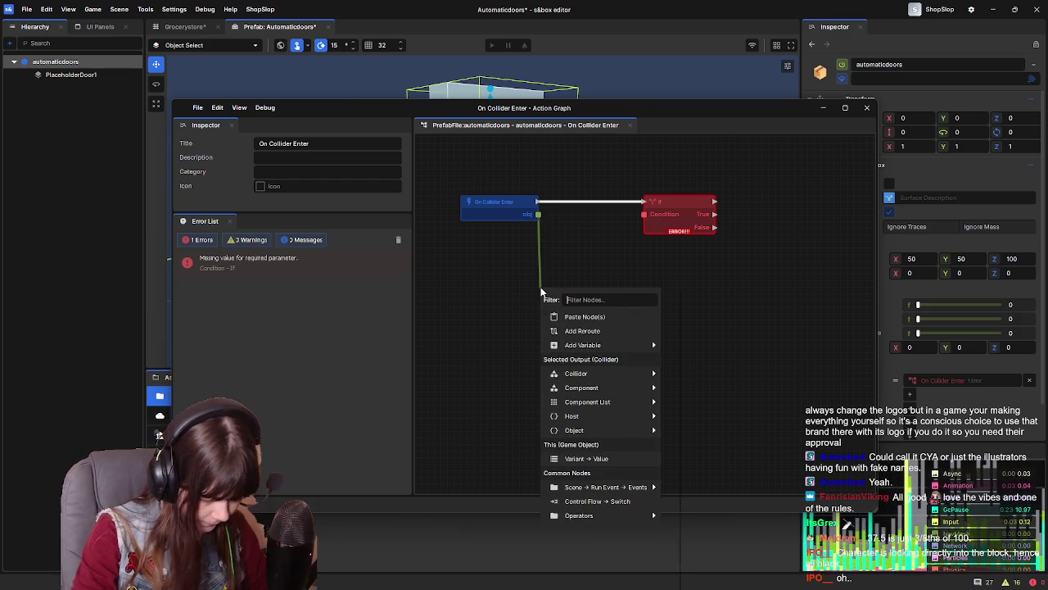
Chain Get Game Object and Get Tags nodes from the collider's obj output
text(get game o)
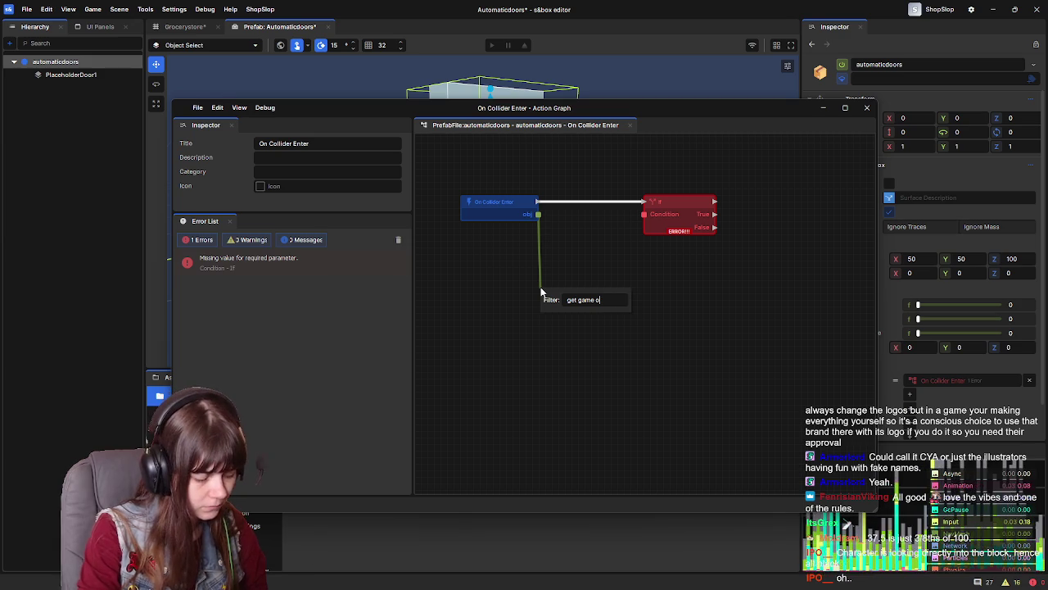
key(BackSpace)
key(BackSpace)
key(BackSpace)
text(game)
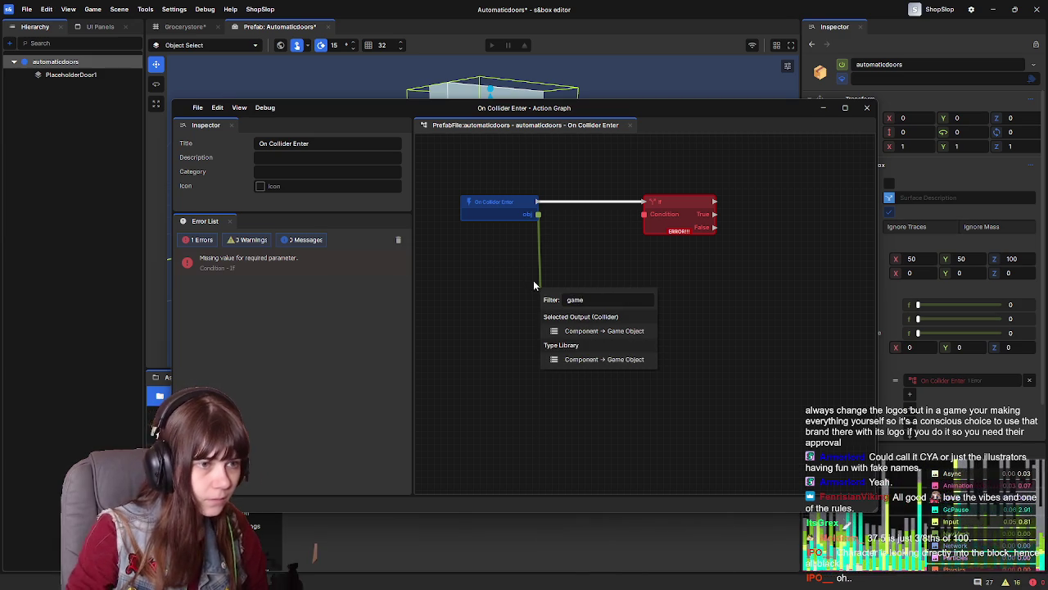
click(604, 331)
mouse_move(583, 286)
mouse_down()
mouse_move(531, 267)
mouse_move(513, 241)
mouse_move(540, 240)
mouse_up()
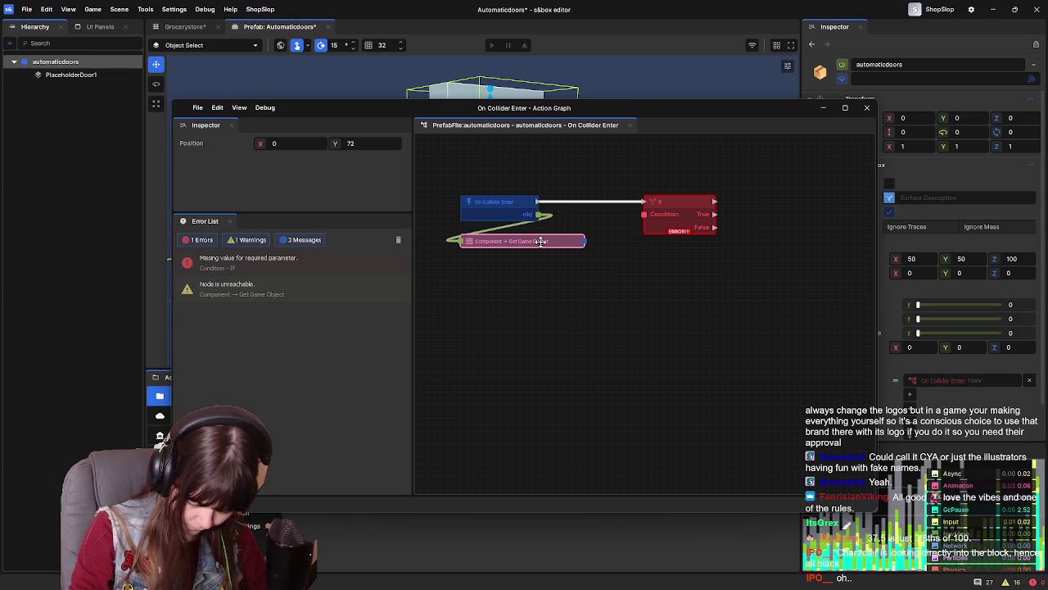
drag(585, 246, 586, 279)
text(tag)
click(638, 320)
mouse_move(608, 280)
mouse_down()
mouse_move(491, 266)
mouse_move(614, 274)
mouse_move(536, 254)
mouse_move(545, 248)
mouse_up()
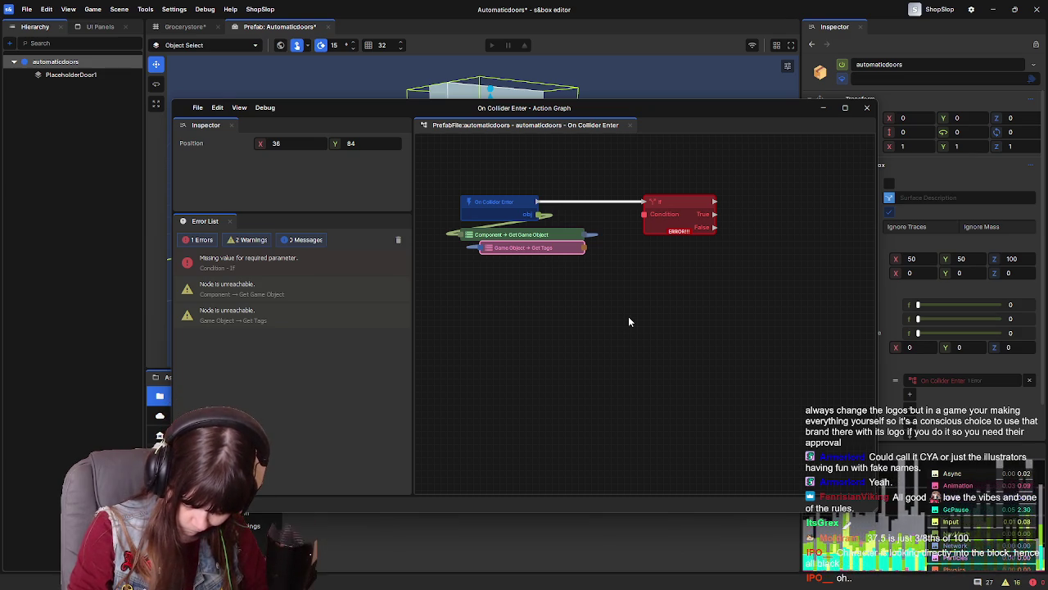
Add a Game Tags Has node checking tag 'player' with IncludeAncestors ticked
drag(586, 248, 615, 275)
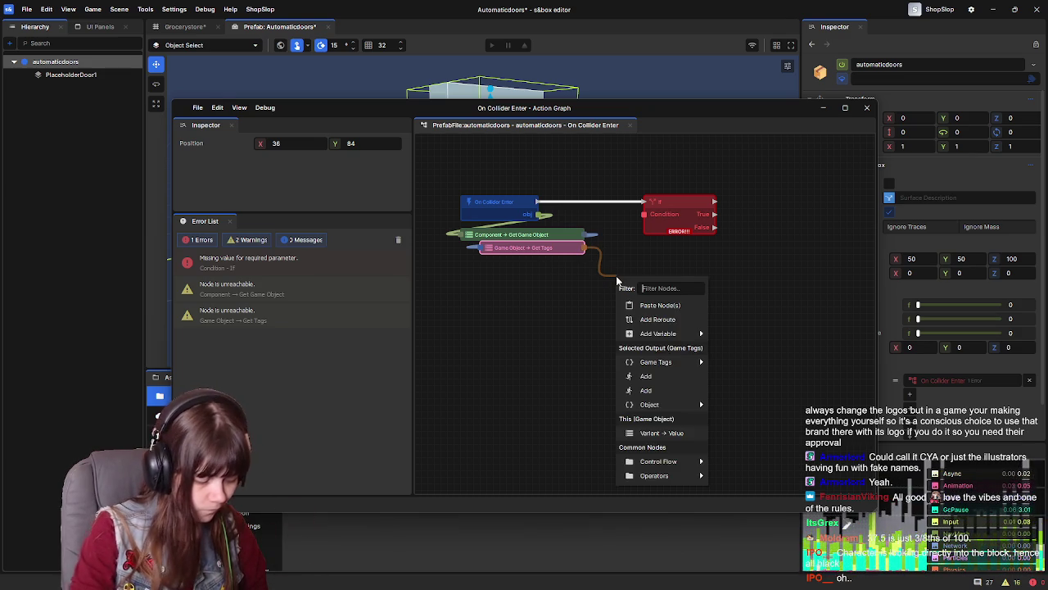
text(has)
click(673, 319)
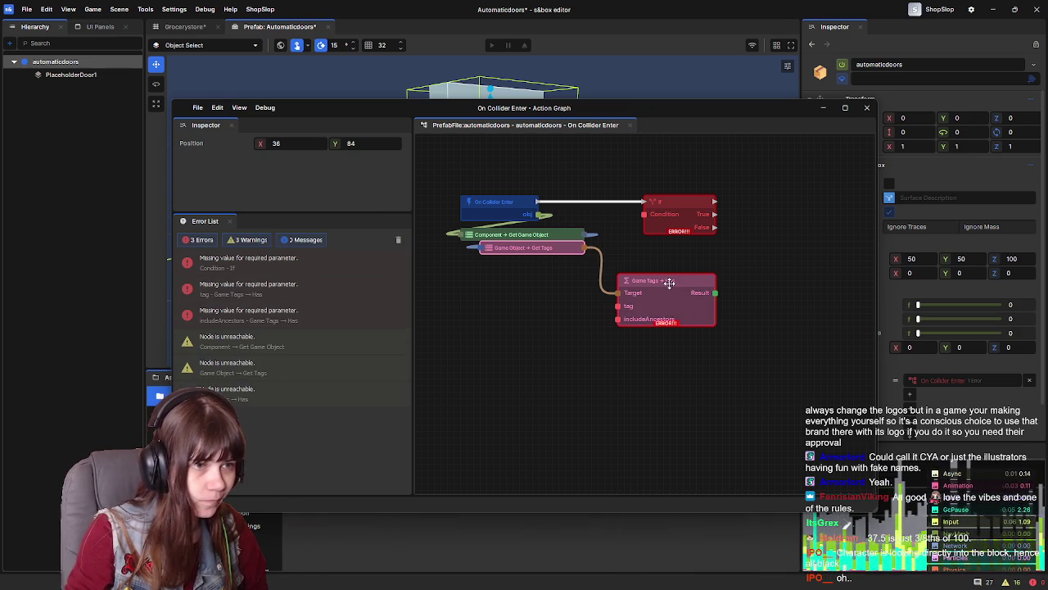
text(player)
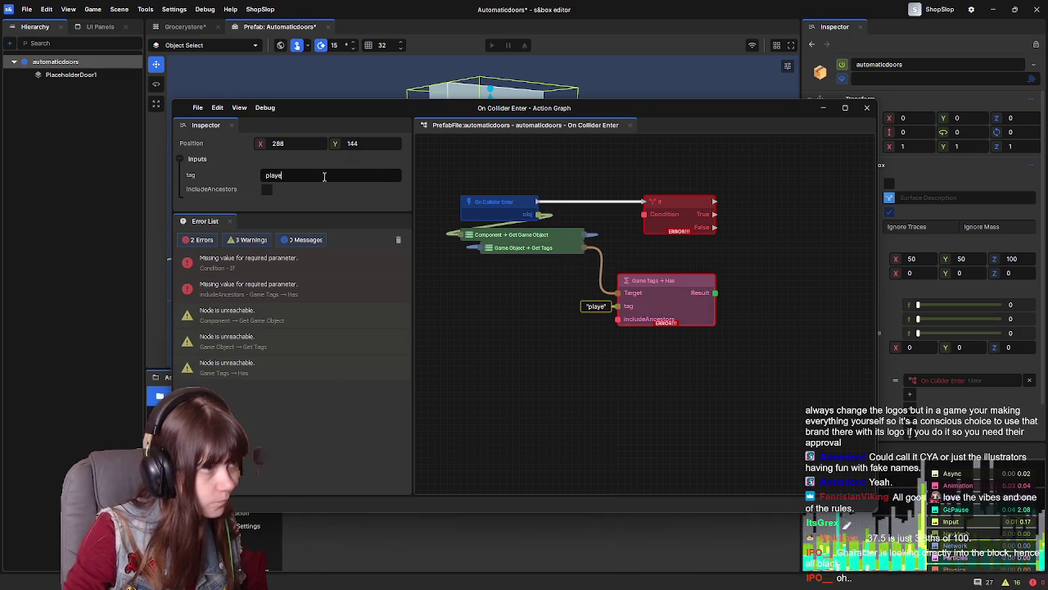
click(267, 189)
click(267, 189)
click(614, 348)
click(659, 280)
drag(676, 280, 545, 266)
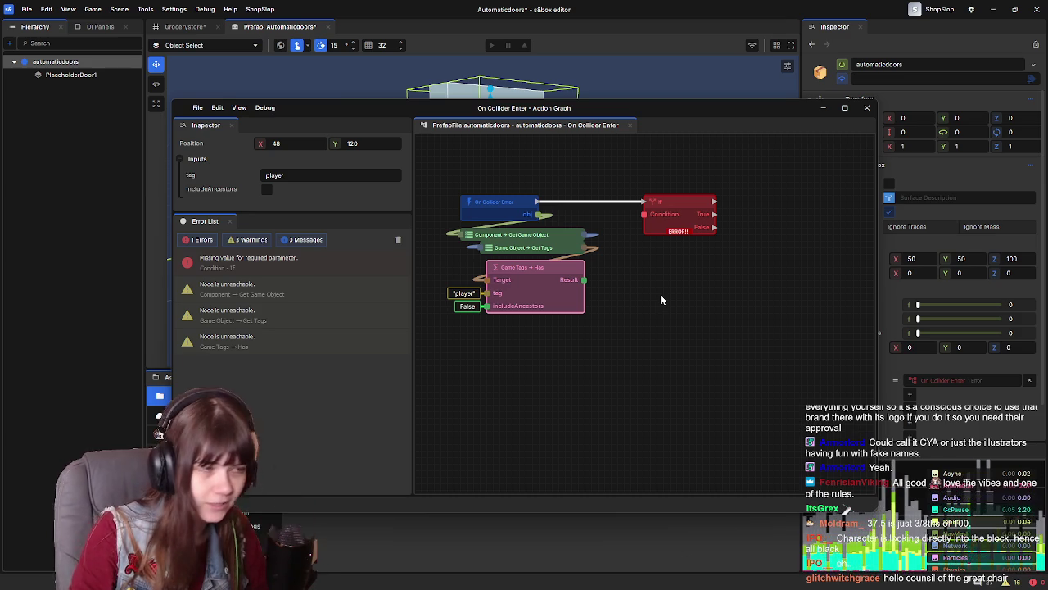
click(265, 194)
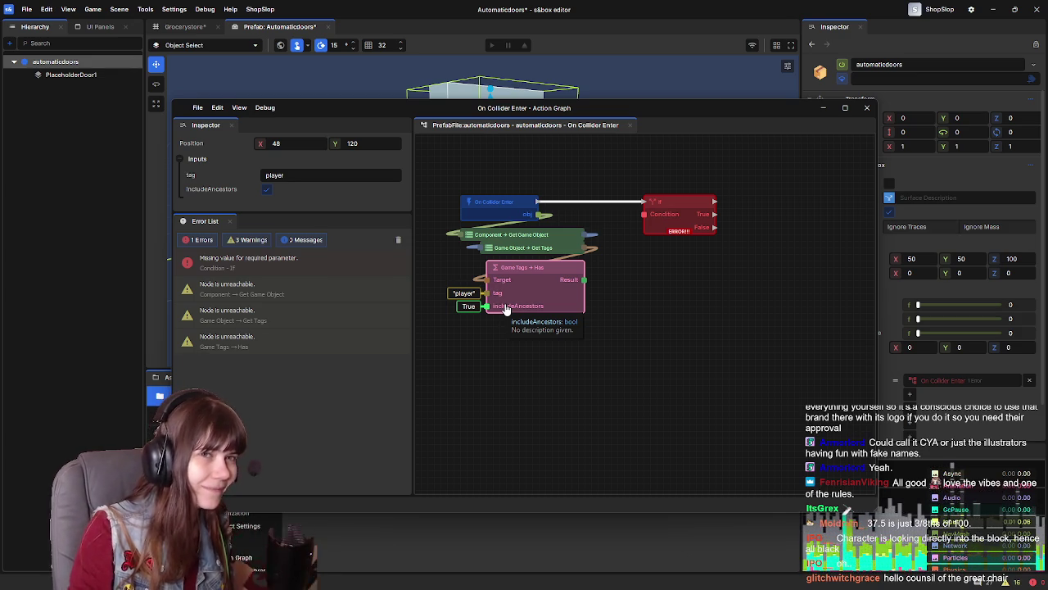
Wire the Has node's Result into the If node's Condition
drag(584, 280, 646, 216)
mouse_move(698, 288)
mouse_down()
mouse_move(699, 309)
mouse_move(659, 301)
mouse_move(665, 288)
mouse_up()
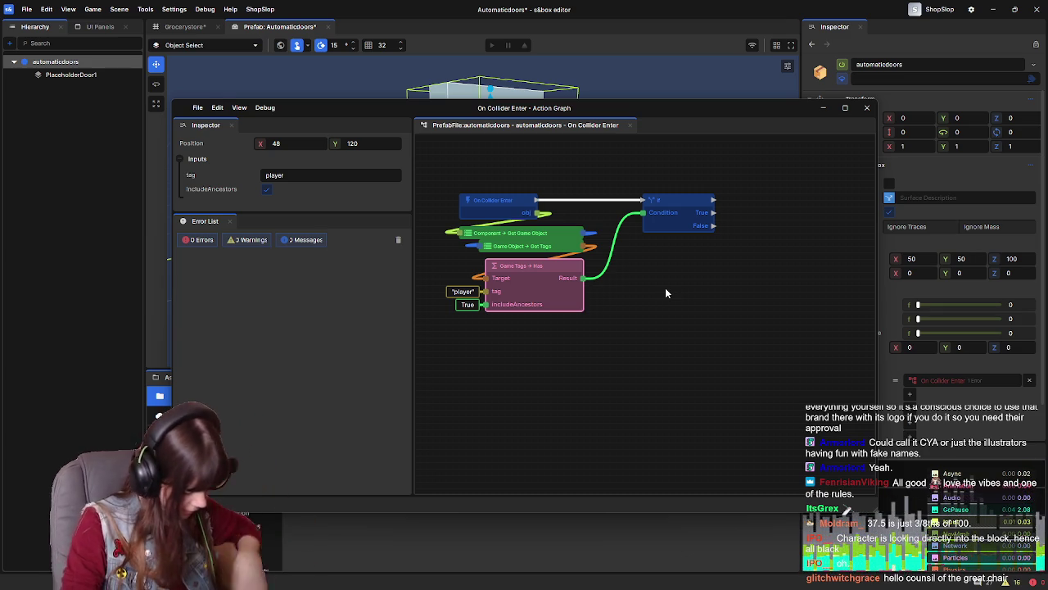
mouse_move(709, 289)
mouse_down()
mouse_move(664, 296)
mouse_move(655, 276)
mouse_move(615, 287)
mouse_up()
drag(698, 248, 644, 246)
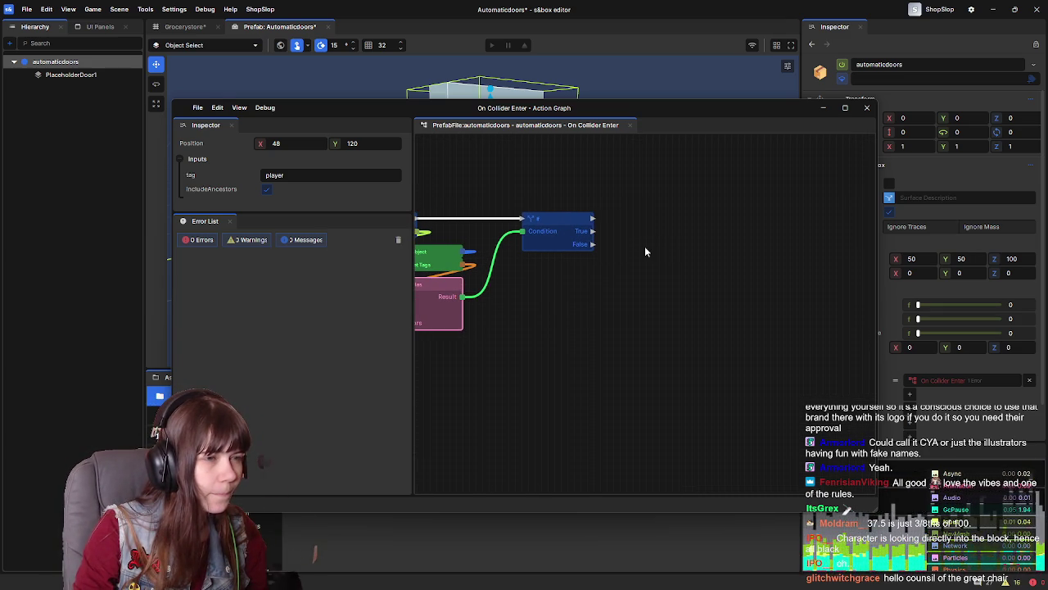
Add a PlaceholderDoor1 scene reference node and place it right of the If node
right_click(648, 243)
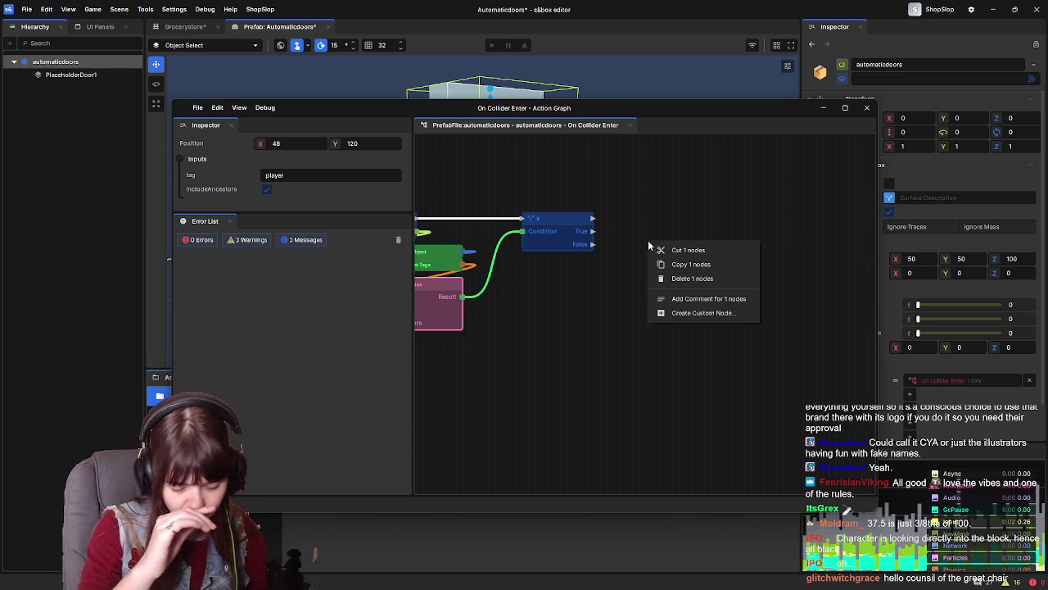
click(626, 273)
right_click(626, 273)
click(612, 277)
right_click(628, 266)
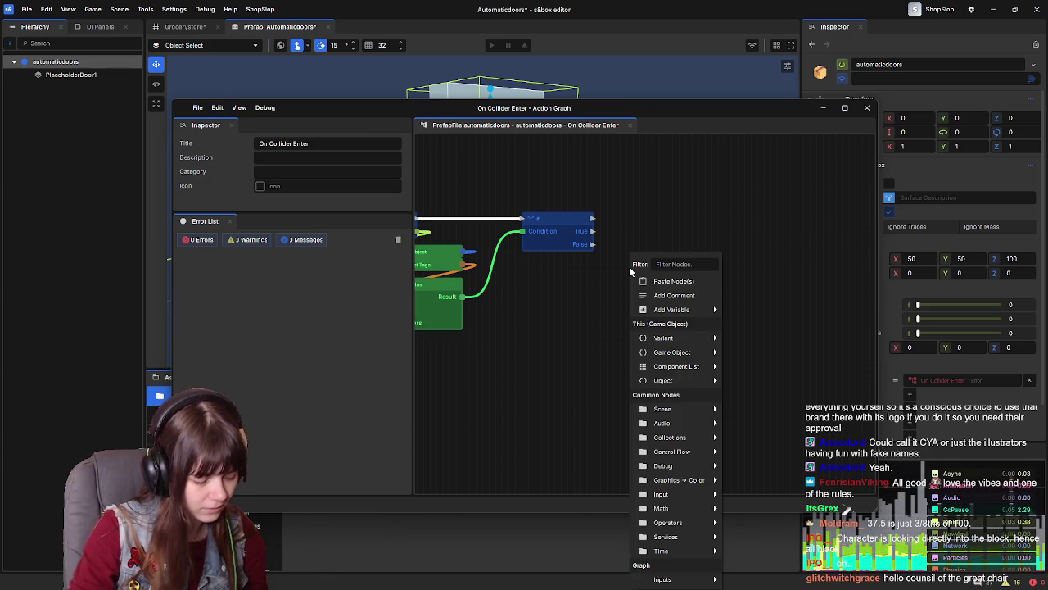
text(placeholder)
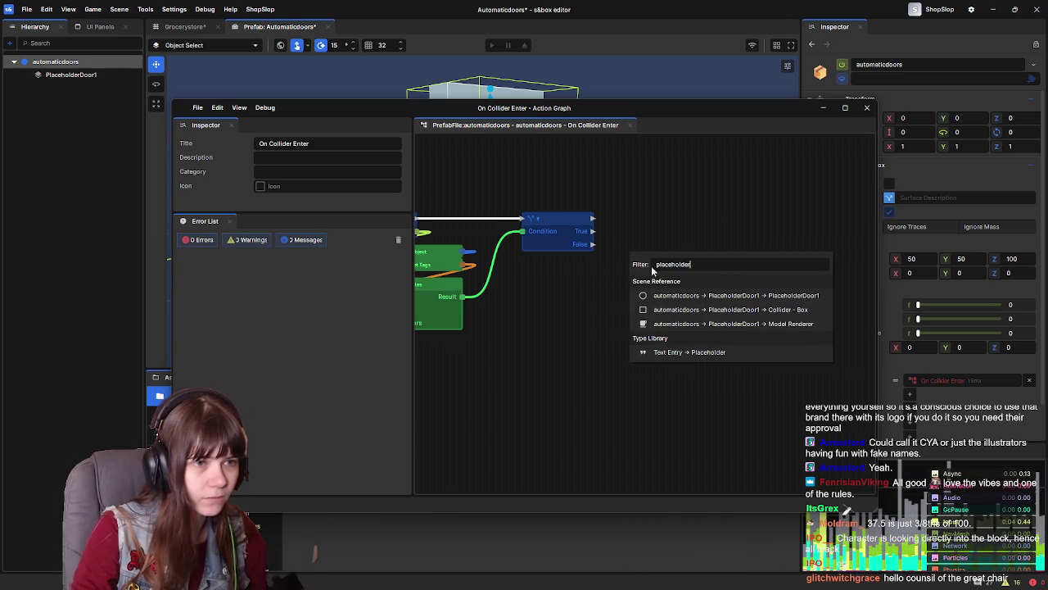
click(700, 295)
drag(641, 278, 653, 232)
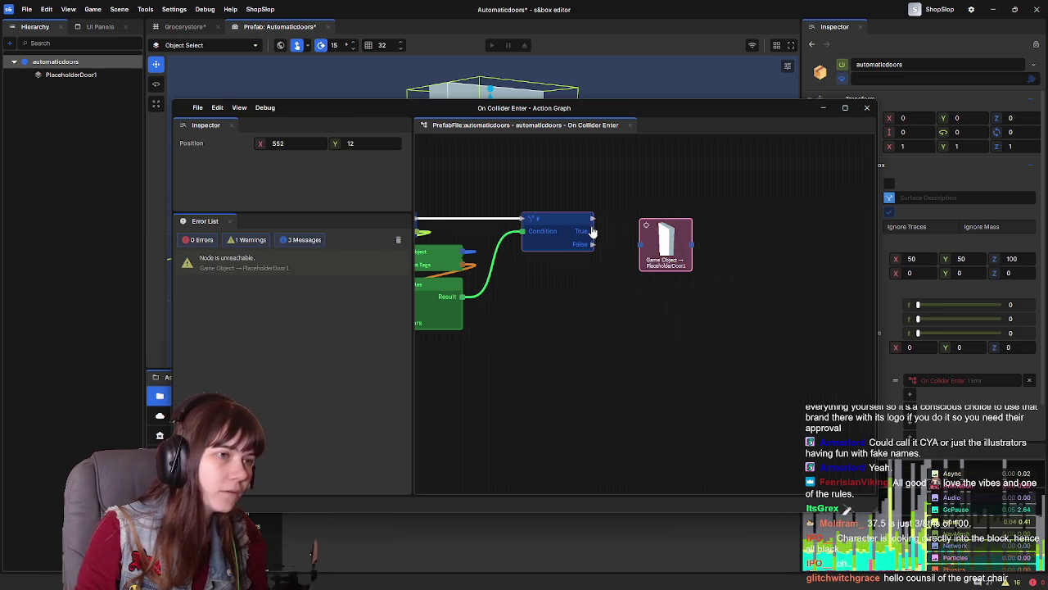
mouse_move(650, 226)
mouse_down()
mouse_move(631, 284)
mouse_move(663, 253)
mouse_move(656, 305)
mouse_move(711, 271)
mouse_up()
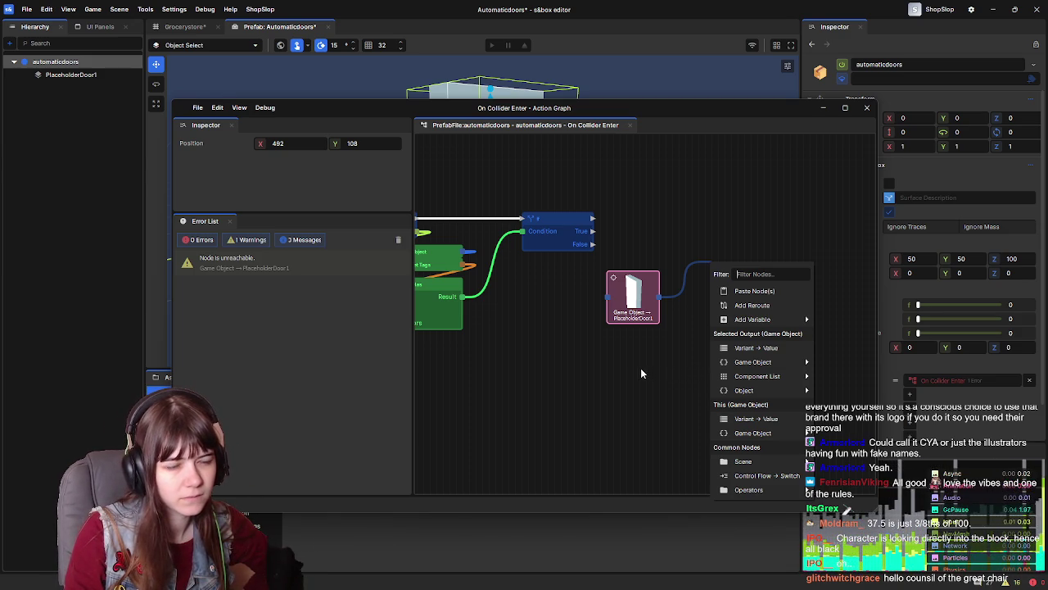
mouse_move(759, 326)
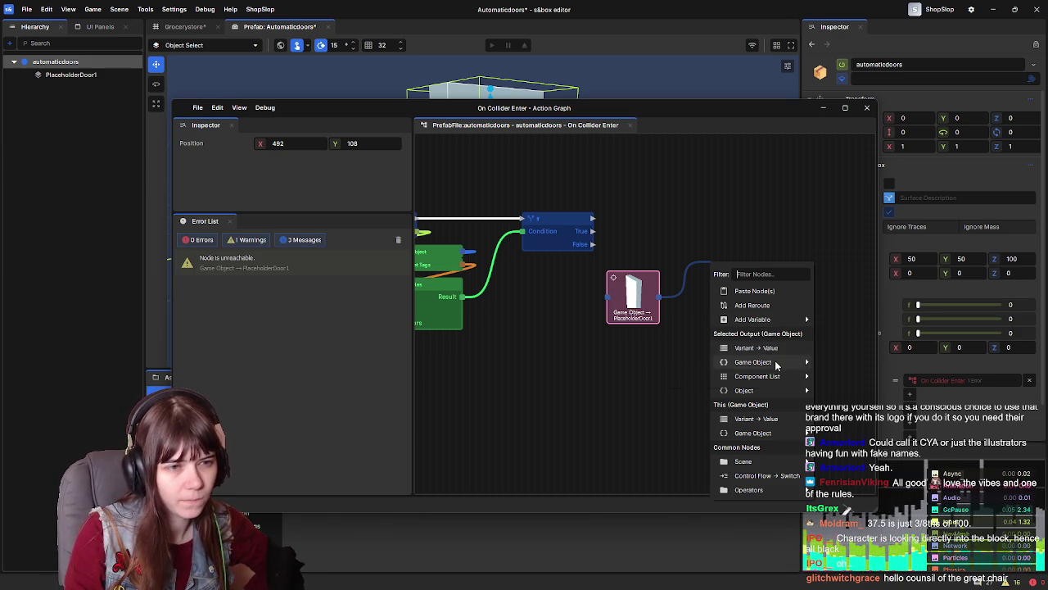
mouse_move(777, 365)
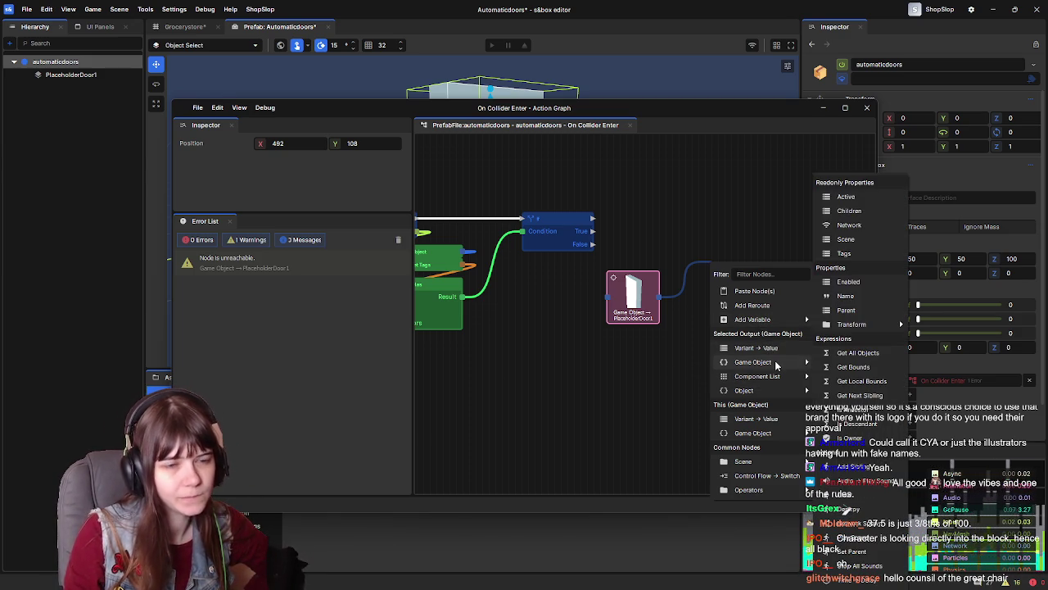